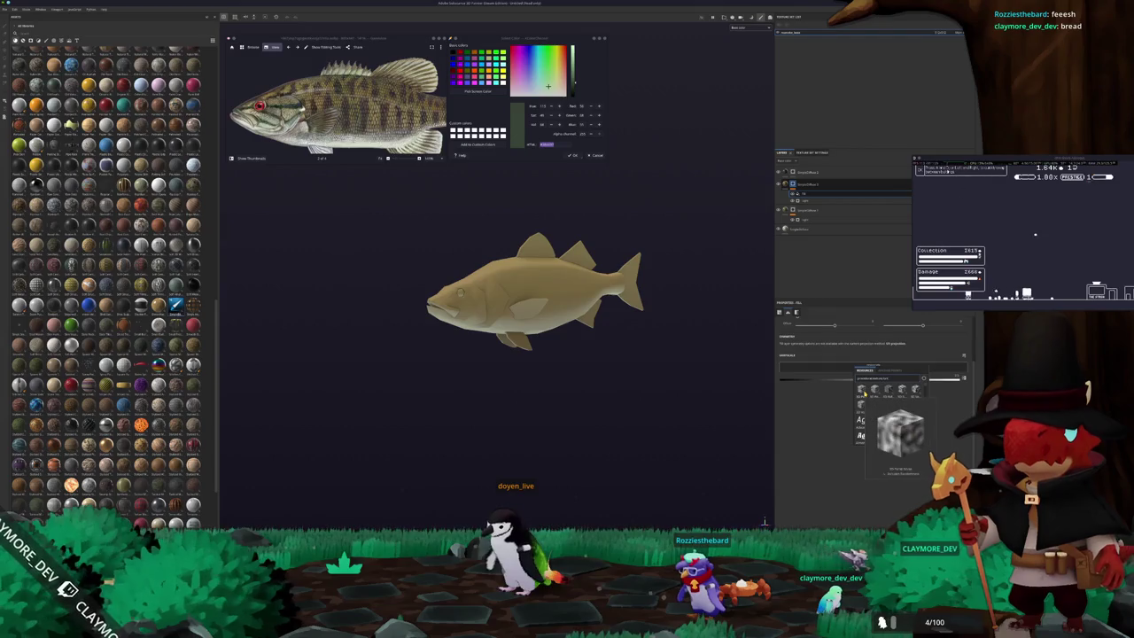
# Apply the fill material and set its base colour to a mottled olive green.
pyautogui.click(862, 390)
pyautogui.scroll(2, 691, 298)
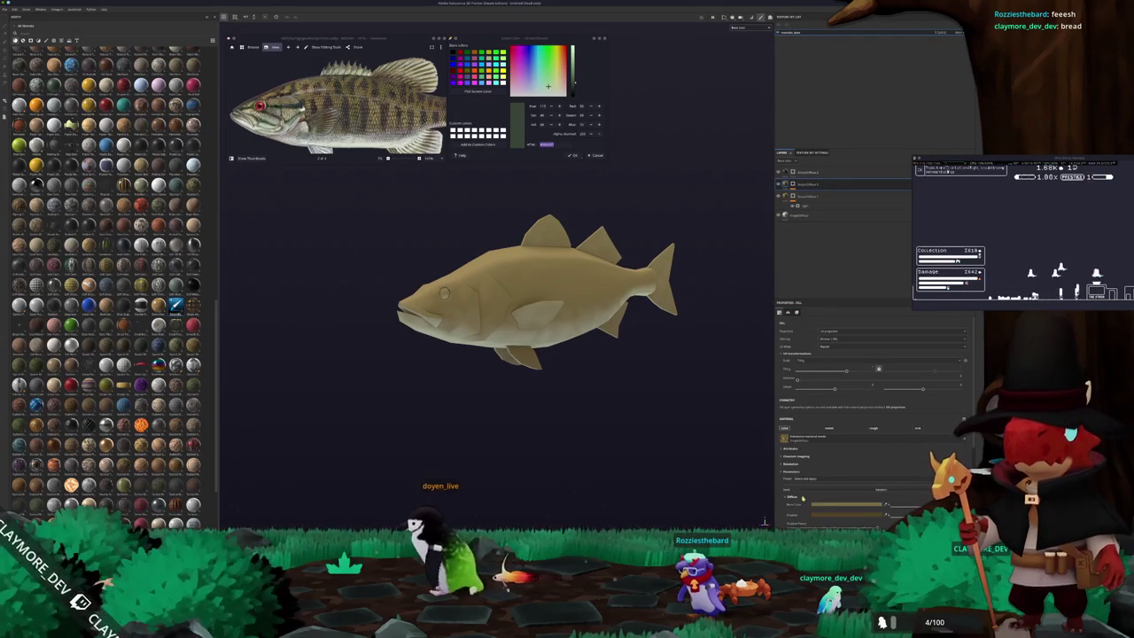
pyautogui.click(827, 506)
pyautogui.moveTo(842, 509); pyautogui.dragTo(808, 512)
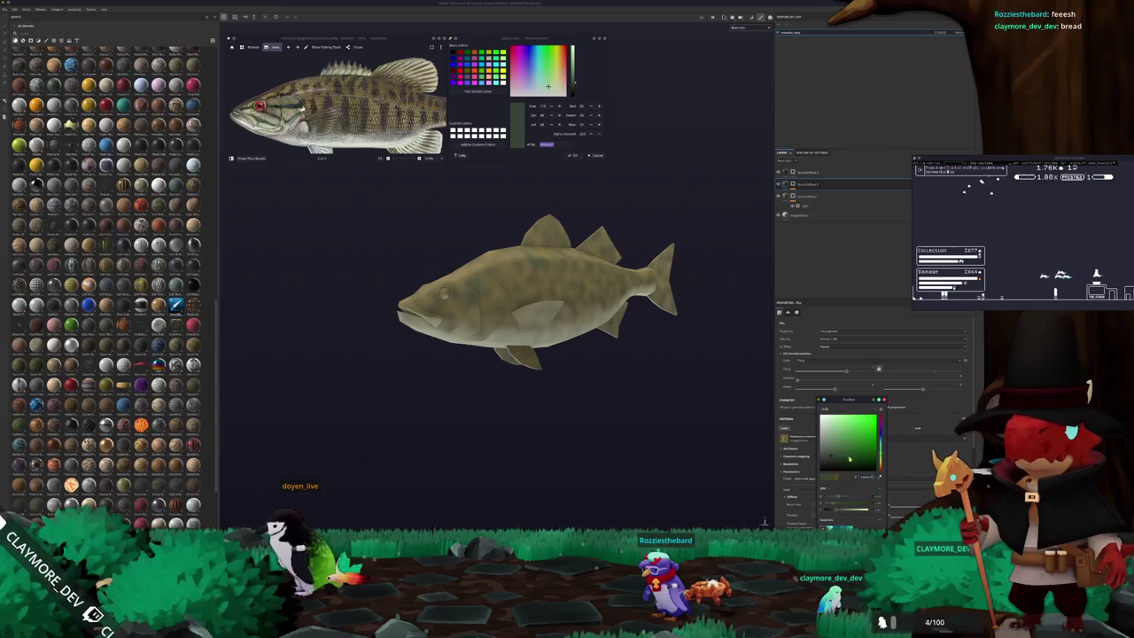
pyautogui.scroll(-1, 802, 497)
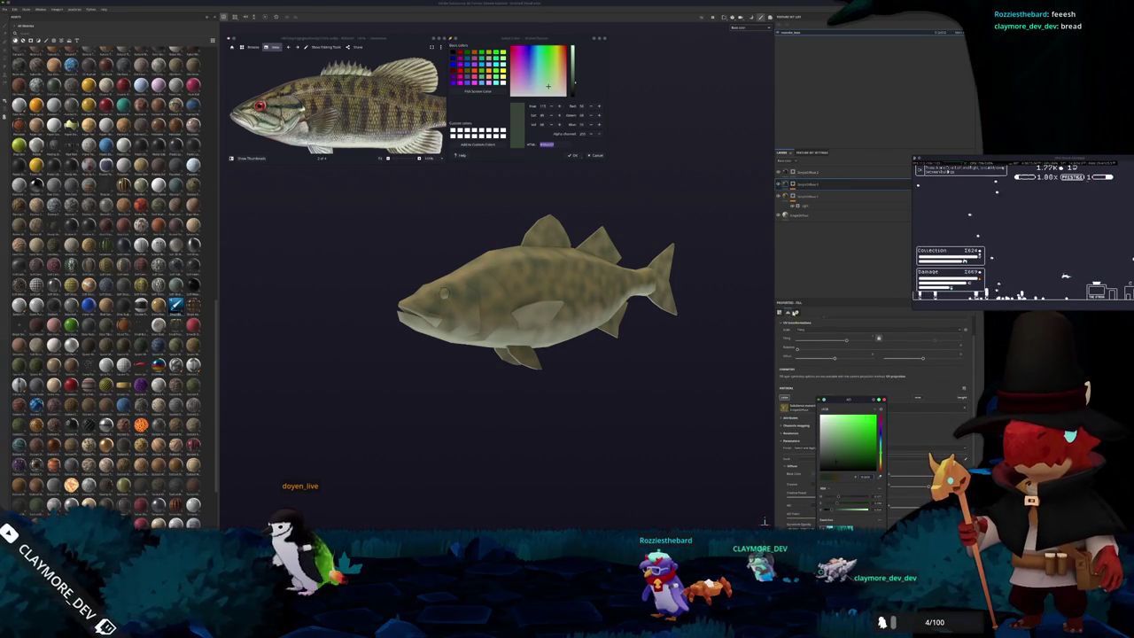
# Add a generator to the fill layer for darker mottling.
pyautogui.click(808, 199)
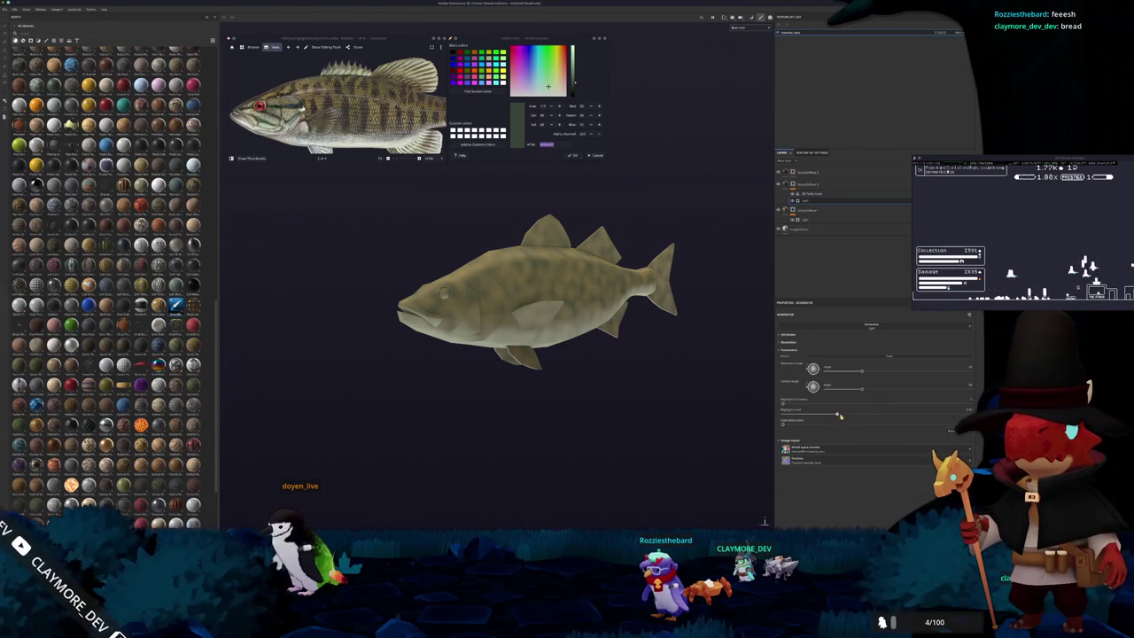
pyautogui.click(804, 194)
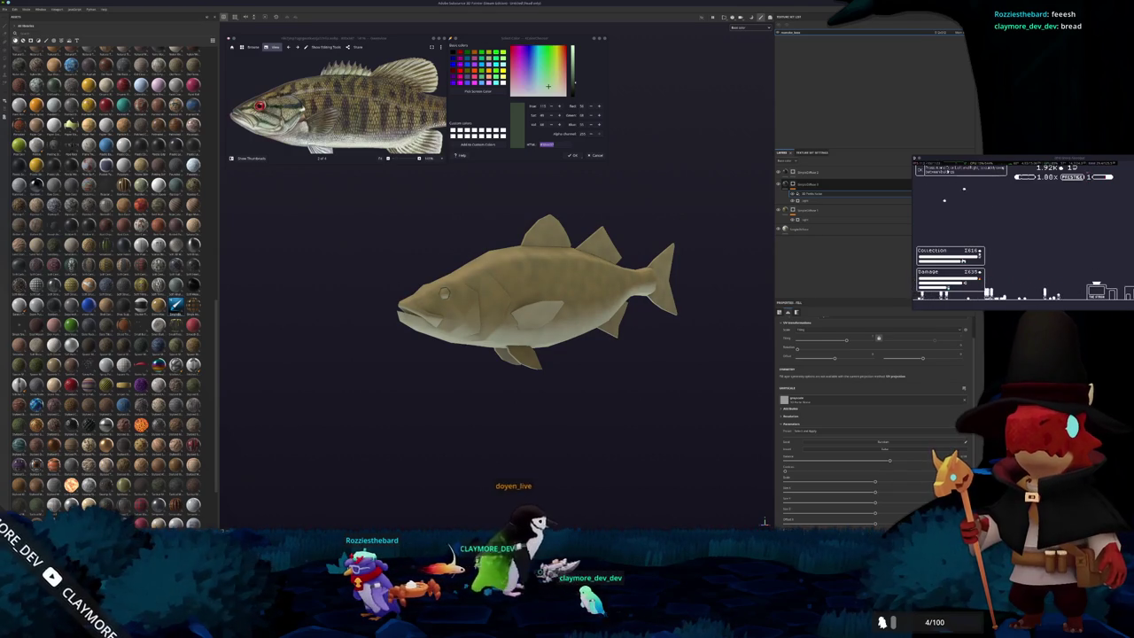
pyautogui.click(819, 194)
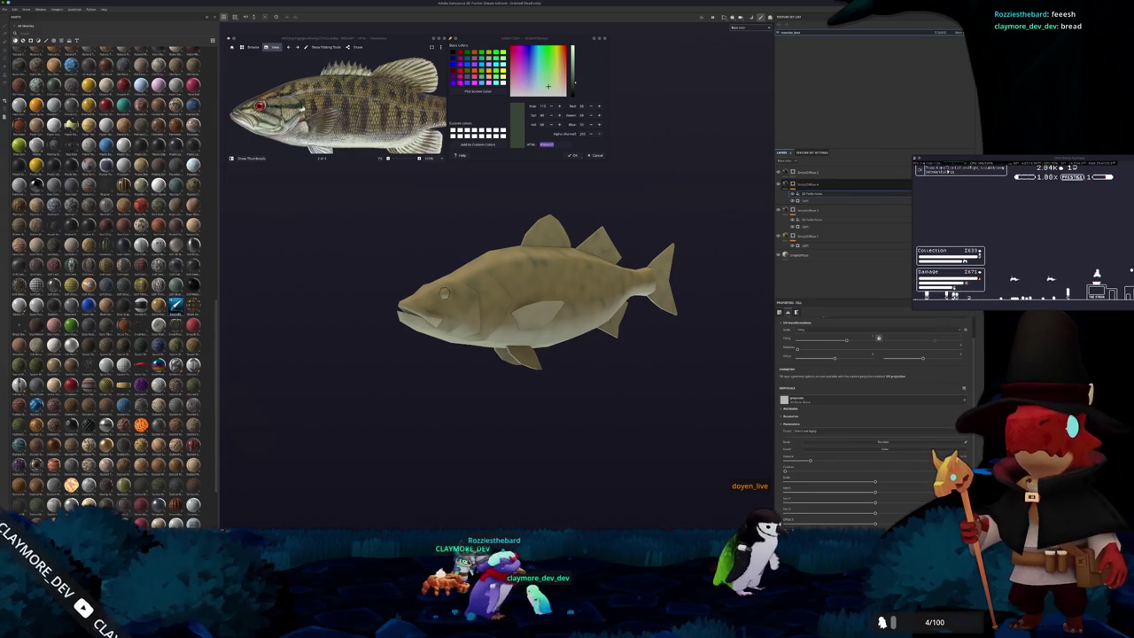
# Turn the fish to a side view and select the top paint layer.
pyautogui.keyDown('alt'); pyautogui.moveTo(668, 302); pyautogui.dragTo(727, 181); pyautogui.keyUp('alt')
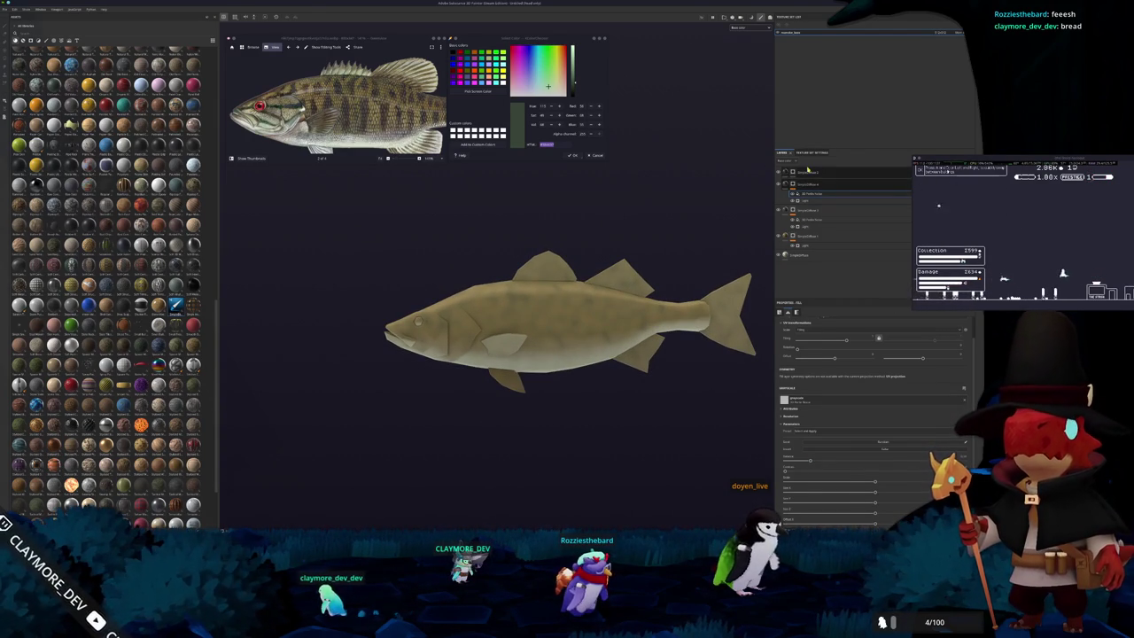
pyautogui.click(808, 169)
pyautogui.scroll(2, 500, 235)
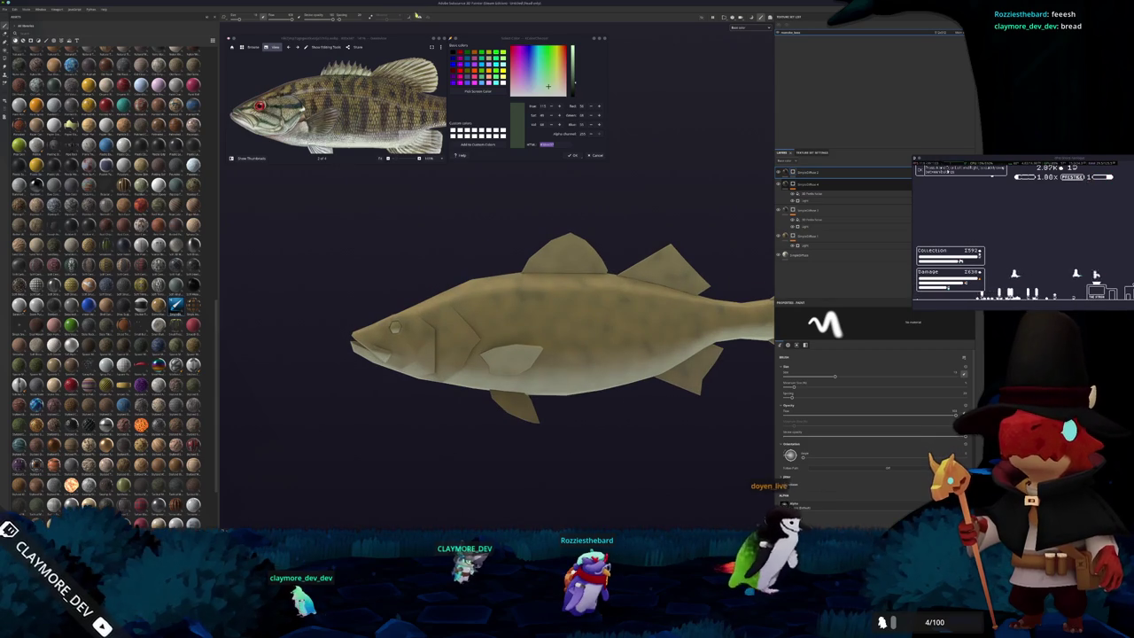
# Paint dark brown blotches on the fish's back and side, plus a dark stripe behind the eye.
pyautogui.keyDown('alt'); pyautogui.moveTo(499, 236); pyautogui.dragTo(544, 235); pyautogui.keyUp('alt')
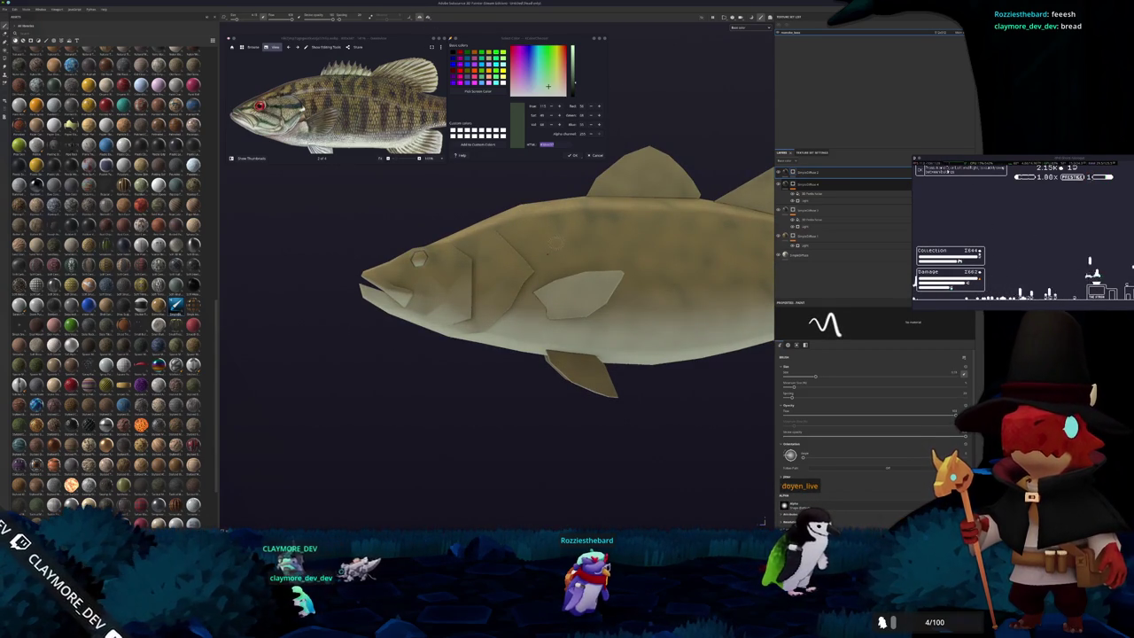
pyautogui.scroll(3, 554, 241)
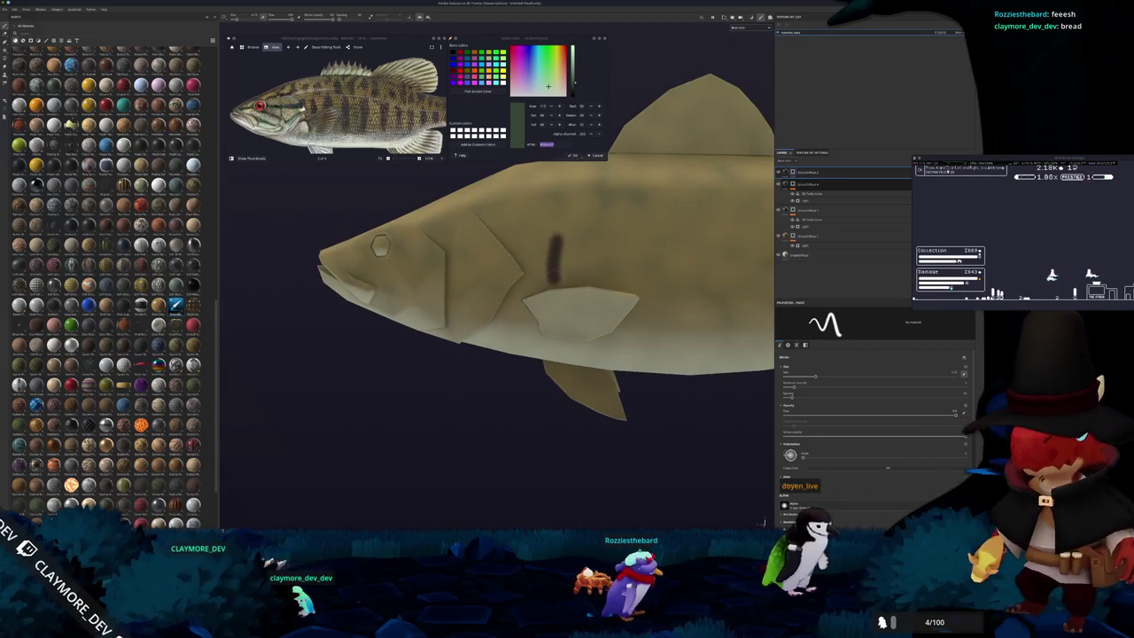
pyautogui.moveTo(556, 241)
pyautogui.keyDown('alt'); pyautogui.mouseDown()
pyautogui.moveTo(450, 243)
pyautogui.moveTo(531, 277)
pyautogui.moveTo(568, 251)
pyautogui.mouseUp(); pyautogui.keyUp('alt')
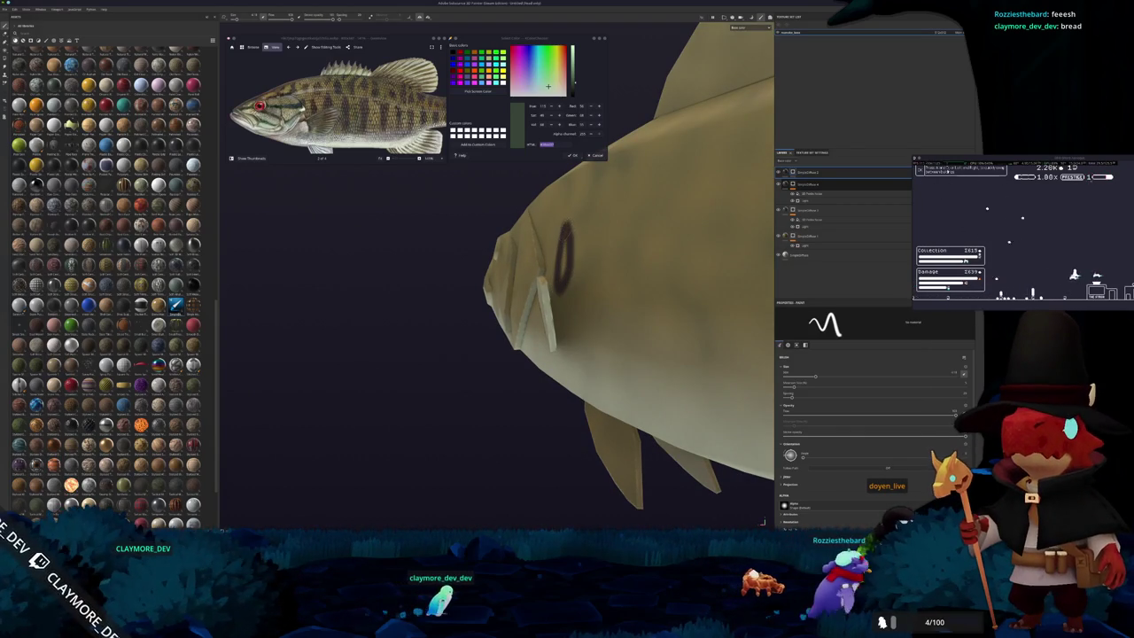
pyautogui.moveTo(553, 269)
pyautogui.keyDown('alt'); pyautogui.mouseDown()
pyautogui.moveTo(502, 245)
pyautogui.moveTo(573, 257)
pyautogui.moveTo(551, 295)
pyautogui.mouseUp(); pyautogui.keyUp('alt')
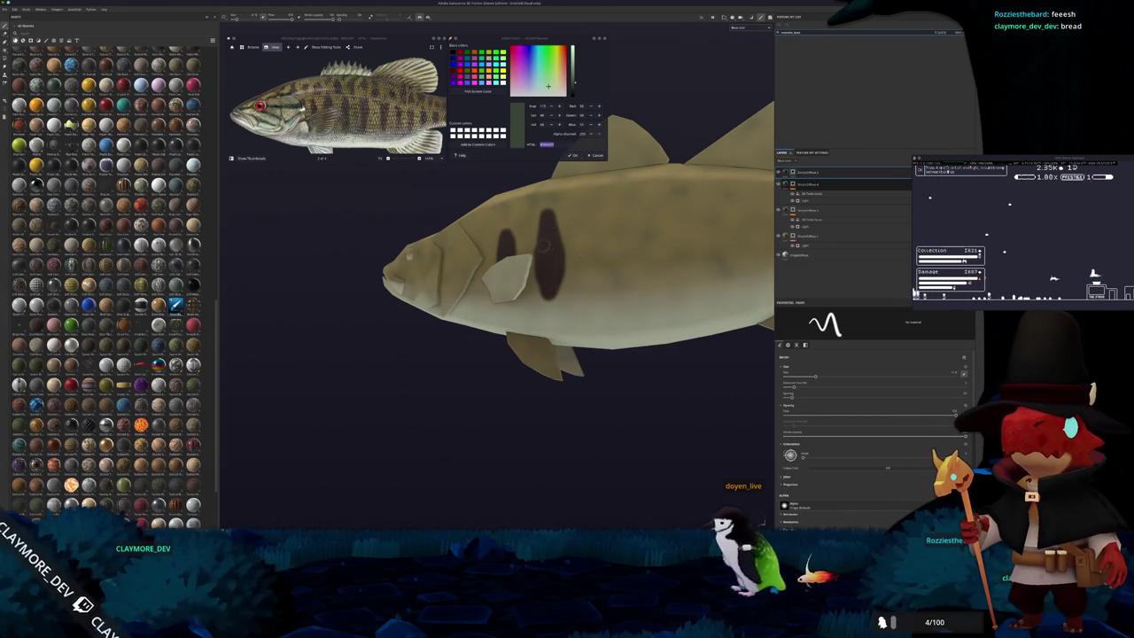
pyautogui.keyDown('alt'); pyautogui.moveTo(546, 249); pyautogui.dragTo(567, 266); pyautogui.keyUp('alt')
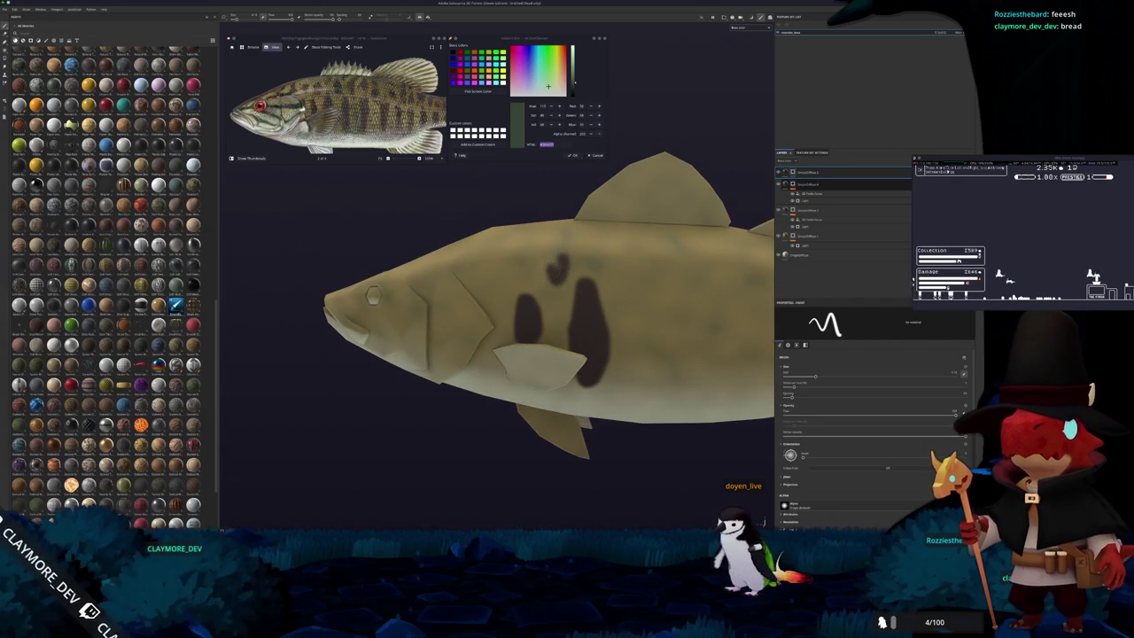
pyautogui.moveTo(518, 248)
pyautogui.keyDown('alt'); pyautogui.mouseDown()
pyautogui.moveTo(537, 239)
pyautogui.moveTo(530, 266)
pyautogui.moveTo(520, 255)
pyautogui.moveTo(543, 269)
pyautogui.moveTo(486, 241)
pyautogui.mouseUp(); pyautogui.keyUp('alt')
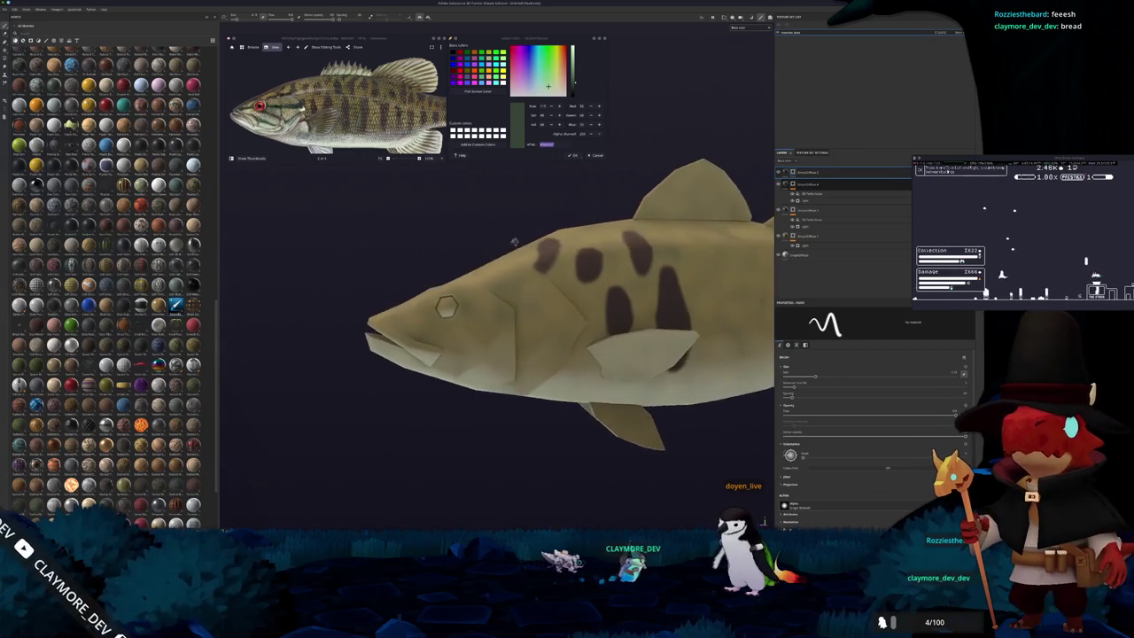
pyautogui.scroll(2, 485, 241)
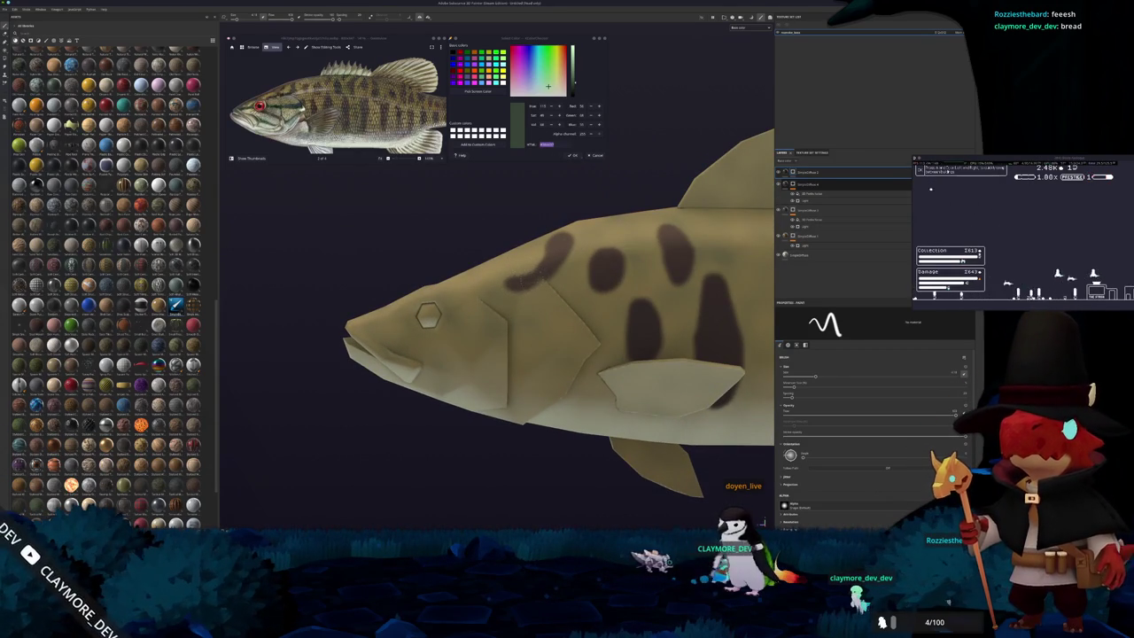
pyautogui.keyDown('alt'); pyautogui.moveTo(523, 266); pyautogui.dragTo(555, 270); pyautogui.keyUp('alt')
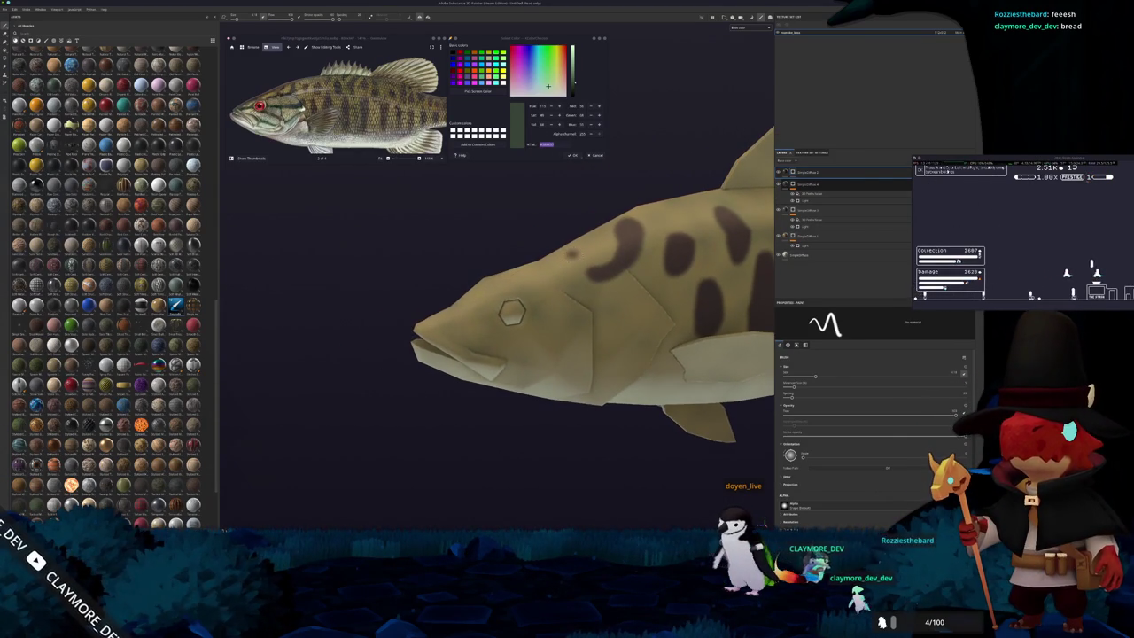
pyautogui.moveTo(566, 266)
pyautogui.keyDown('alt'); pyautogui.mouseDown()
pyautogui.moveTo(597, 251)
pyautogui.moveTo(567, 259)
pyautogui.mouseUp(); pyautogui.keyUp('alt')
pyautogui.scroll(2, 567, 259)
pyautogui.moveTo(567, 259)
pyautogui.keyDown('alt'); pyautogui.mouseDown()
pyautogui.moveTo(539, 218)
pyautogui.moveTo(498, 223)
pyautogui.moveTo(594, 268)
pyautogui.mouseUp(); pyautogui.keyUp('alt')
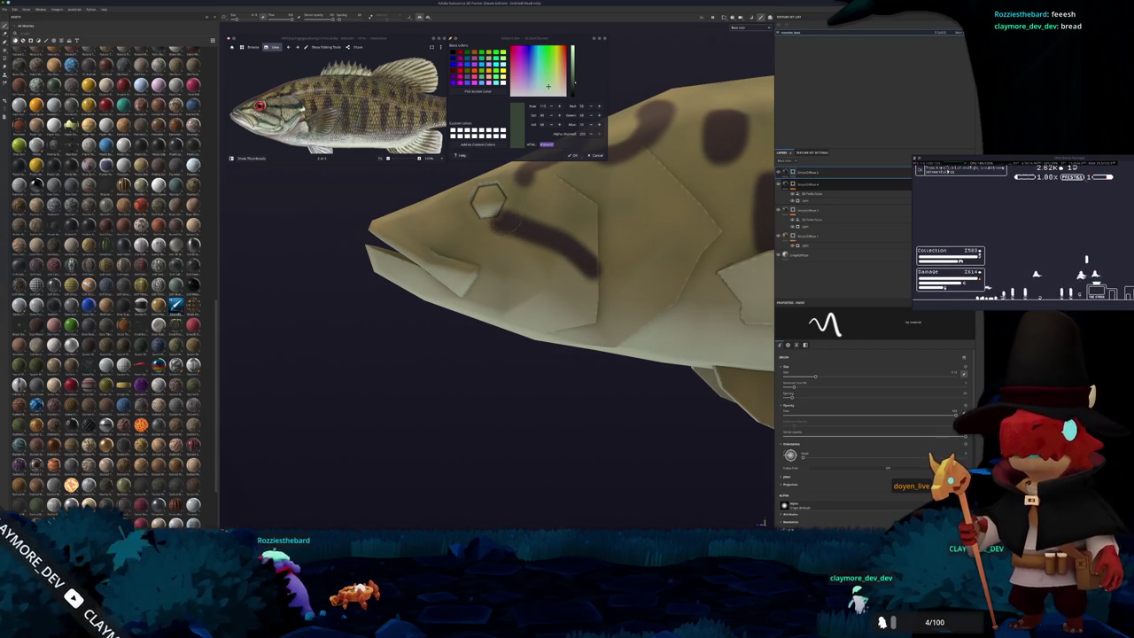
# Brush a second dark stroke from the cheek stripe's end up toward the body blotches.
pyautogui.keyDown('alt'); pyautogui.moveTo(516, 221); pyautogui.dragTo(629, 259); pyautogui.keyUp('alt')
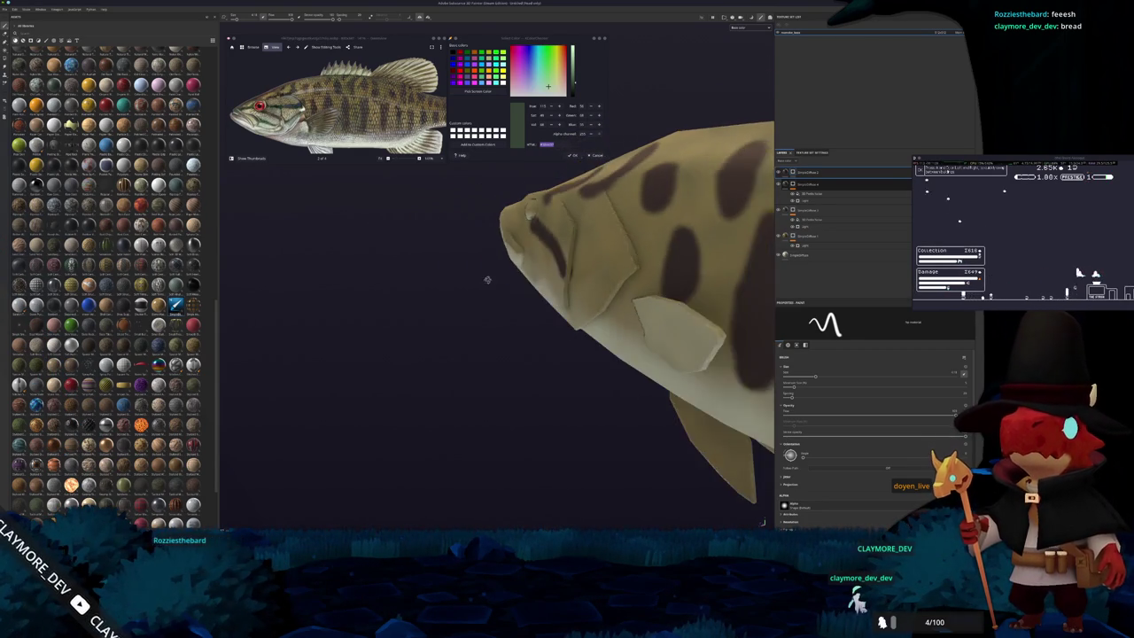
pyautogui.scroll(3, 531, 263)
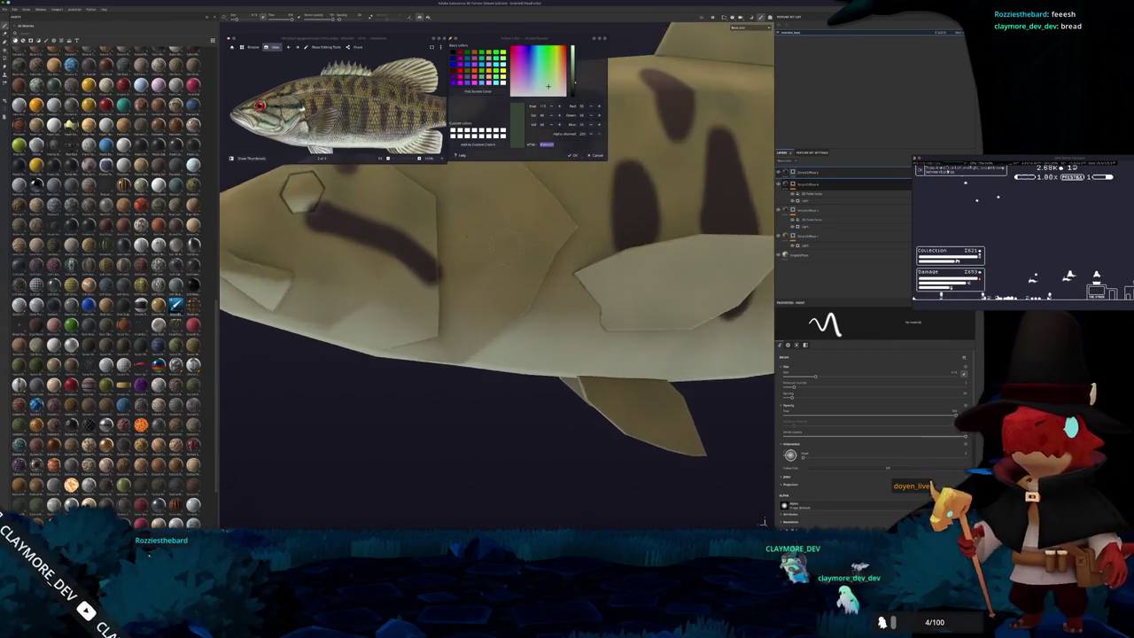
pyautogui.scroll(3, 451, 265)
pyautogui.moveTo(439, 274); pyautogui.dragTo(490, 282)
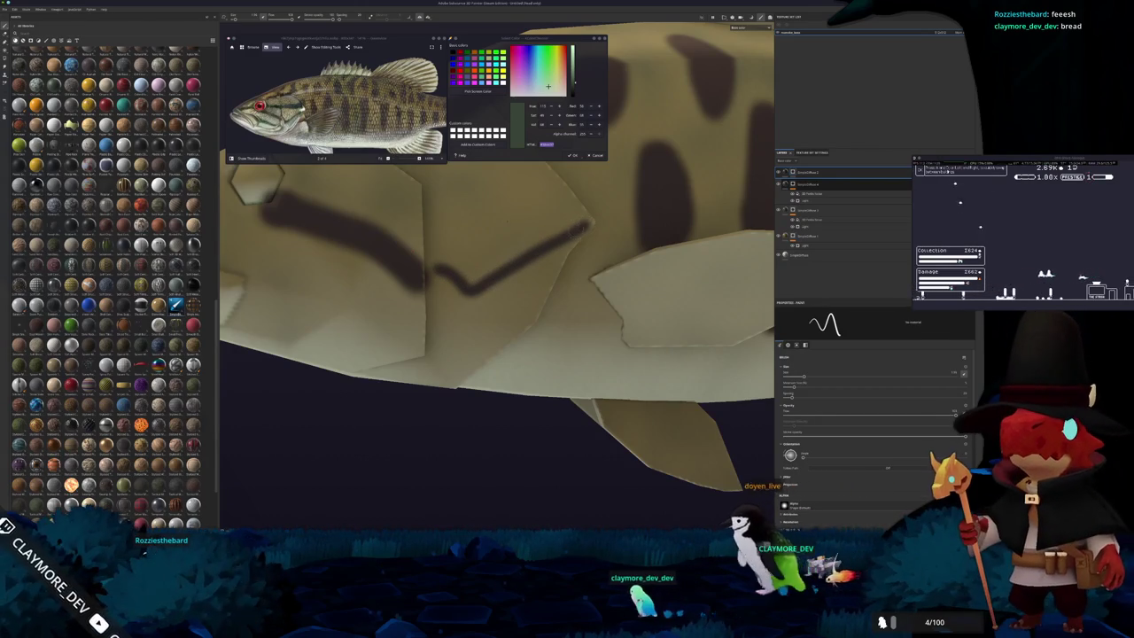
pyautogui.moveTo(469, 289)
pyautogui.mouseDown()
pyautogui.moveTo(582, 223)
pyautogui.moveTo(448, 270)
pyautogui.mouseUp()
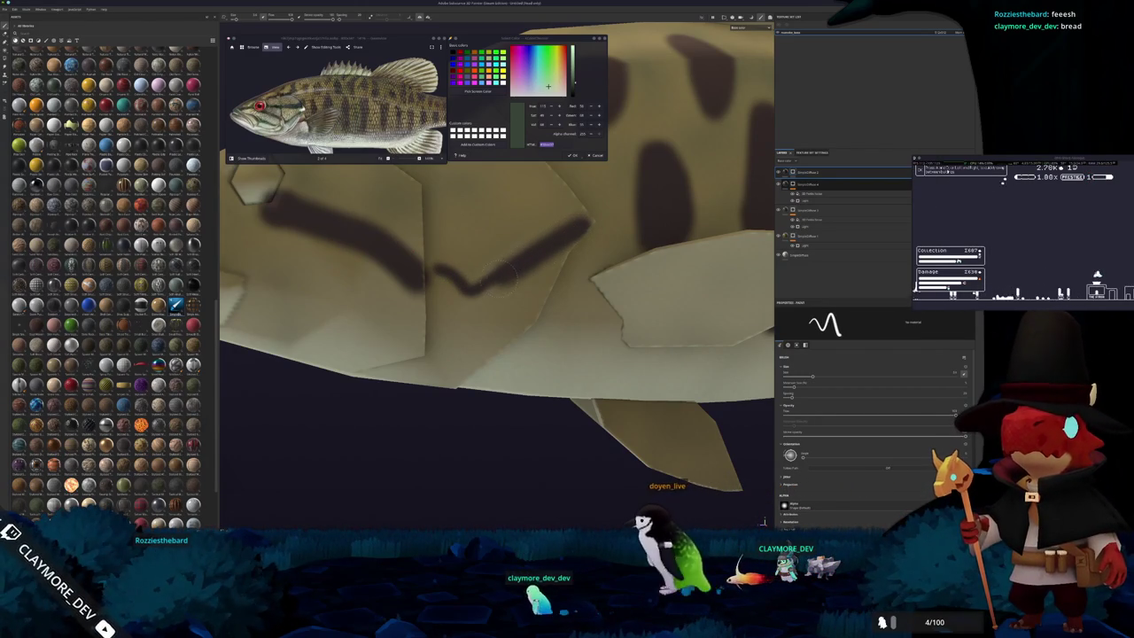
pyautogui.scroll(-2, 440, 269)
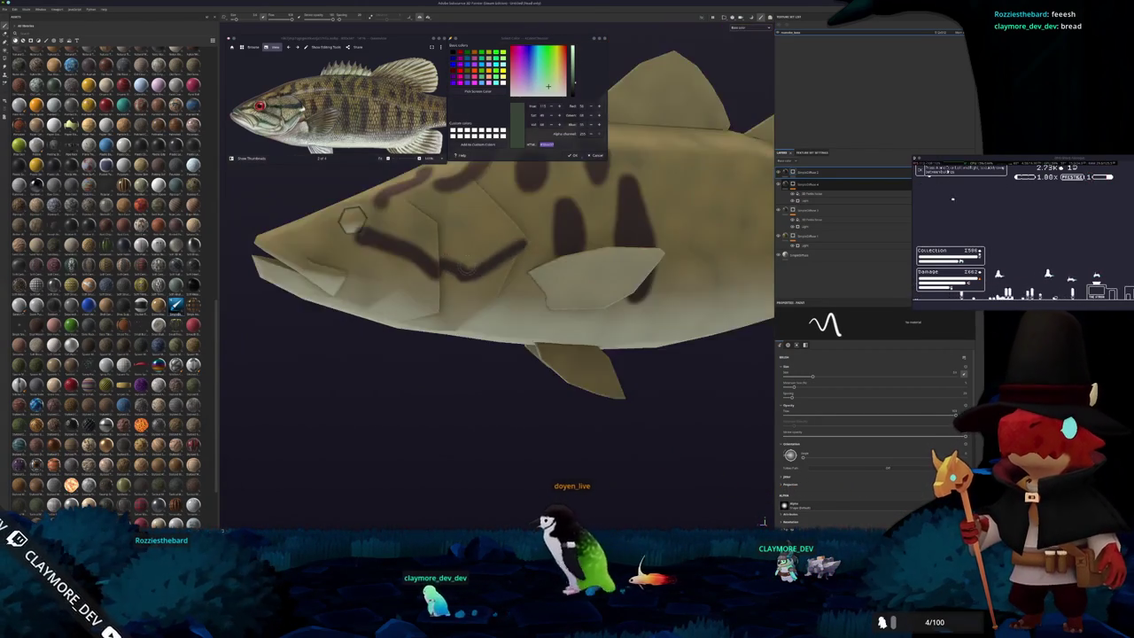
pyautogui.scroll(-2, 416, 253)
pyautogui.scroll(-1, 403, 239)
pyautogui.keyDown('alt'); pyautogui.moveTo(403, 239); pyautogui.dragTo(354, 248); pyautogui.keyUp('alt')
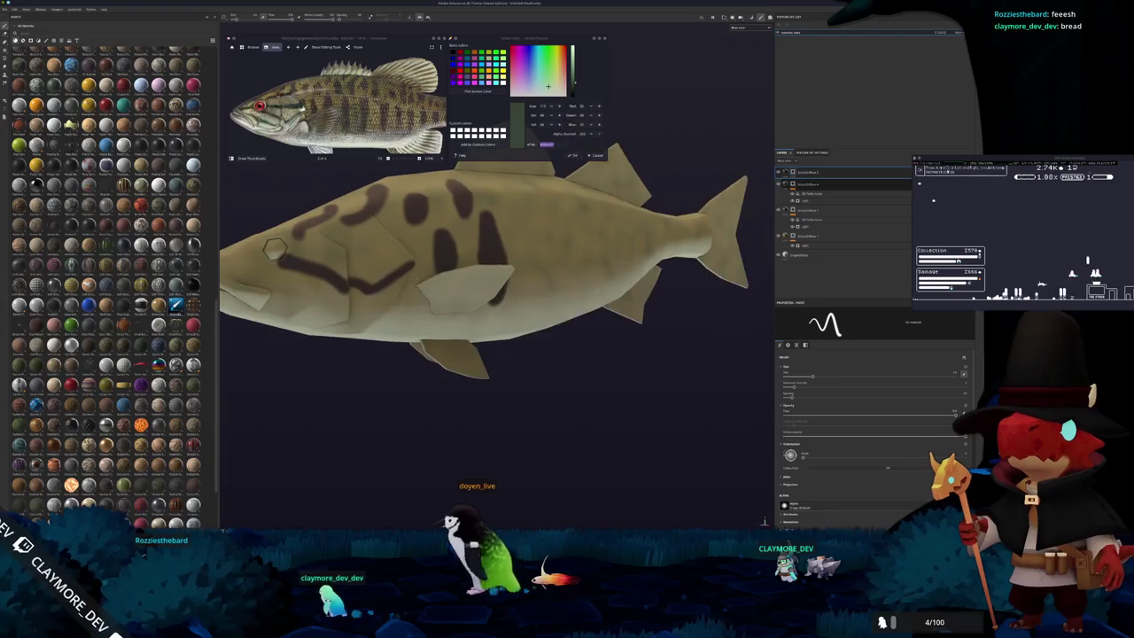
pyautogui.scroll(2, 441, 247)
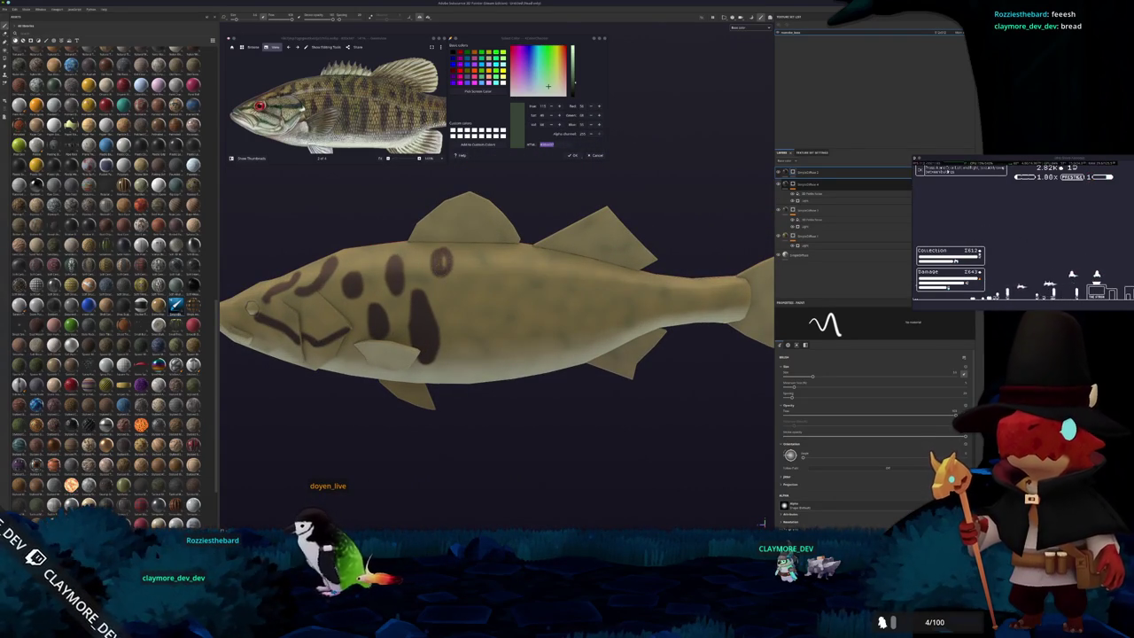
# Close the dark body mark into a loop with a hook at its bottom.
pyautogui.scroll(1, 518, 222)
pyautogui.scroll(1, 519, 221)
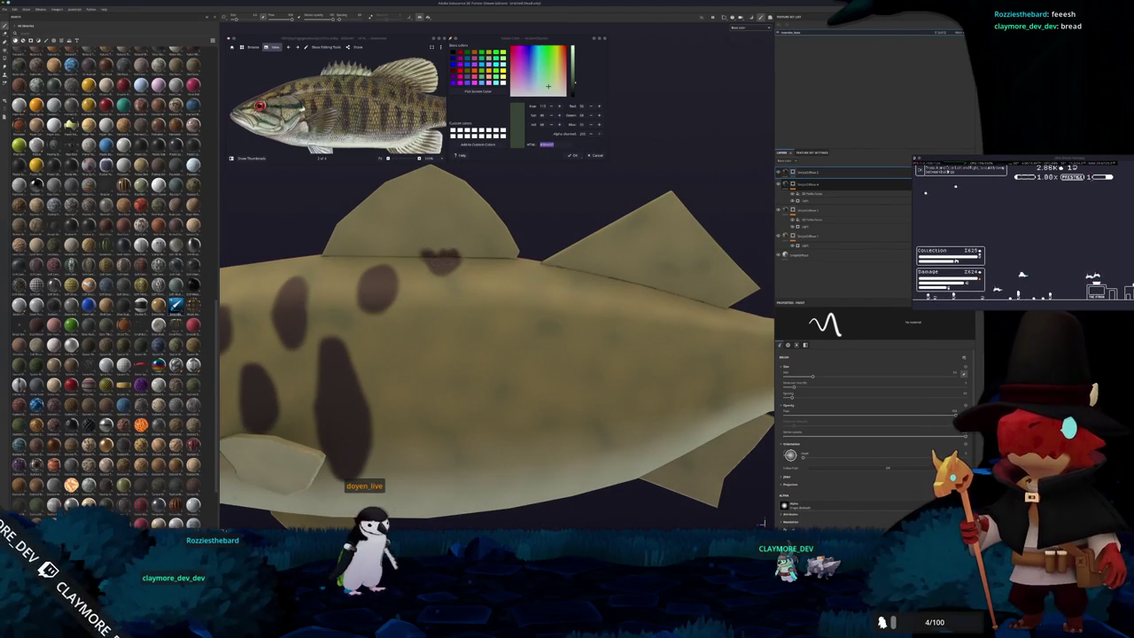
pyautogui.keyDown('alt'); pyautogui.moveTo(440, 260); pyautogui.dragTo(440, 221); pyautogui.keyUp('alt')
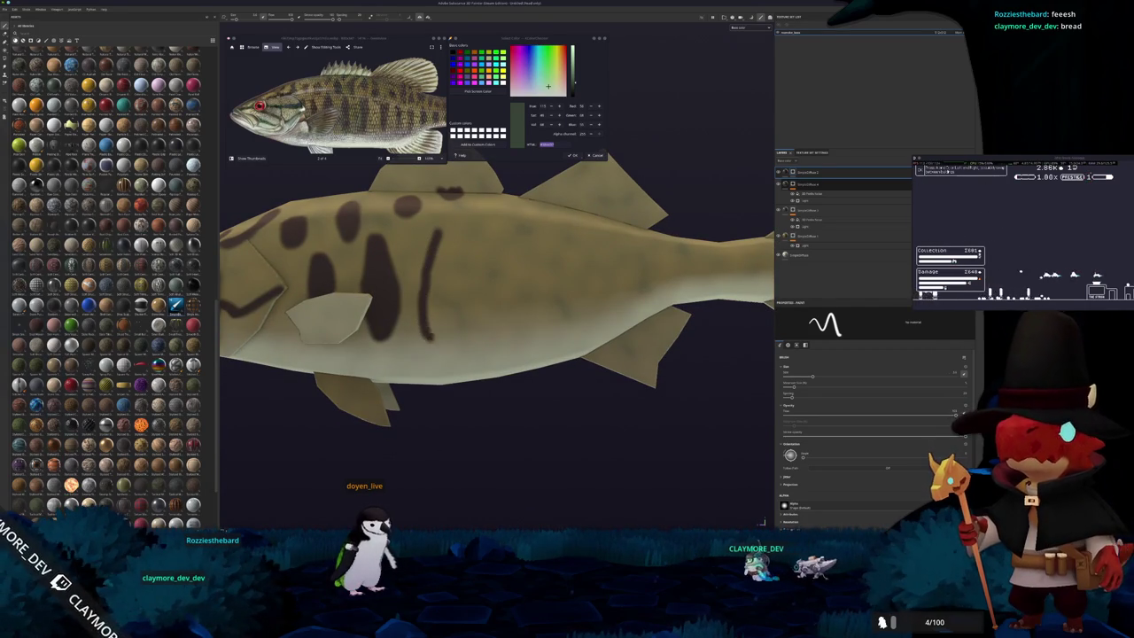
pyautogui.moveTo(431, 334); pyautogui.dragTo(450, 308)
pyautogui.moveTo(458, 233); pyautogui.dragTo(434, 234)
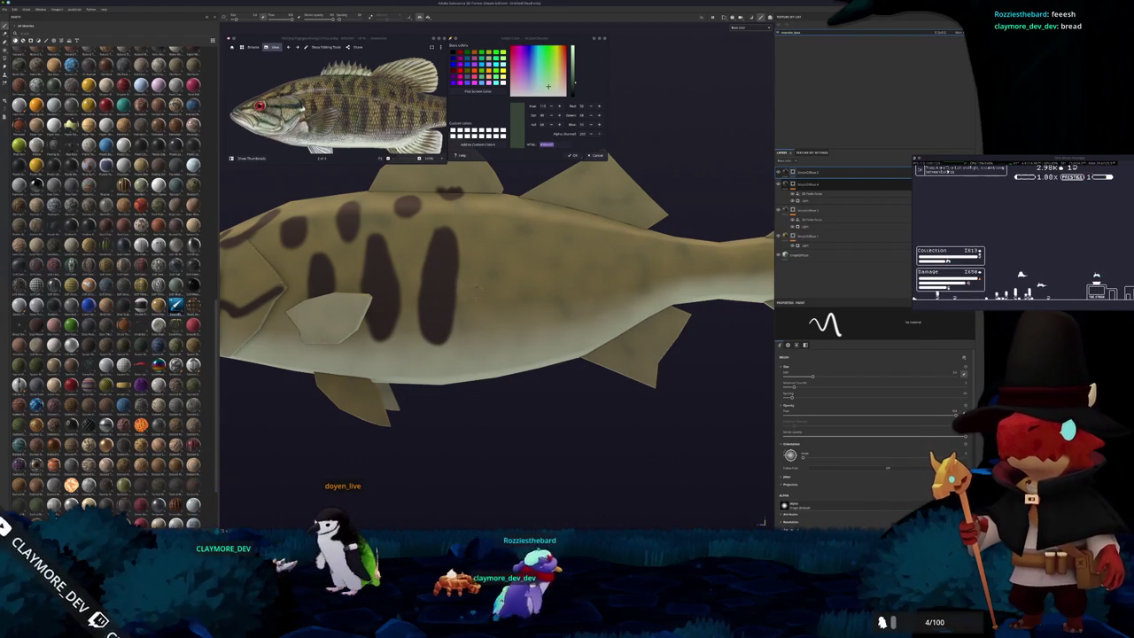
# Paint a short vertical mark, close the P-shaped mark, and fill its loop solid.
pyautogui.moveTo(485, 209)
pyautogui.mouseDown()
pyautogui.moveTo(483, 228)
pyautogui.moveTo(492, 215)
pyautogui.mouseUp()
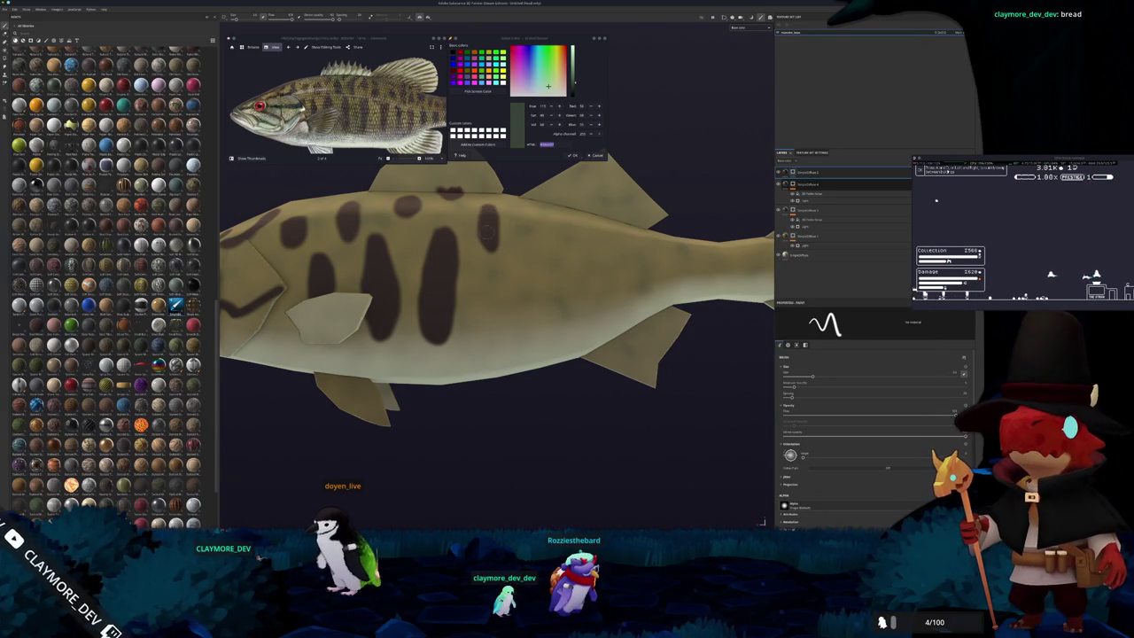
pyautogui.keyDown('alt'); pyautogui.moveTo(490, 236); pyautogui.dragTo(501, 276); pyautogui.keyUp('alt')
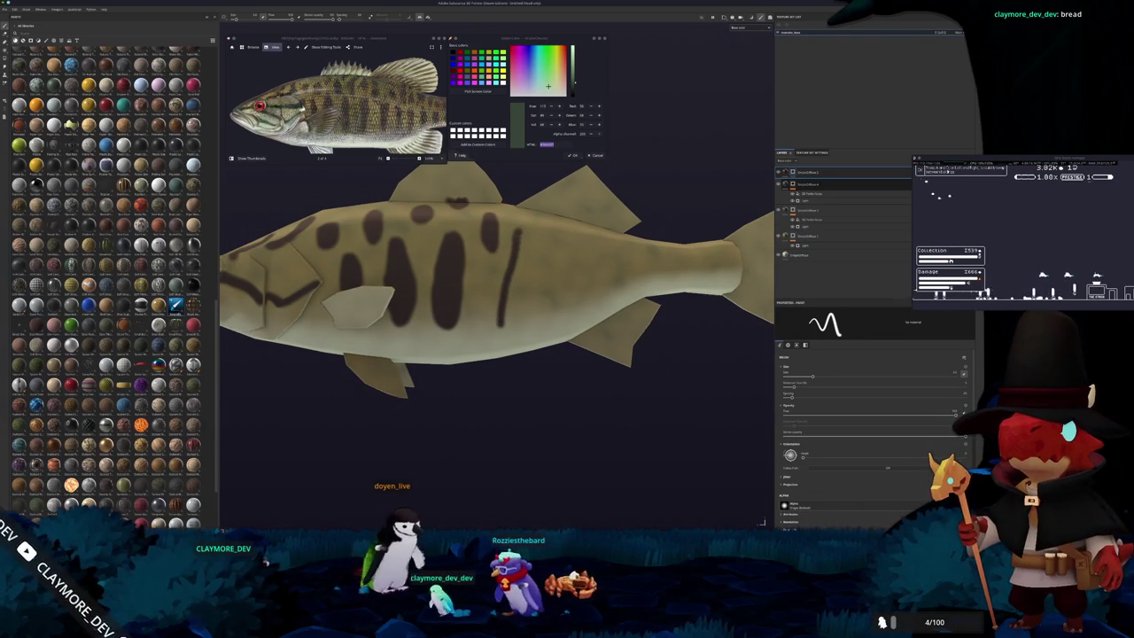
pyautogui.moveTo(537, 241); pyautogui.dragTo(506, 306)
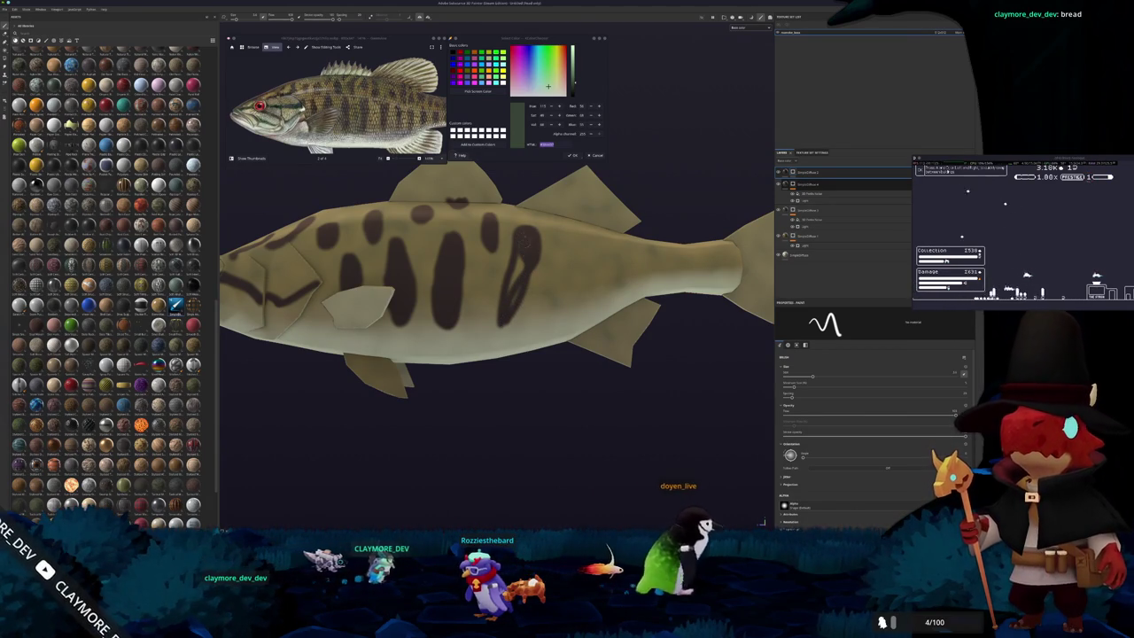
pyautogui.moveTo(530, 239); pyautogui.dragTo(523, 266)
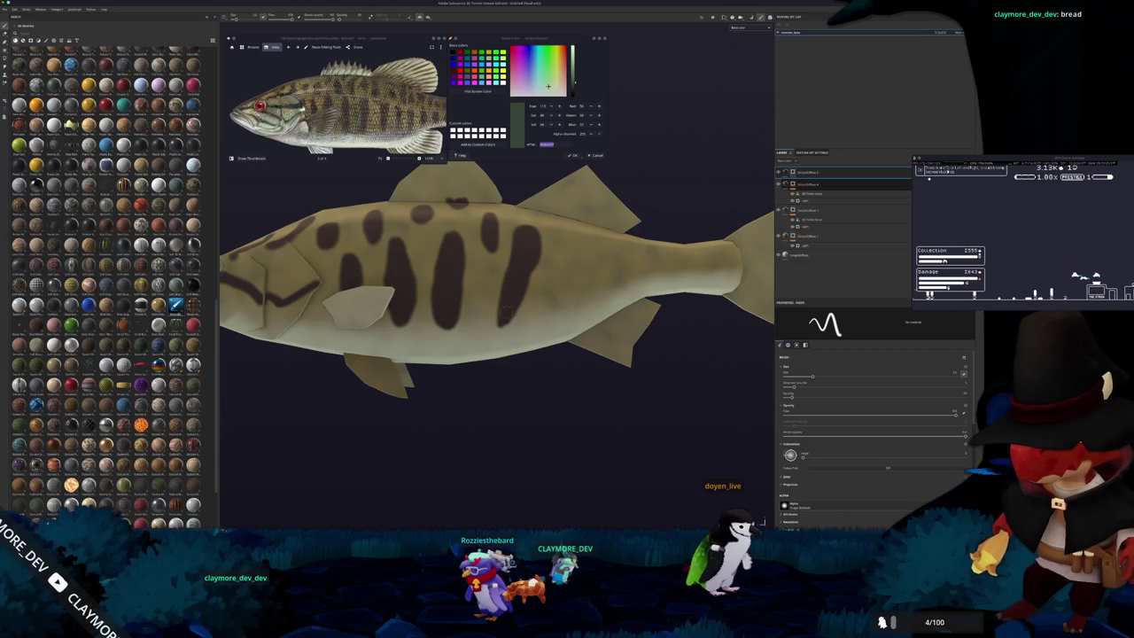
pyautogui.scroll(-2, 505, 311)
pyautogui.keyDown('alt'); pyautogui.moveTo(478, 319); pyautogui.dragTo(445, 326); pyautogui.keyUp('alt')
pyautogui.scroll(3, 444, 326)
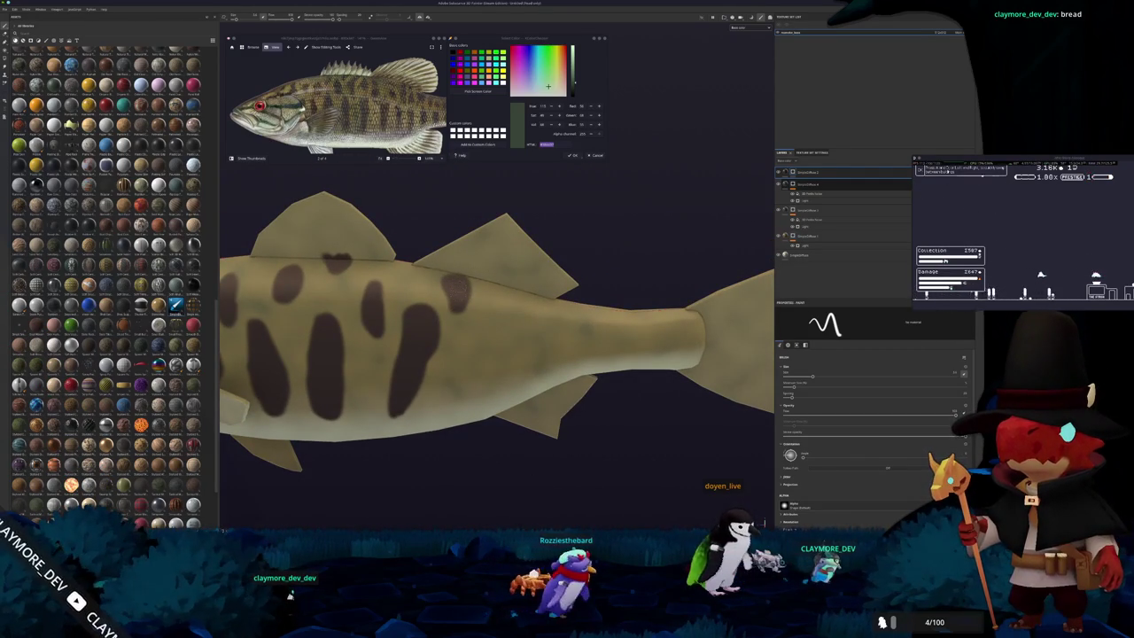
# Paint a dark looping stroke on the body, then undo it.
pyautogui.scroll(-1, 473, 309)
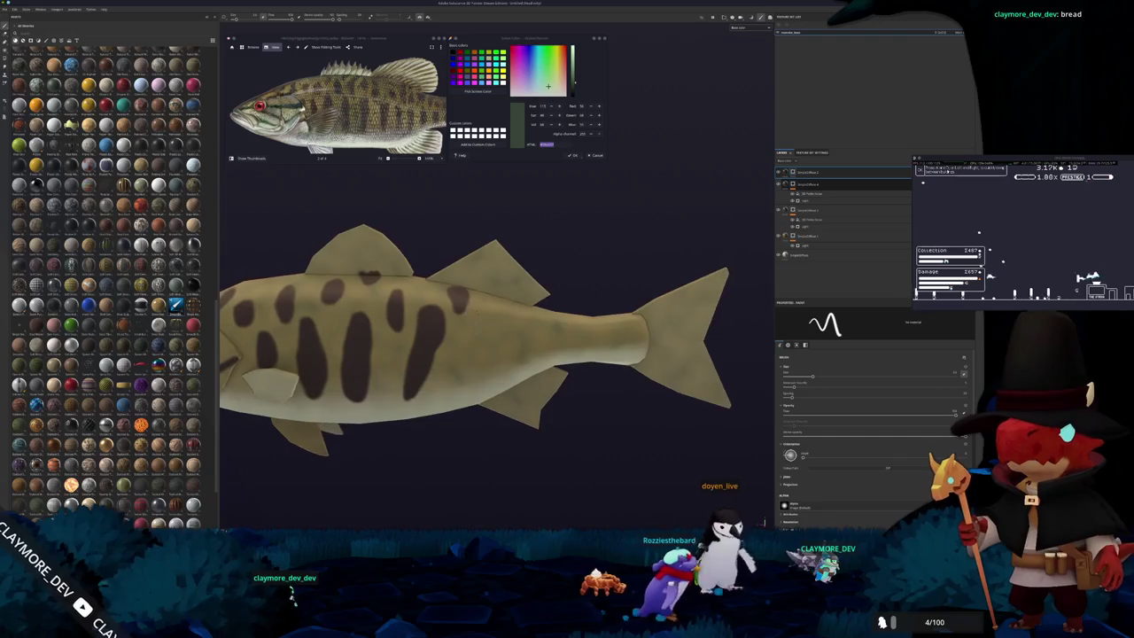
pyautogui.keyDown('alt'); pyautogui.moveTo(472, 310); pyautogui.dragTo(454, 229, button='middle'); pyautogui.keyUp('alt')
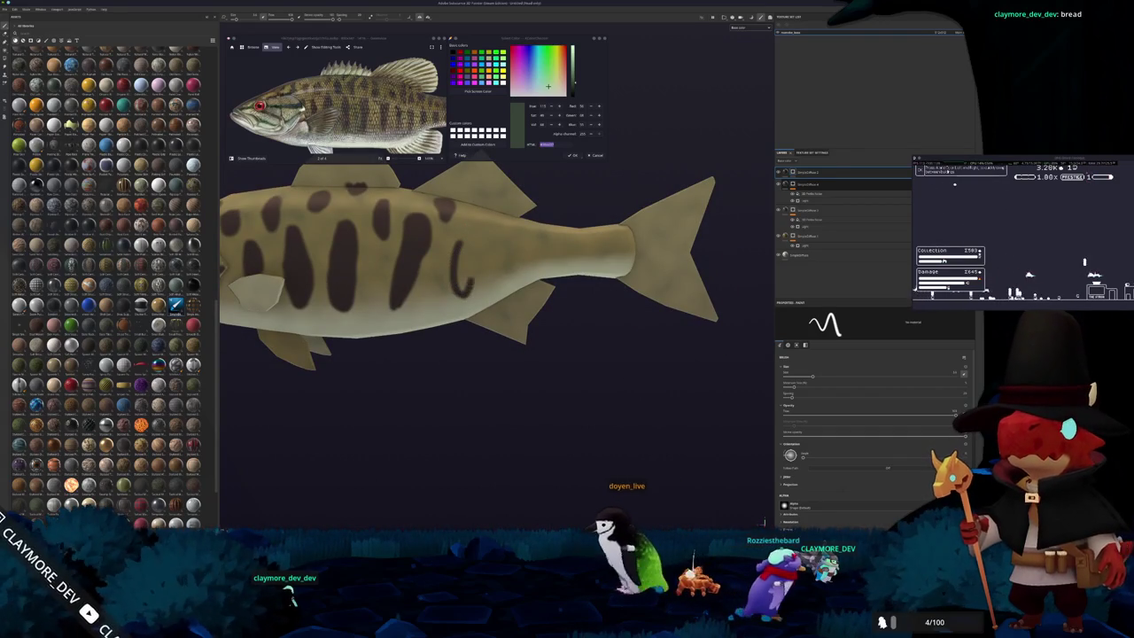
pyautogui.moveTo(464, 245); pyautogui.dragTo(457, 289)
pyautogui.hotkey('ctrl', 'z')
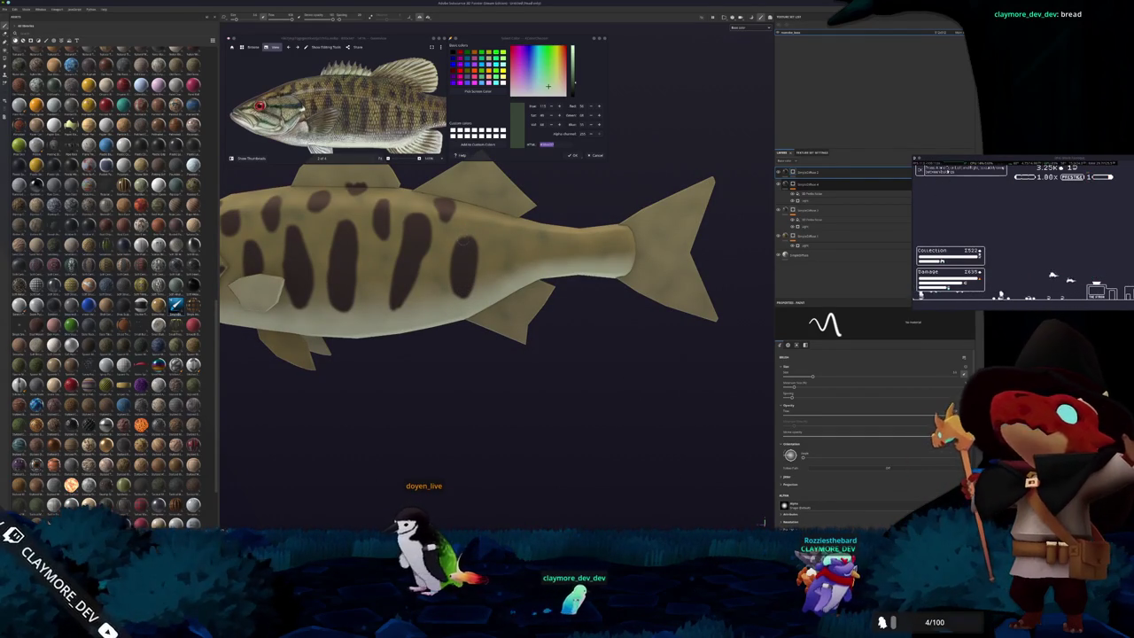
# Paint a dark U-shaped mark on the rear body.
pyautogui.moveTo(464, 240); pyautogui.dragTo(438, 263, button='middle')
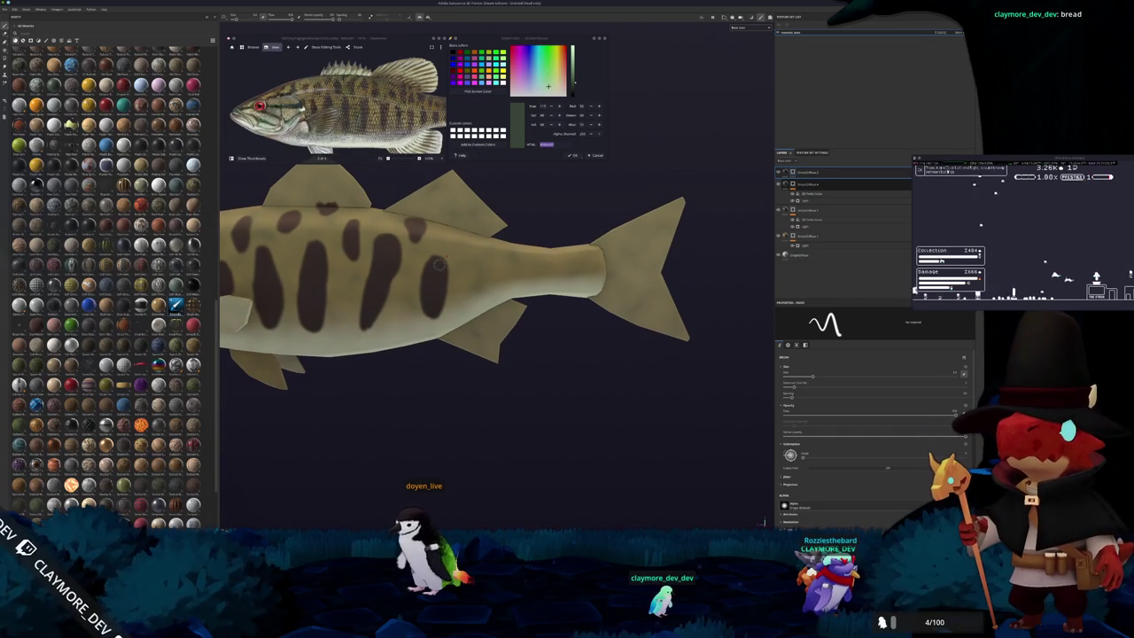
pyautogui.scroll(1, 472, 262)
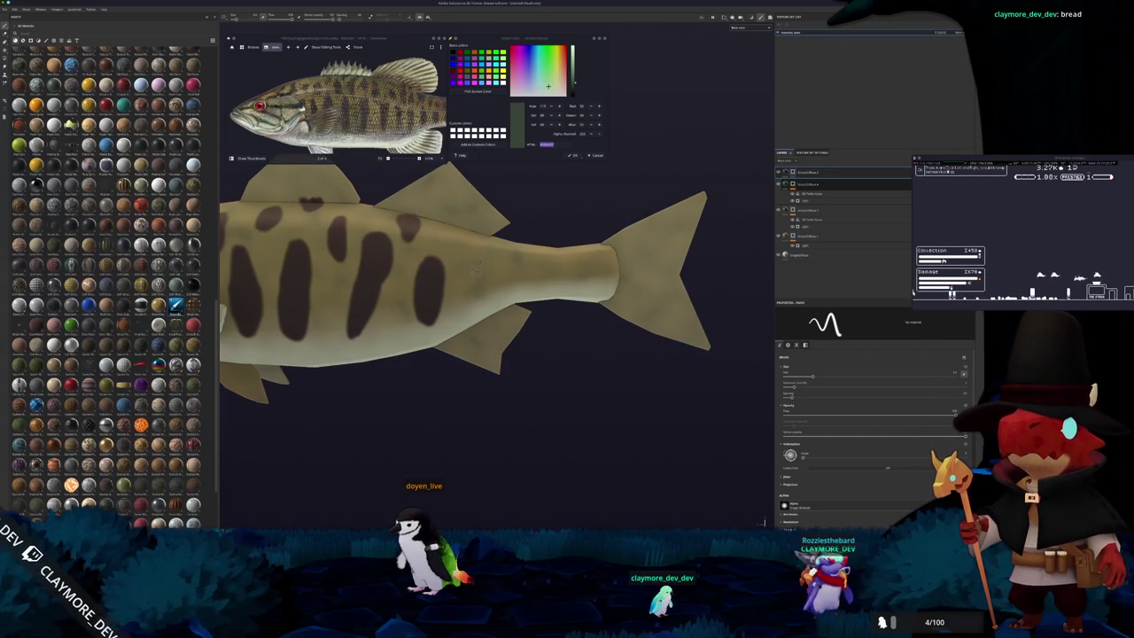
pyautogui.scroll(1, 472, 266)
pyautogui.scroll(1, 472, 265)
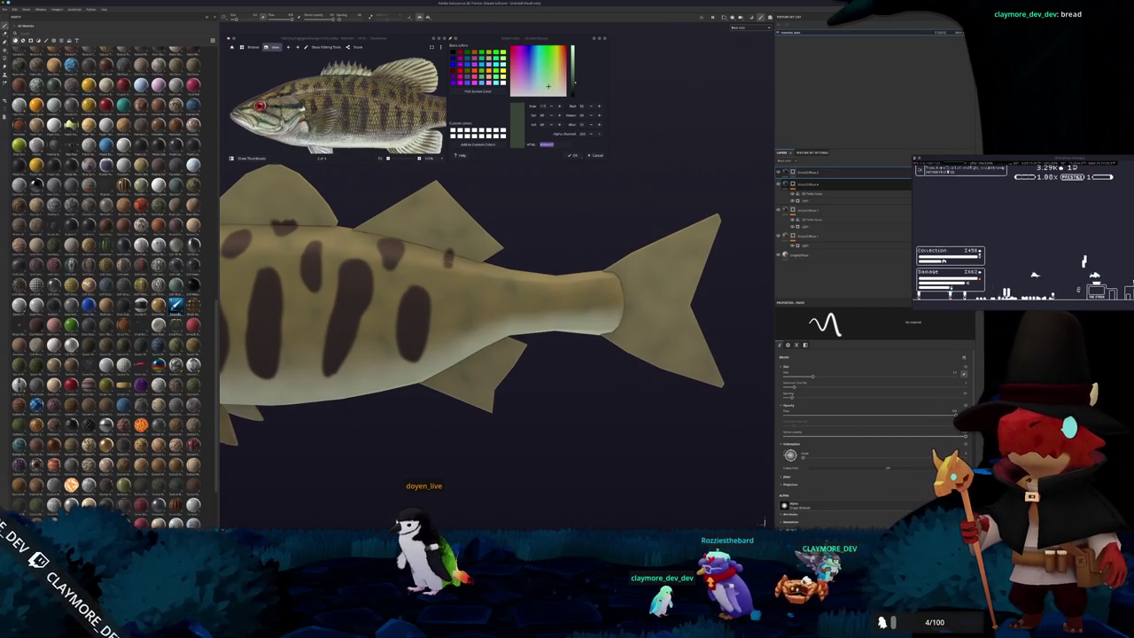
pyautogui.moveTo(449, 257)
pyautogui.mouseDown()
pyautogui.moveTo(465, 258)
pyautogui.moveTo(459, 279)
pyautogui.mouseUp()
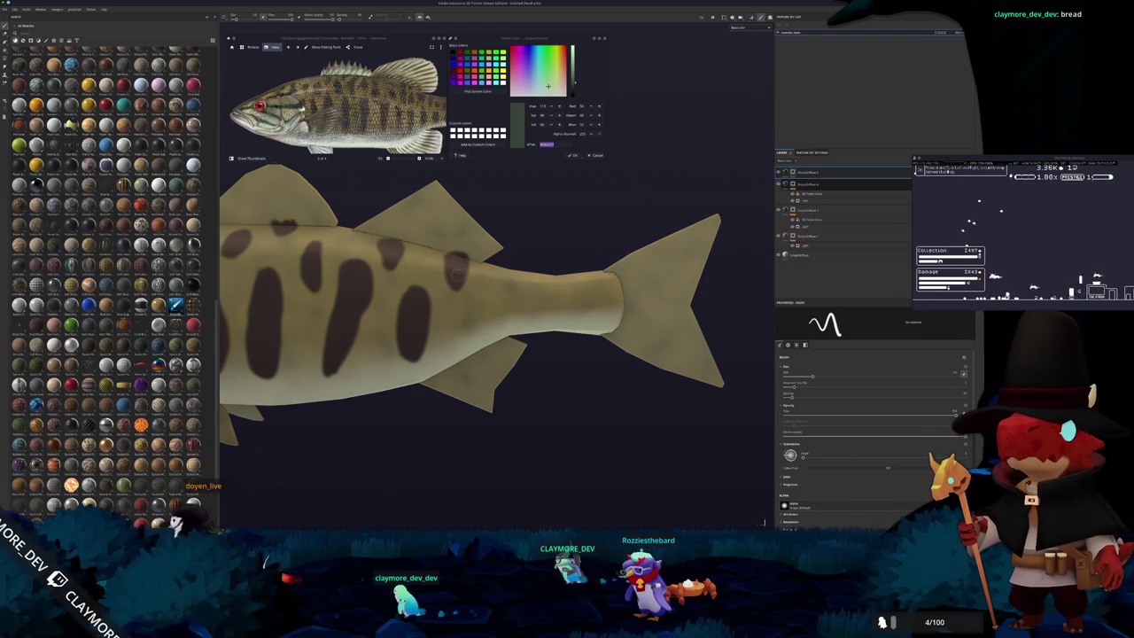
pyautogui.scroll(-2, 458, 277)
pyautogui.scroll(-1, 452, 283)
pyautogui.moveTo(442, 294)
pyautogui.keyDown('alt'); pyautogui.mouseDown()
pyautogui.moveTo(447, 310)
pyautogui.moveTo(432, 271)
pyautogui.mouseUp(); pyautogui.keyUp('alt')
pyautogui.scroll(1, 447, 310)
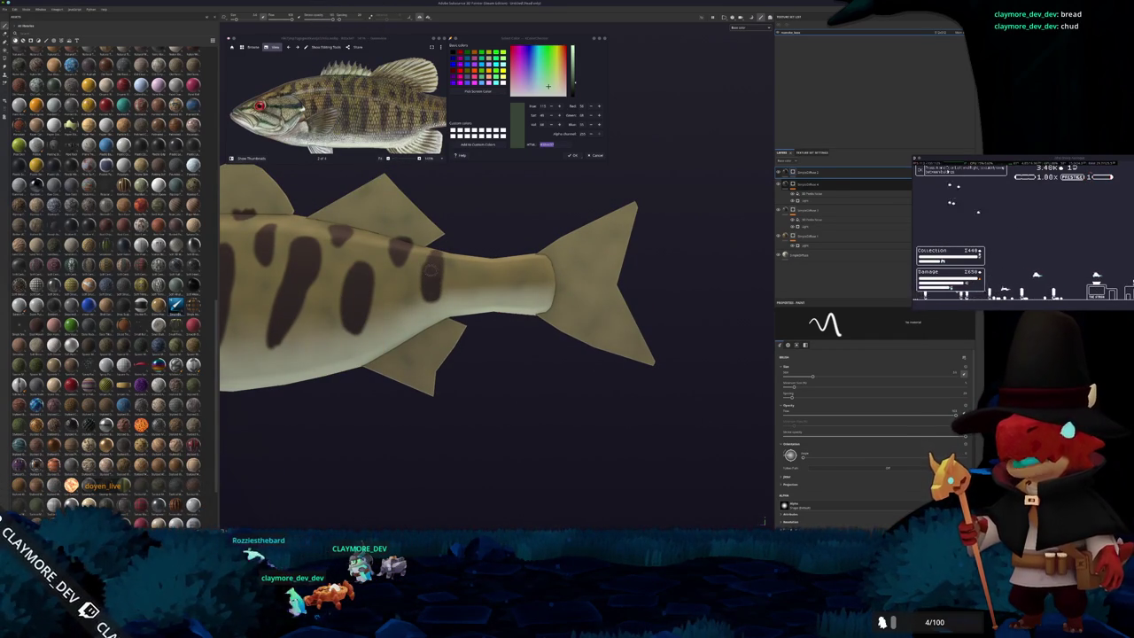
# Dab a dark brown spot toward the tail base, then frame the whole fish with F.
pyautogui.keyDown('alt'); pyautogui.moveTo(431, 270); pyautogui.dragTo(431, 296); pyautogui.keyUp('alt')
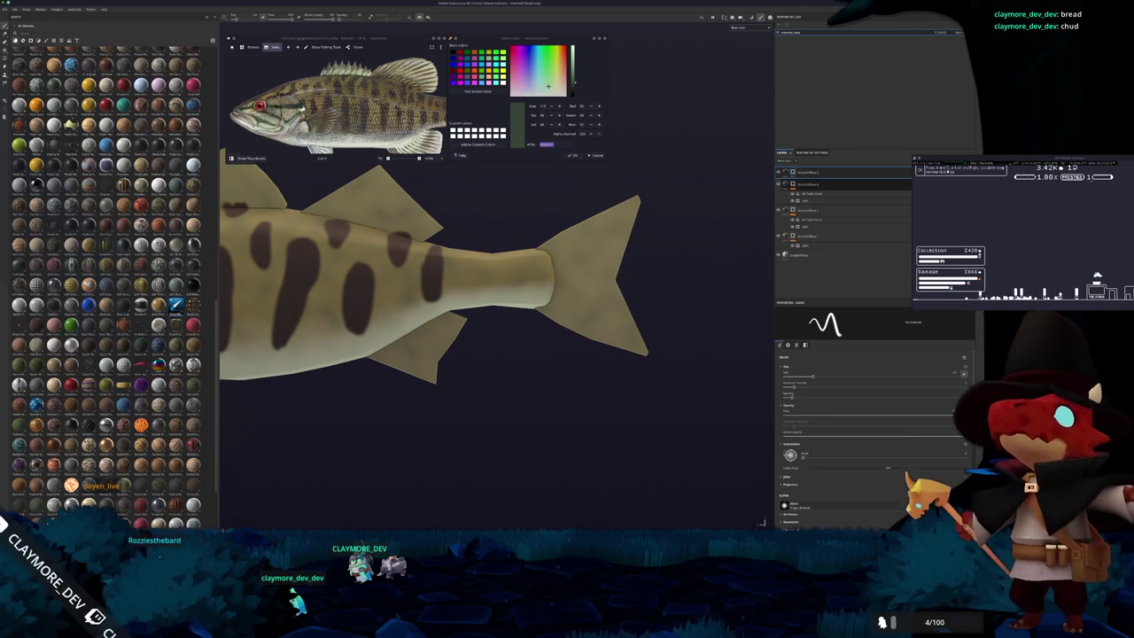
pyautogui.keyDown('alt'); pyautogui.moveTo(427, 276); pyautogui.dragTo(408, 221); pyautogui.keyUp('alt')
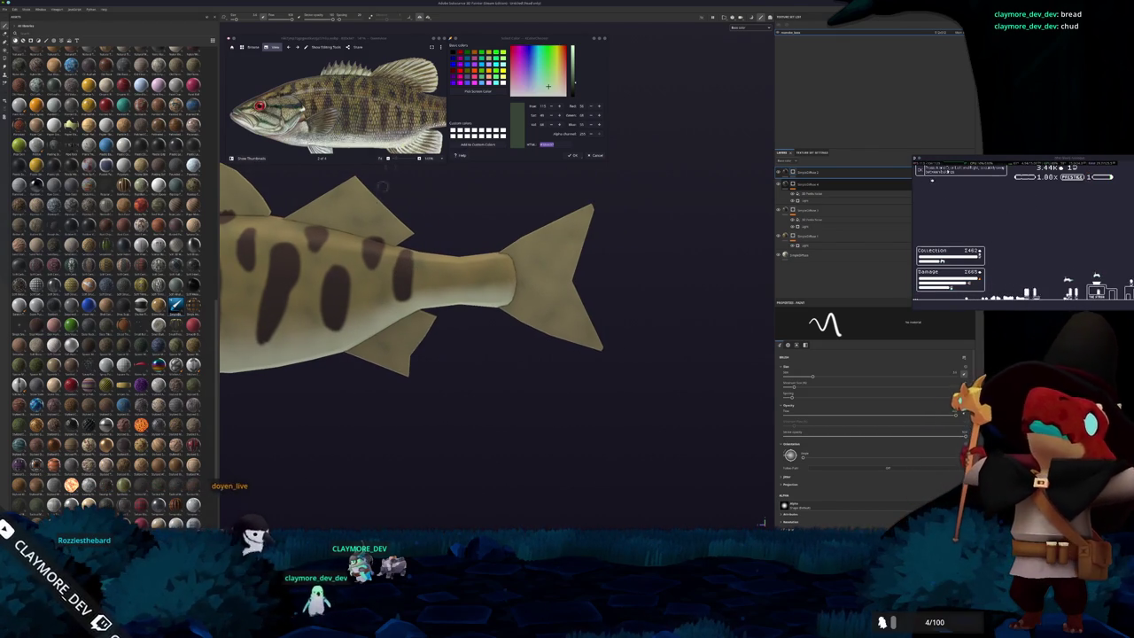
pyautogui.scroll(2, 388, 166)
pyautogui.scroll(1, 390, 167)
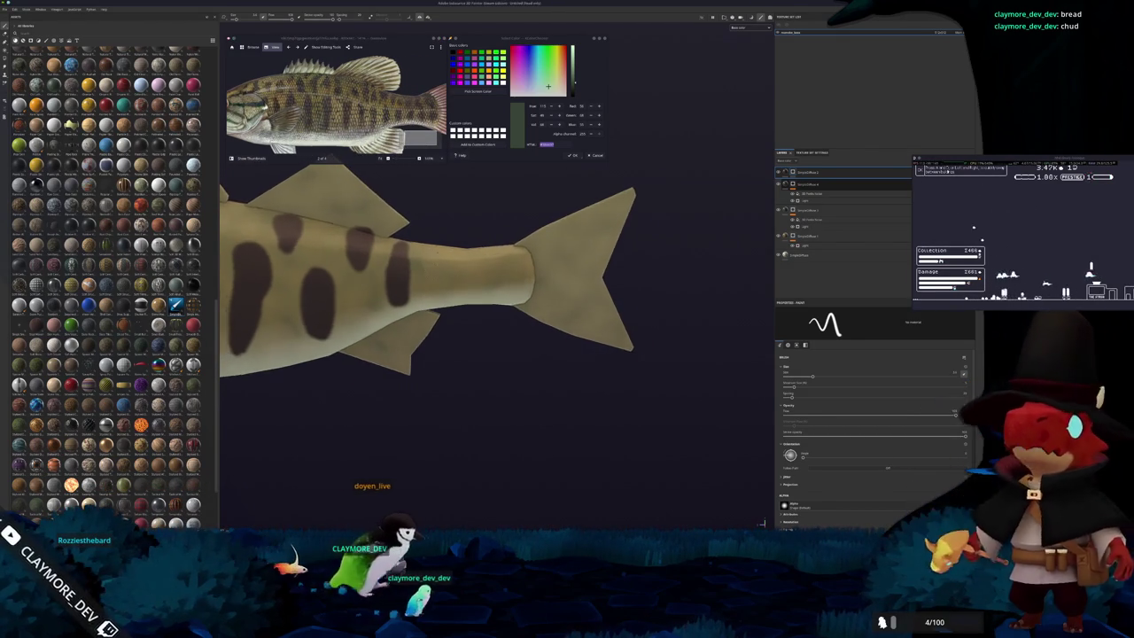
pyautogui.scroll(2, 390, 166)
pyautogui.scroll(2, 390, 167)
pyautogui.click(439, 257)
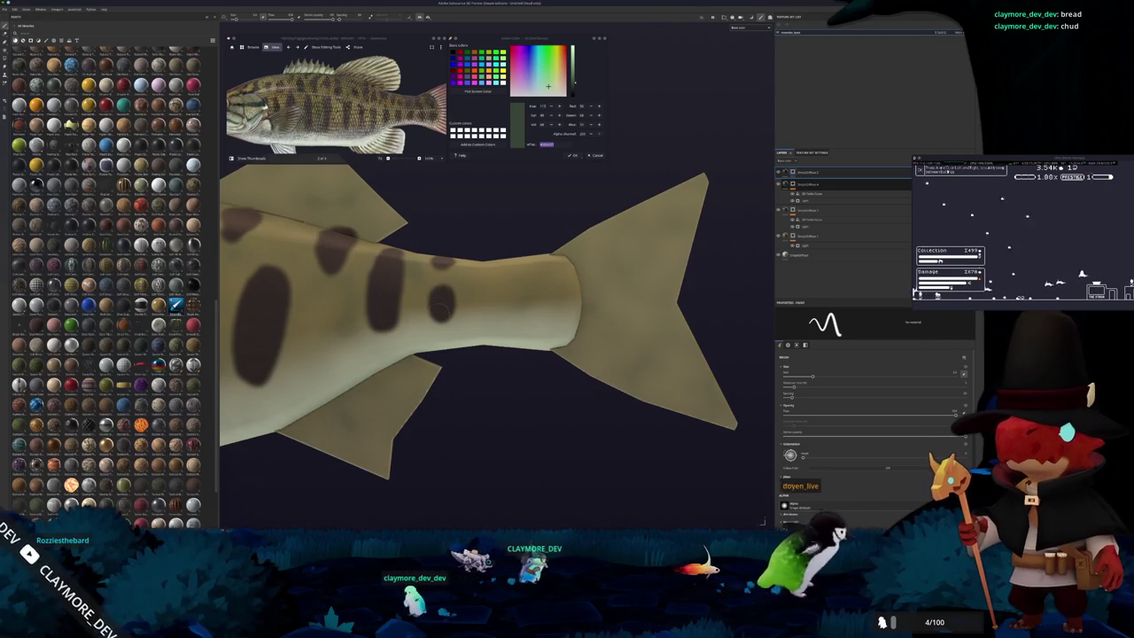
pyautogui.moveTo(478, 310); pyautogui.dragTo(416, 301, button='middle')
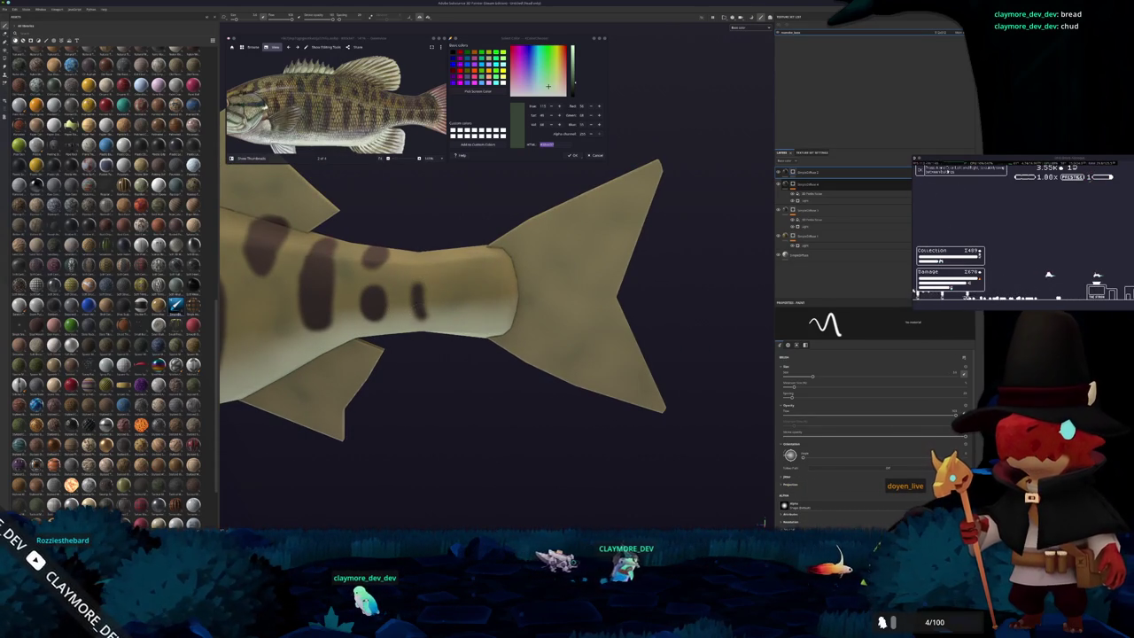
pyautogui.keyDown('alt'); pyautogui.moveTo(443, 310); pyautogui.dragTo(452, 292); pyautogui.keyUp('alt')
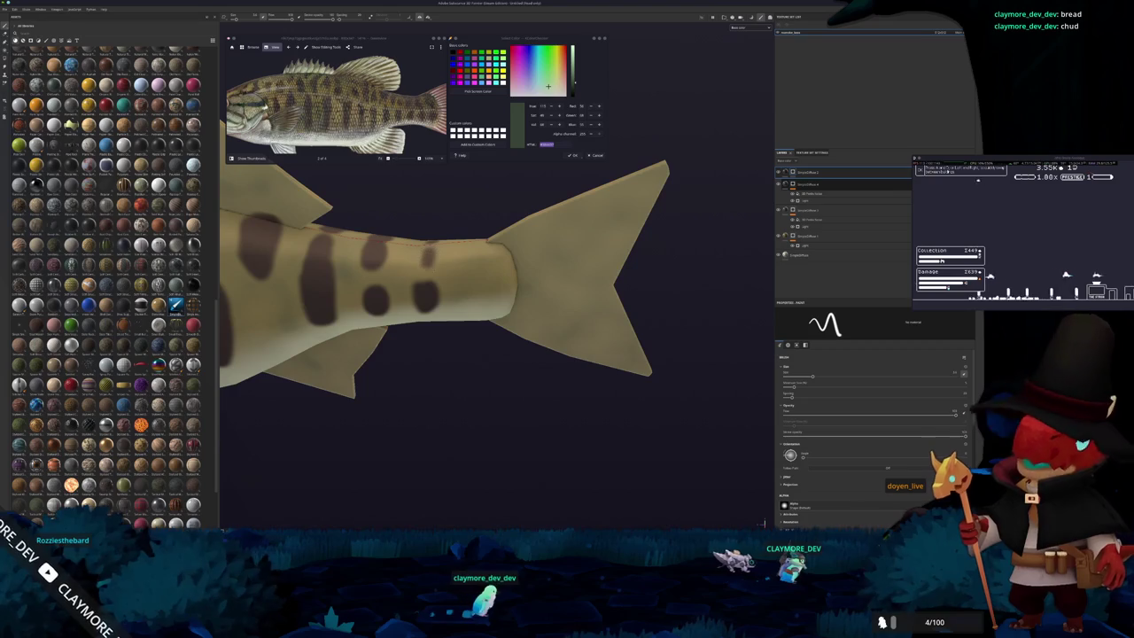
pyautogui.keyDown('alt'); pyautogui.moveTo(443, 310); pyautogui.dragTo(470, 292); pyautogui.keyUp('alt')
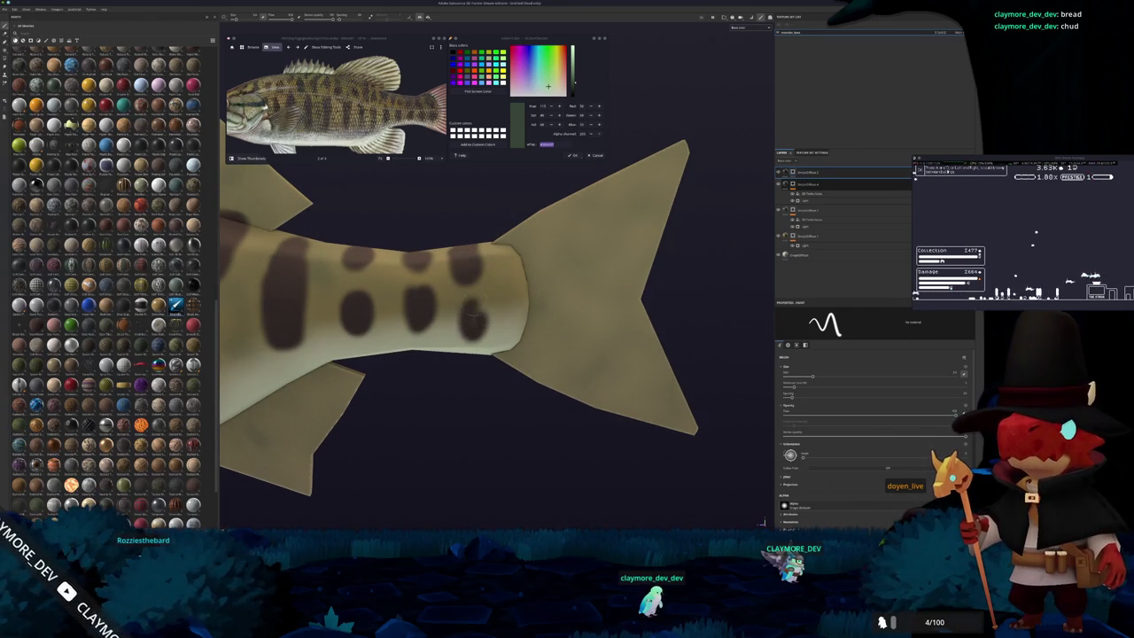
pyautogui.keyDown('alt'); pyautogui.moveTo(476, 314); pyautogui.dragTo(479, 285); pyautogui.keyUp('alt')
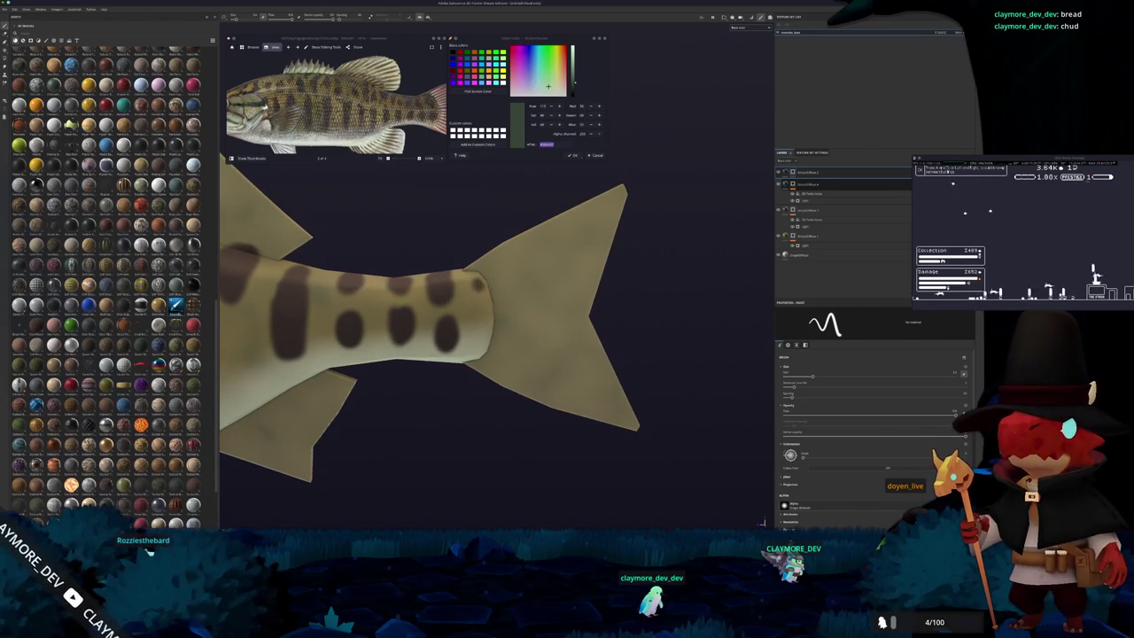
pyautogui.press('f')
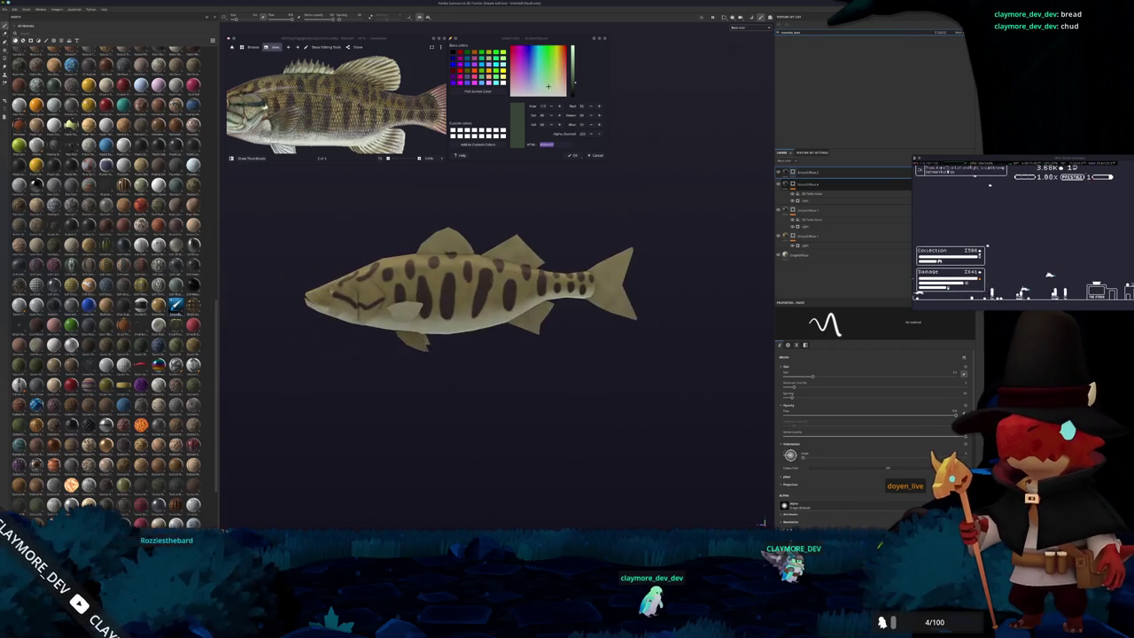
pyautogui.scroll(3, 530, 278)
pyautogui.scroll(3, 530, 278)
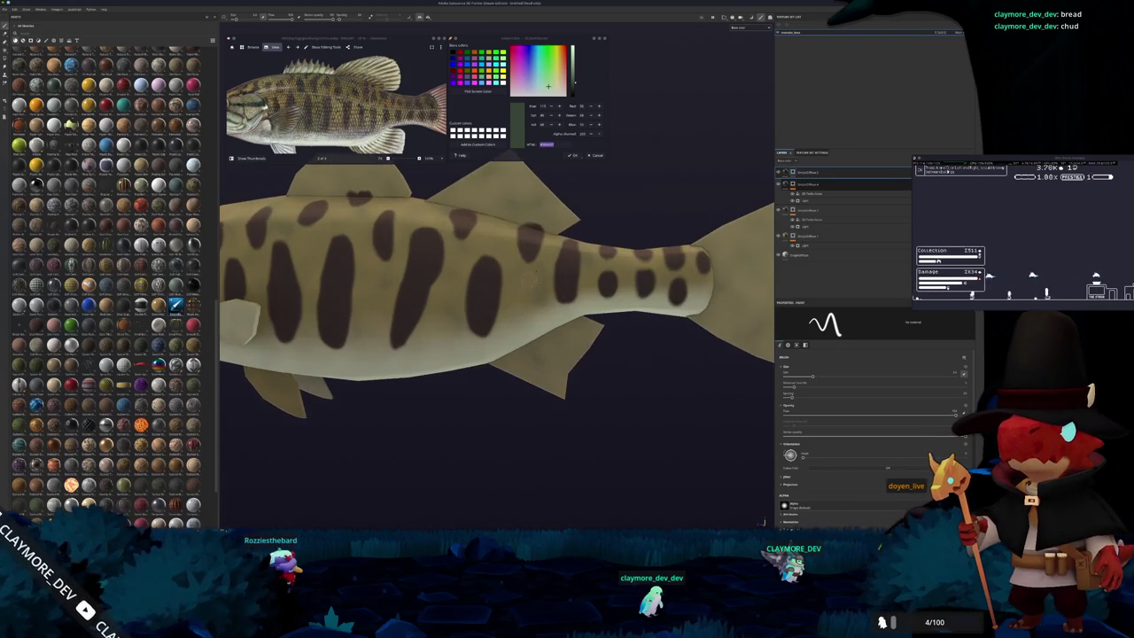
pyautogui.moveTo(461, 301)
pyautogui.keyDown('alt'); pyautogui.mouseDown()
pyautogui.moveTo(438, 304)
pyautogui.moveTo(467, 293)
pyautogui.mouseUp(); pyautogui.keyUp('alt')
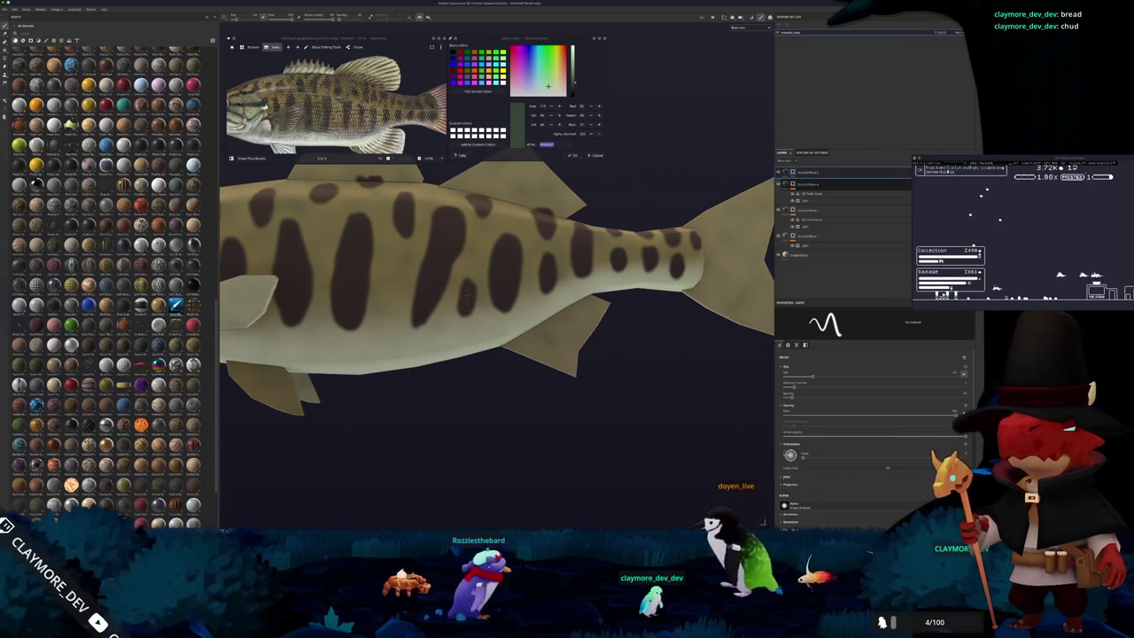
pyautogui.scroll(-5, 469, 288)
pyautogui.keyDown('alt'); pyautogui.moveTo(470, 289); pyautogui.dragTo(482, 283); pyautogui.keyUp('alt')
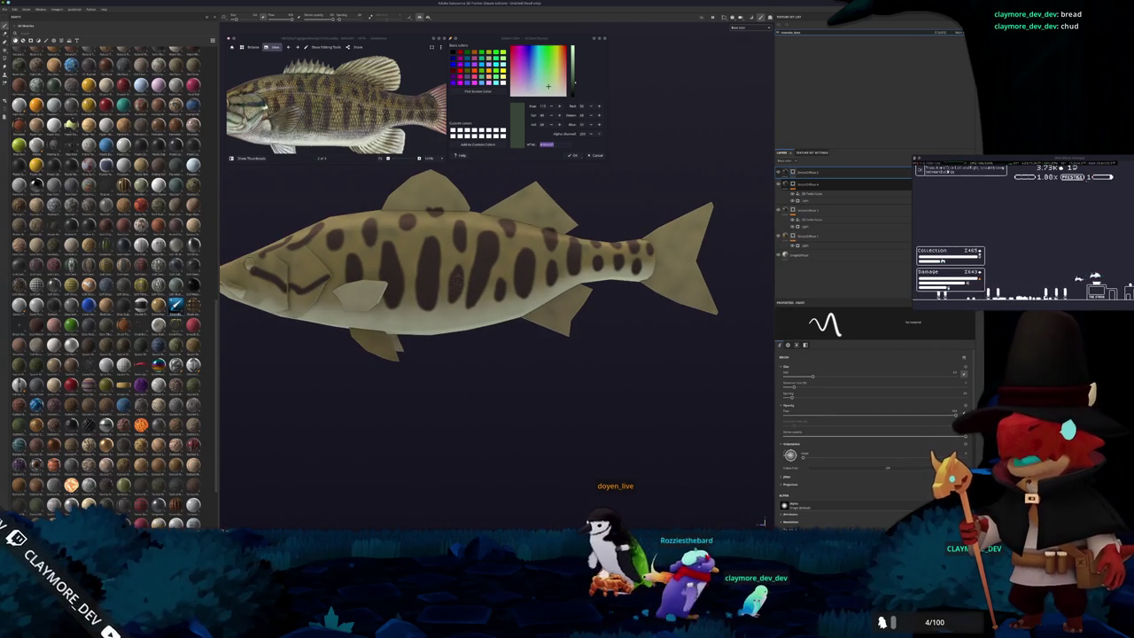
pyautogui.scroll(-3, 460, 292)
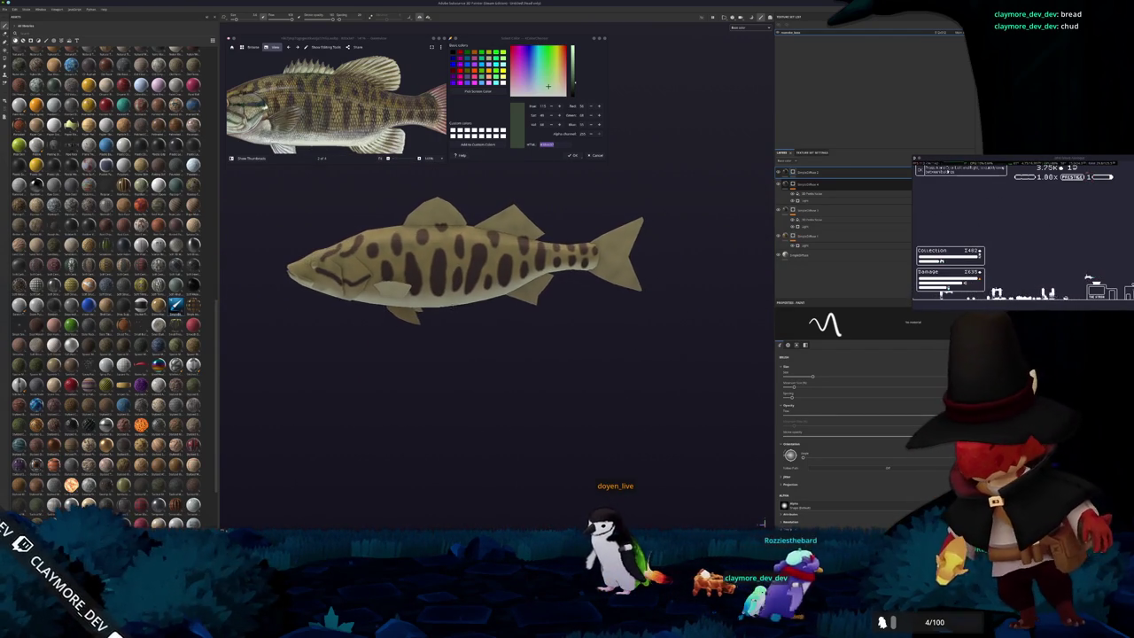
pyautogui.keyDown('alt'); pyautogui.moveTo(496, 301); pyautogui.dragTo(532, 307); pyautogui.keyUp('alt')
pyautogui.keyDown('alt'); pyautogui.moveTo(533, 308); pyautogui.dragTo(577, 318, button='middle'); pyautogui.keyUp('alt')
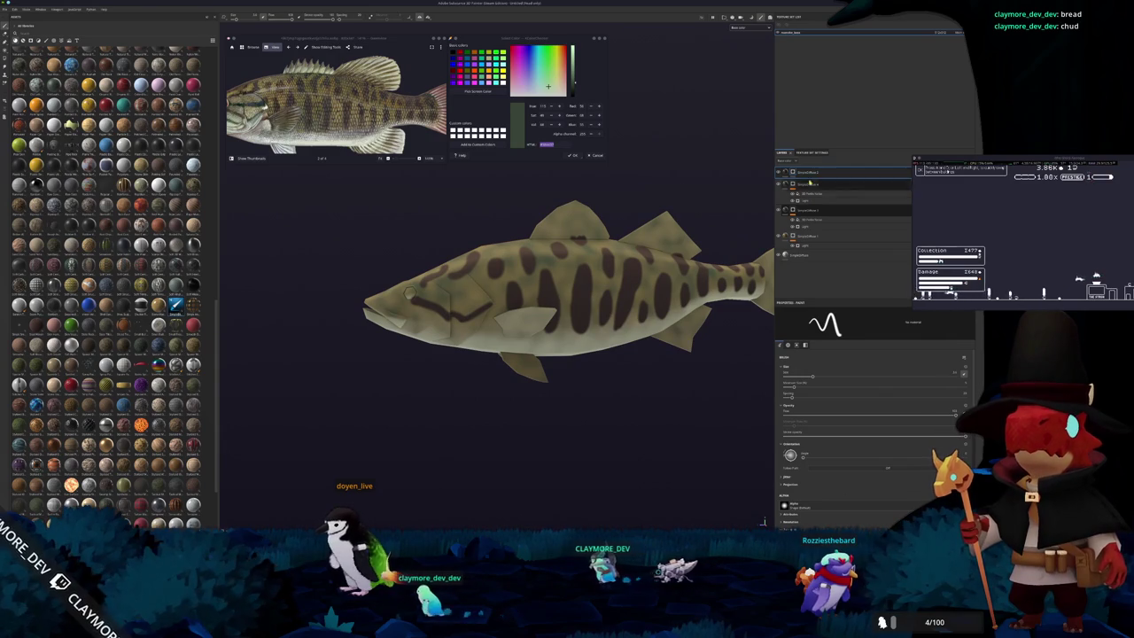
pyautogui.scroll(-2, 441, 165)
pyautogui.scroll(-2, 441, 165)
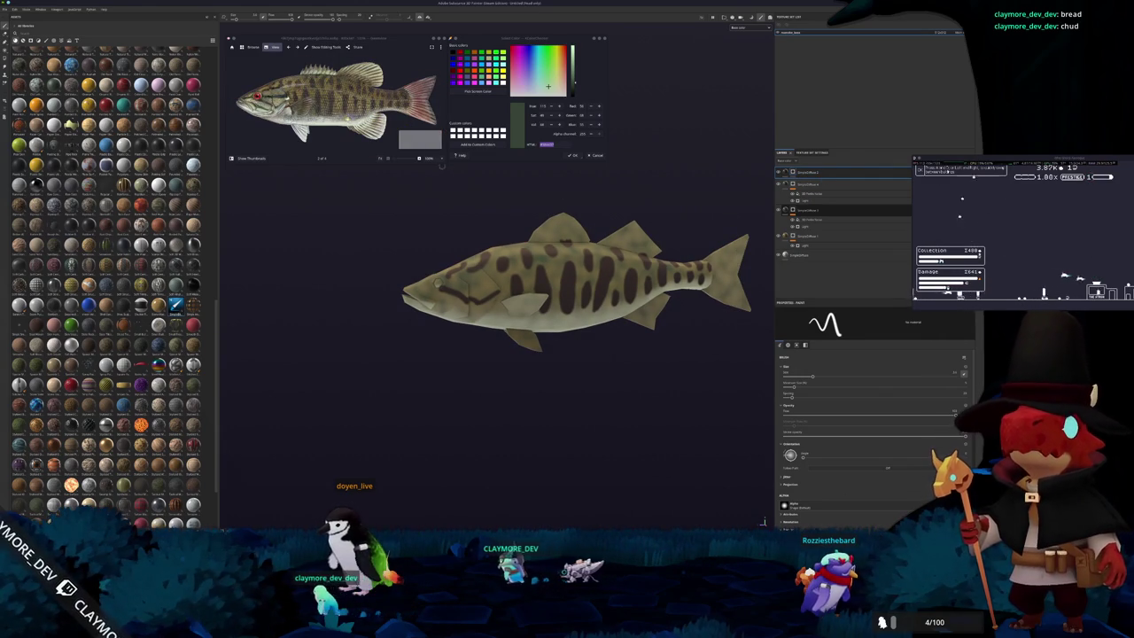
pyautogui.scroll(2, 336, 103)
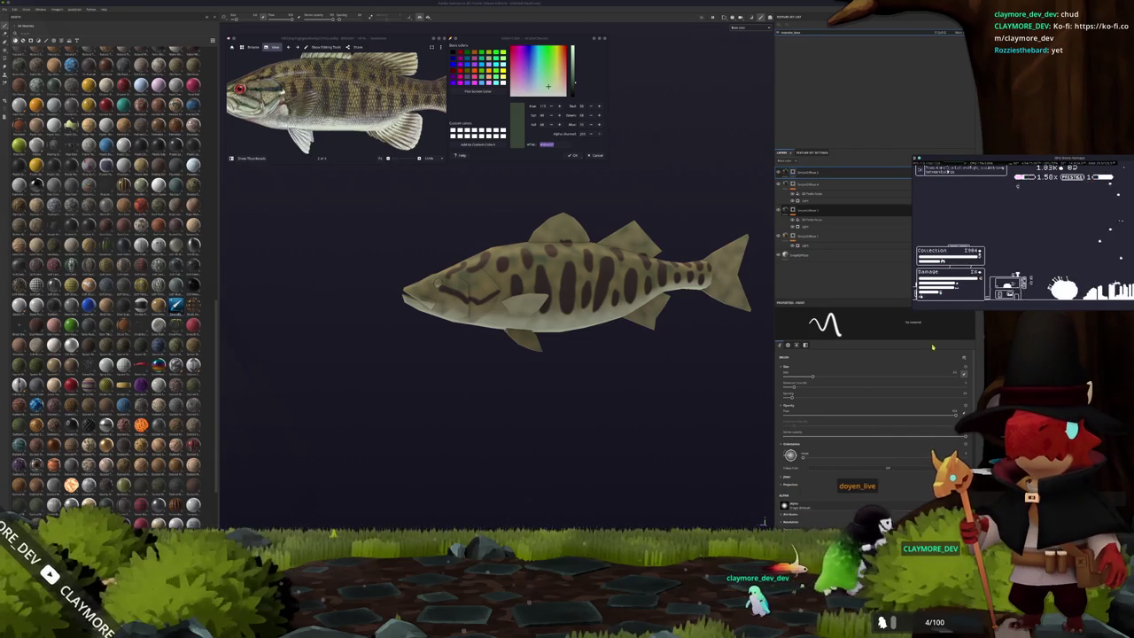
# Switch to the other bass reference photo and sample a colour from it with Pick Screen Colour.
pyautogui.scroll(2, 679, 361)
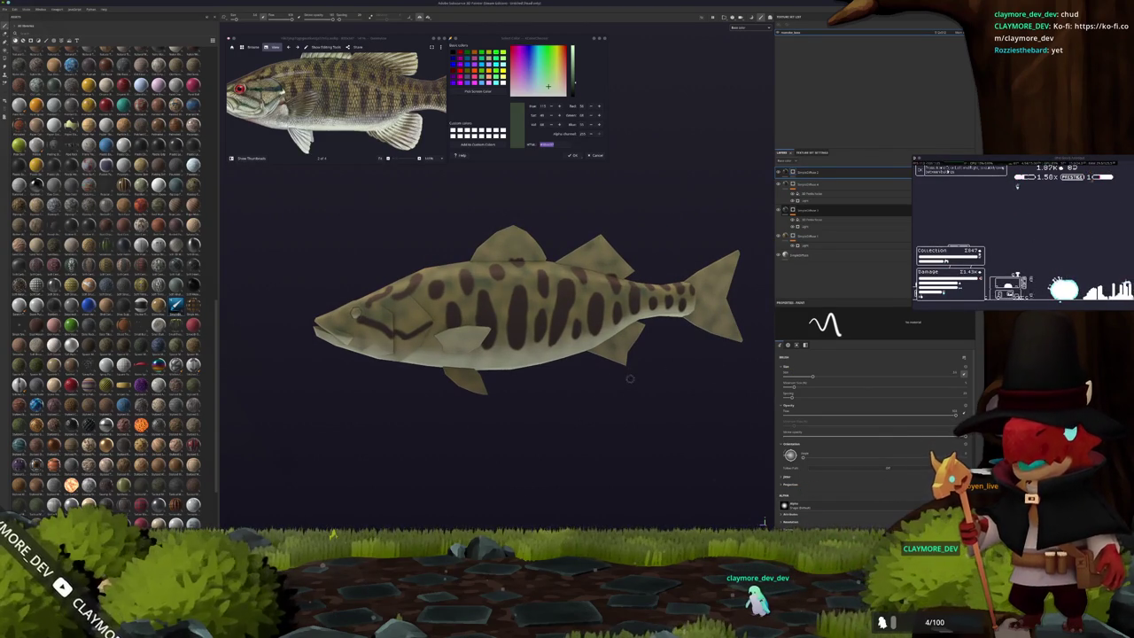
pyautogui.click(420, 157)
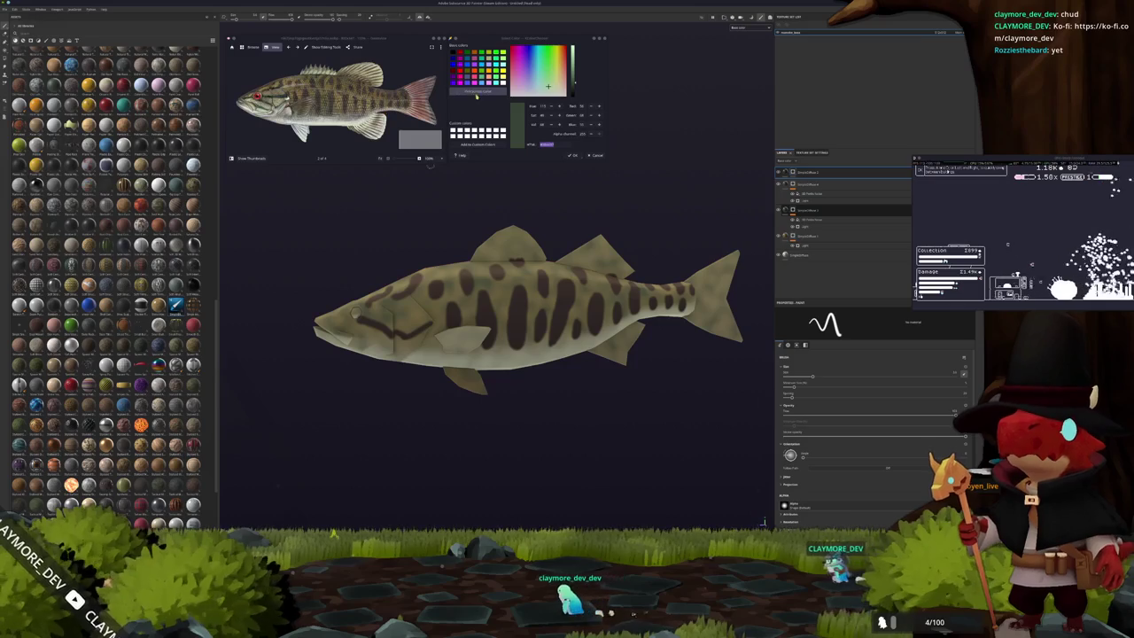
pyautogui.click(477, 91)
pyautogui.click(323, 100)
pyautogui.scroll(5, 324, 100)
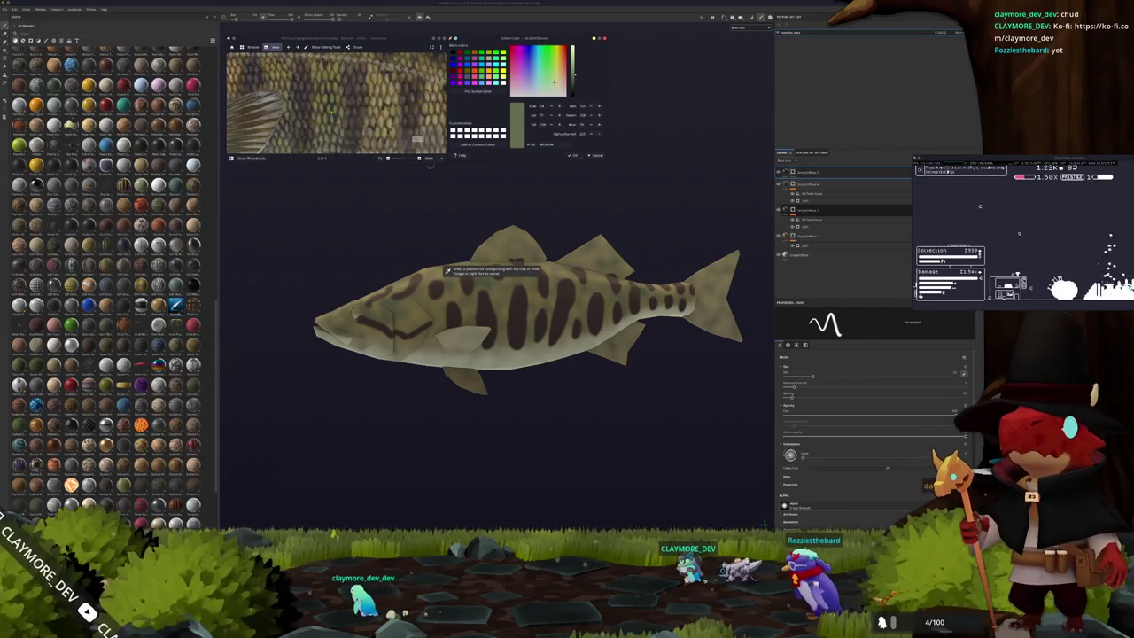
pyautogui.click(446, 269)
pyautogui.scroll(-5, 430, 164)
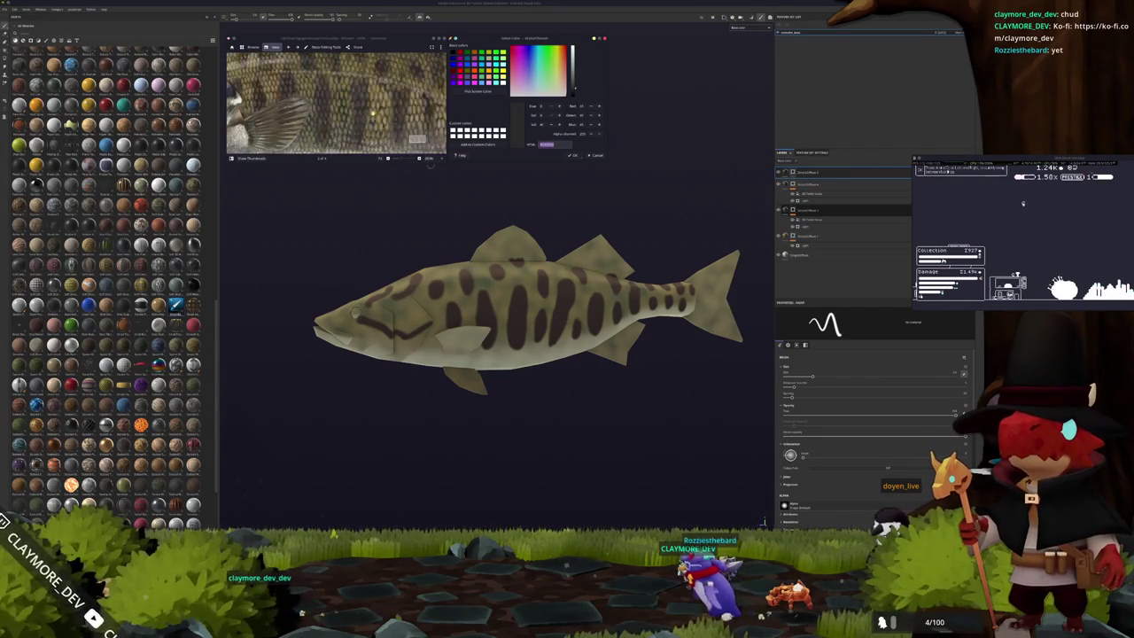
pyautogui.scroll(-2, 430, 165)
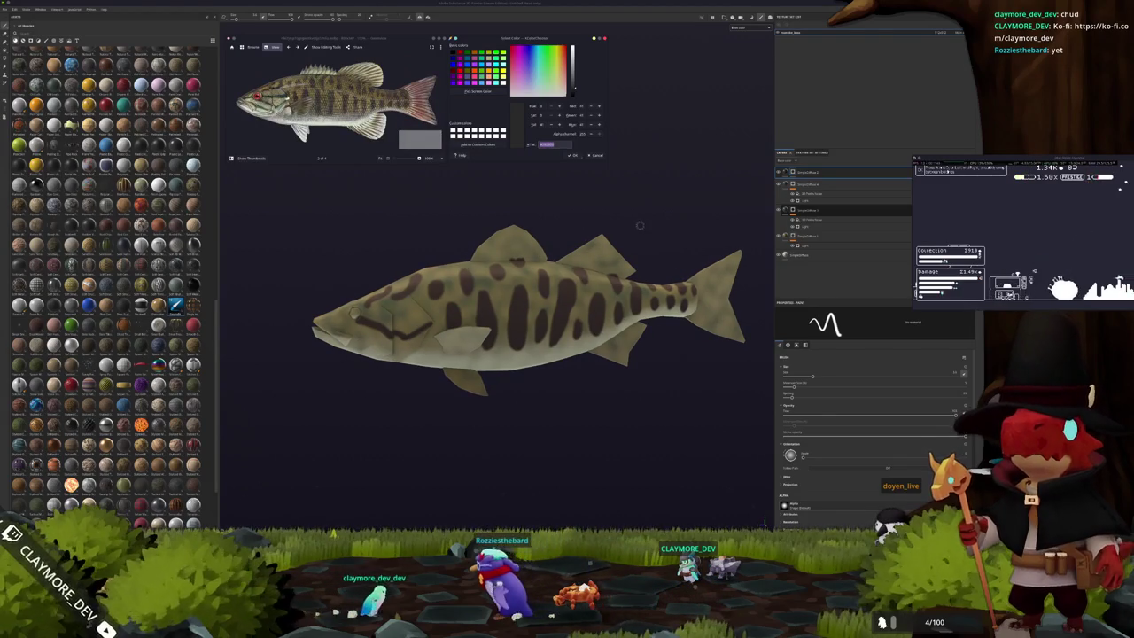
pyautogui.keyDown('alt'); pyautogui.moveTo(599, 225); pyautogui.dragTo(720, 259); pyautogui.keyUp('alt')
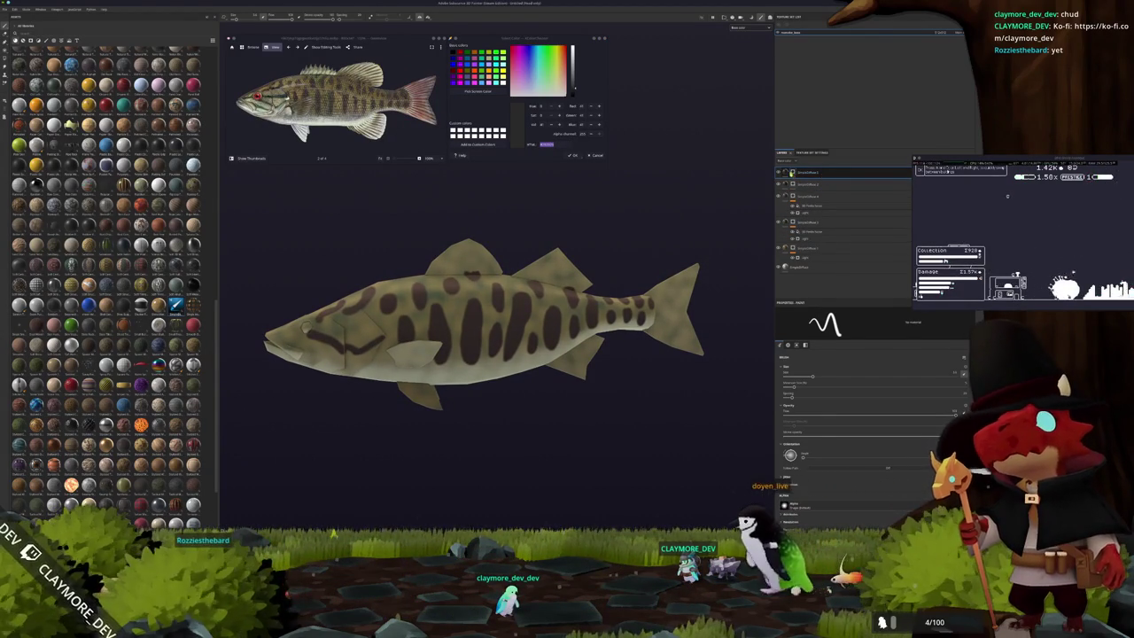
# Duplicate a layer with Ctrl+D and check the top fill layer's base colour.
pyautogui.hotkey('ctrl', 'd')
pyautogui.scroll(-2, 873, 425)
pyautogui.click(801, 196)
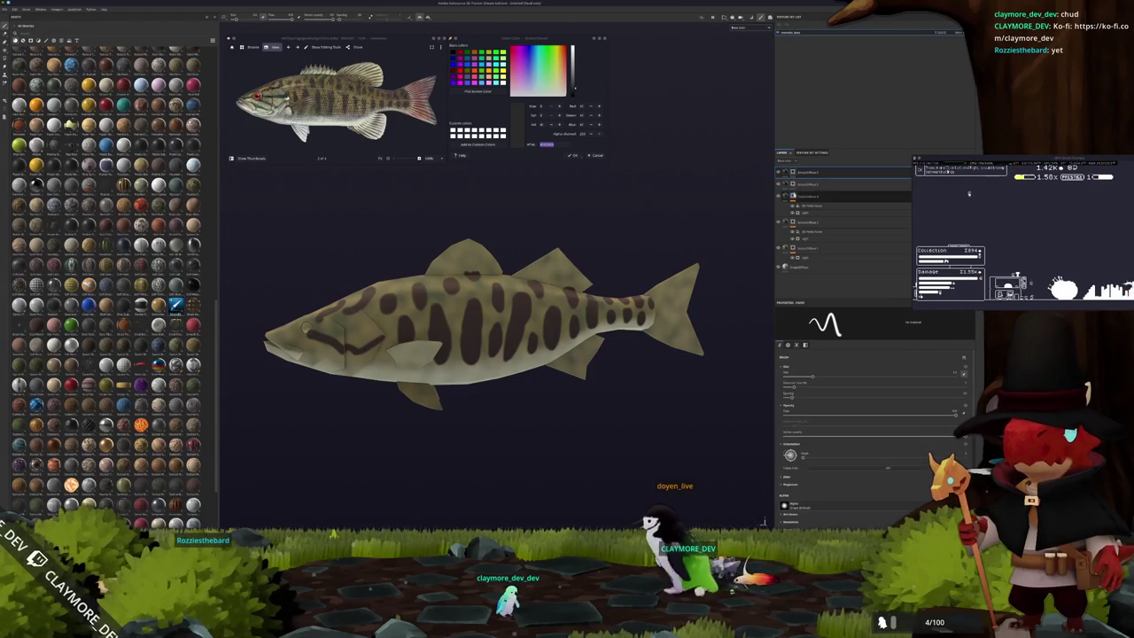
pyautogui.click(789, 171)
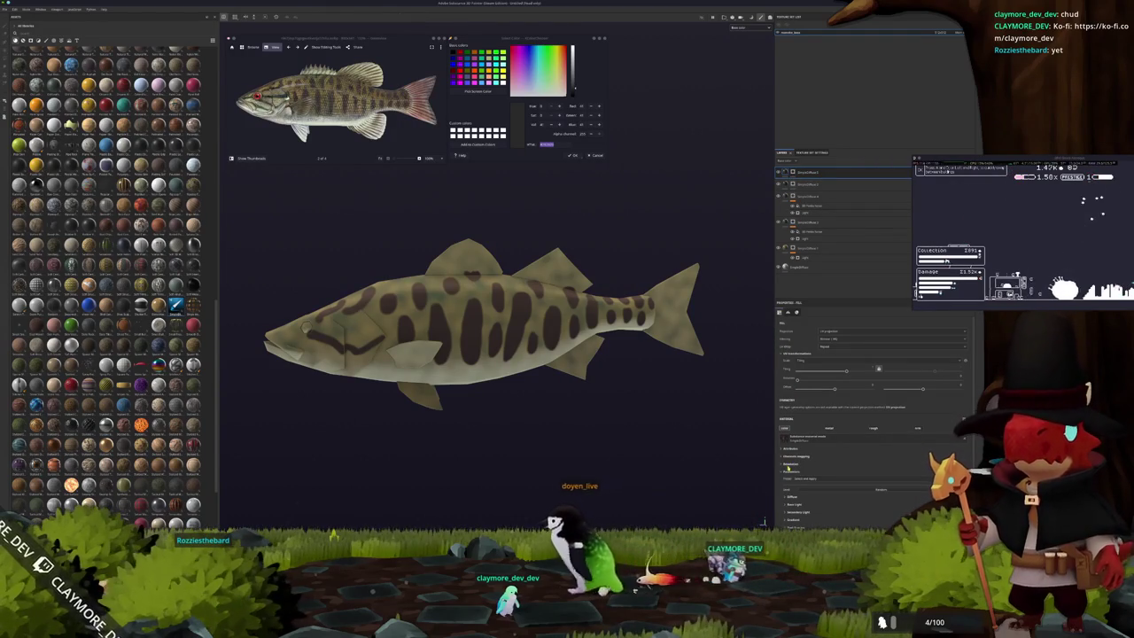
pyautogui.click(838, 482)
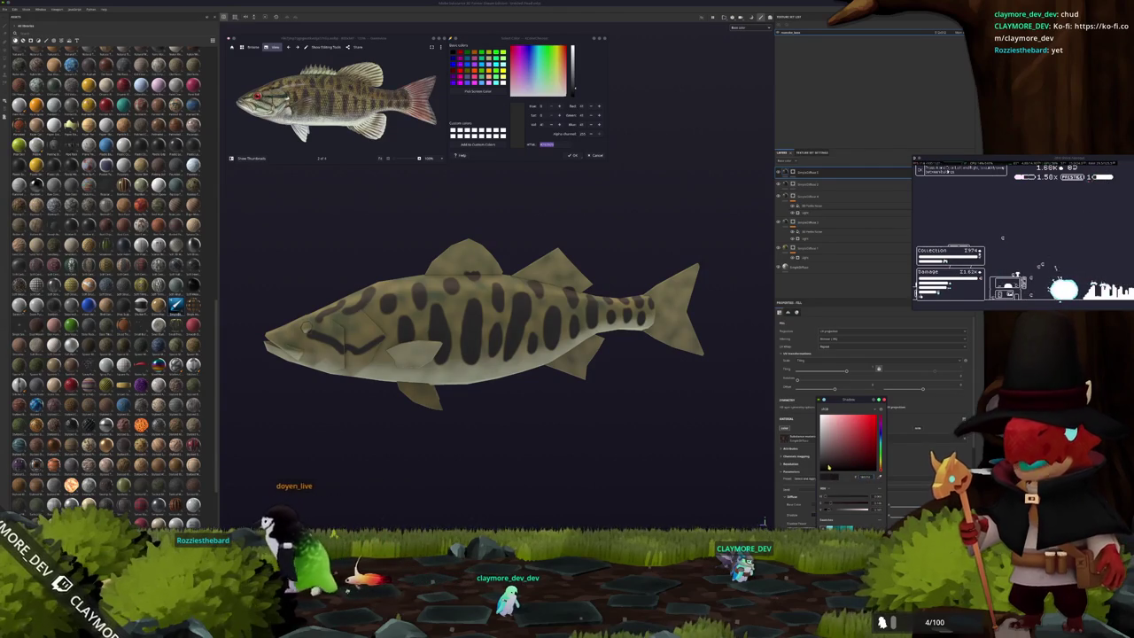
pyautogui.scroll(-2, 810, 479)
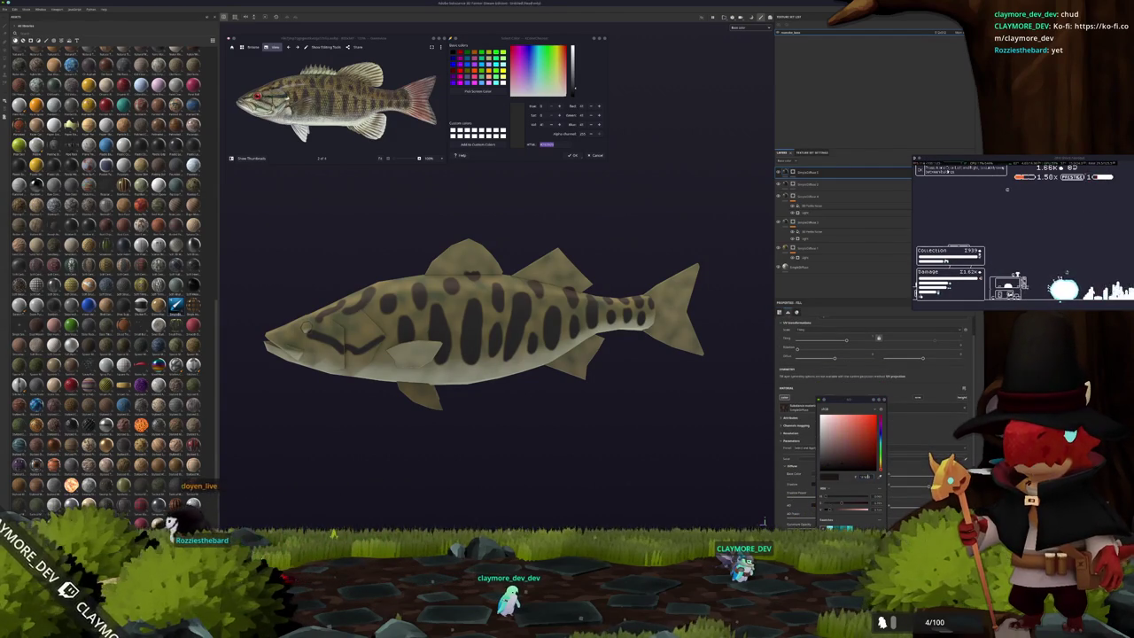
# Add a paint sub-layer from the layer stack's right-click menu.
pyautogui.rightClick(796, 173)
pyautogui.click(805, 215)
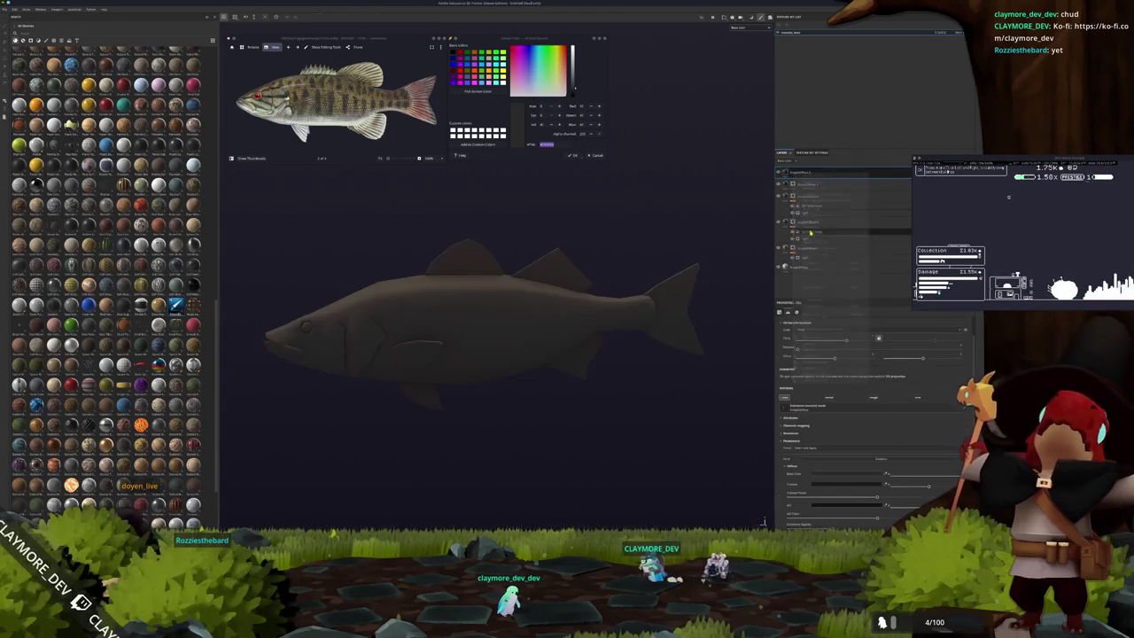
pyautogui.hotkey('ctrl', 'z')
pyautogui.rightClick(800, 182)
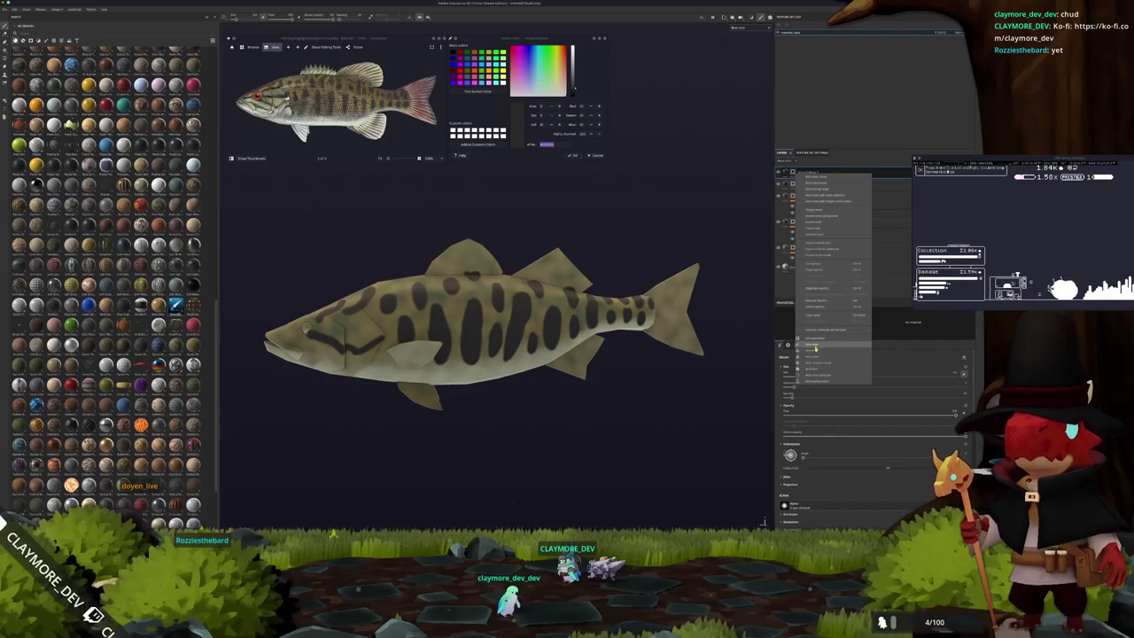
pyautogui.click(816, 347)
pyautogui.scroll(-2, 554, 355)
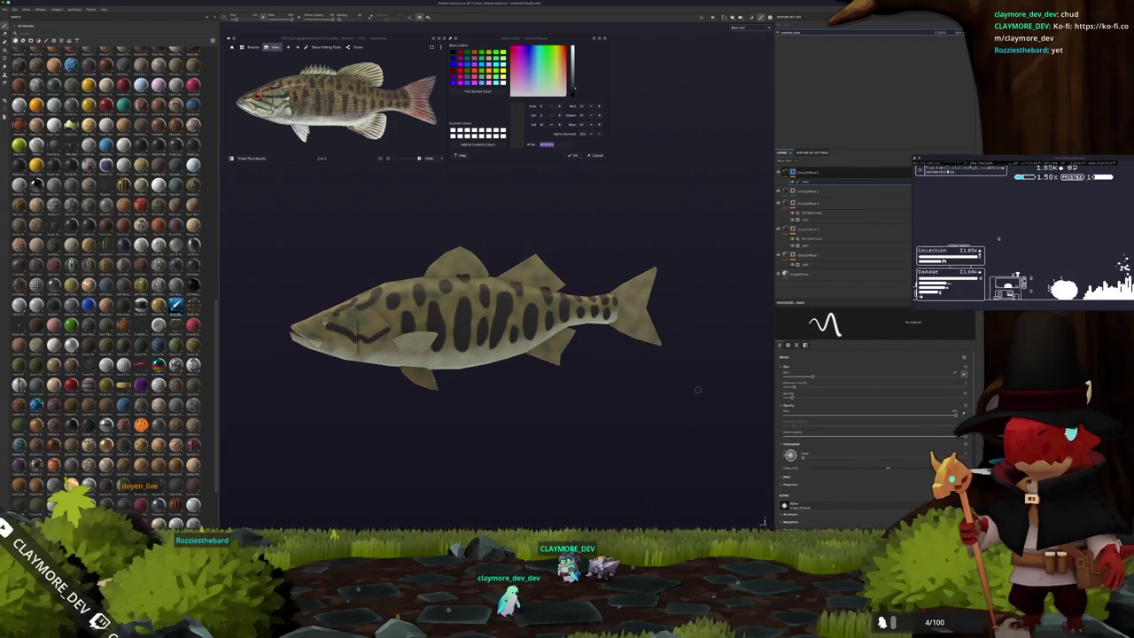
# Add a fill layer and apply a generator from the resource list.
pyautogui.scroll(-3, 798, 425)
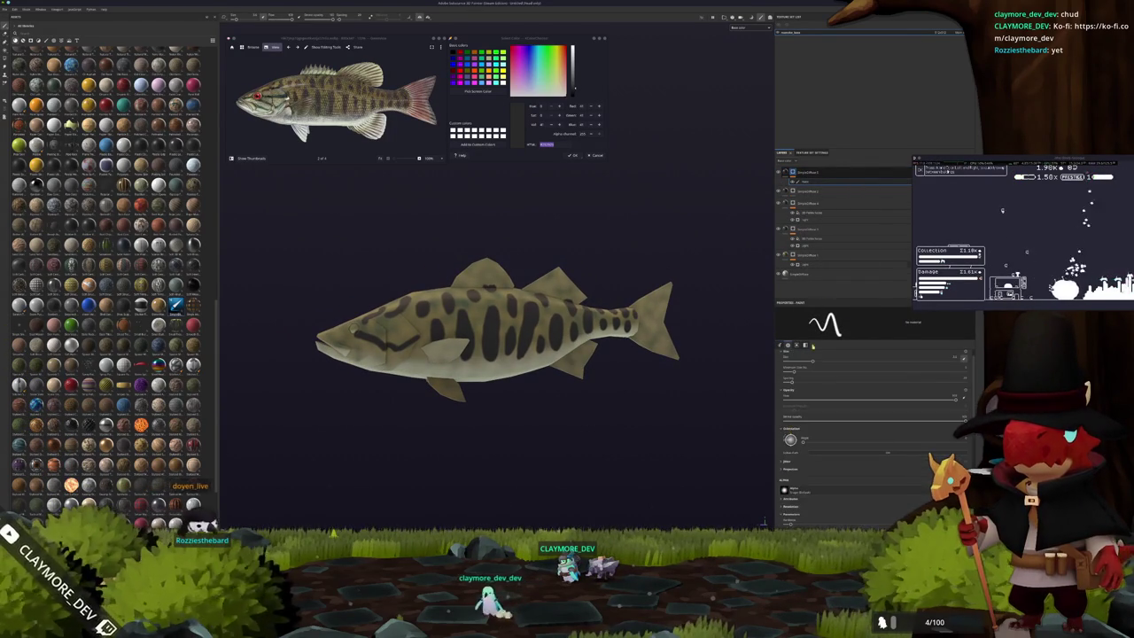
pyautogui.rightClick(799, 174)
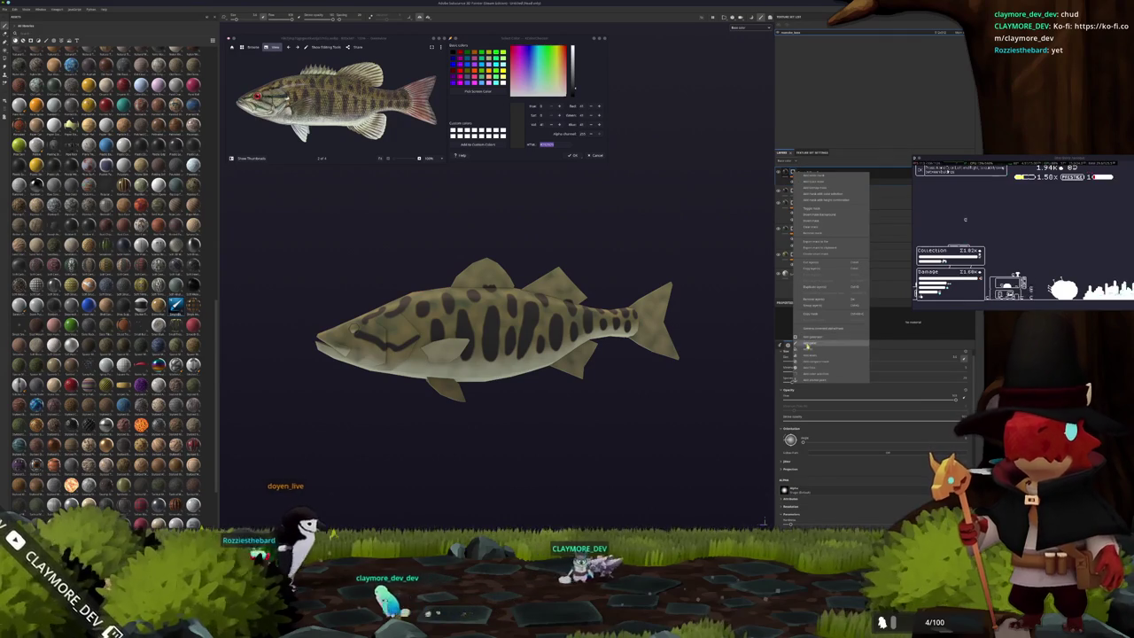
pyautogui.click(807, 347)
pyautogui.click(867, 411)
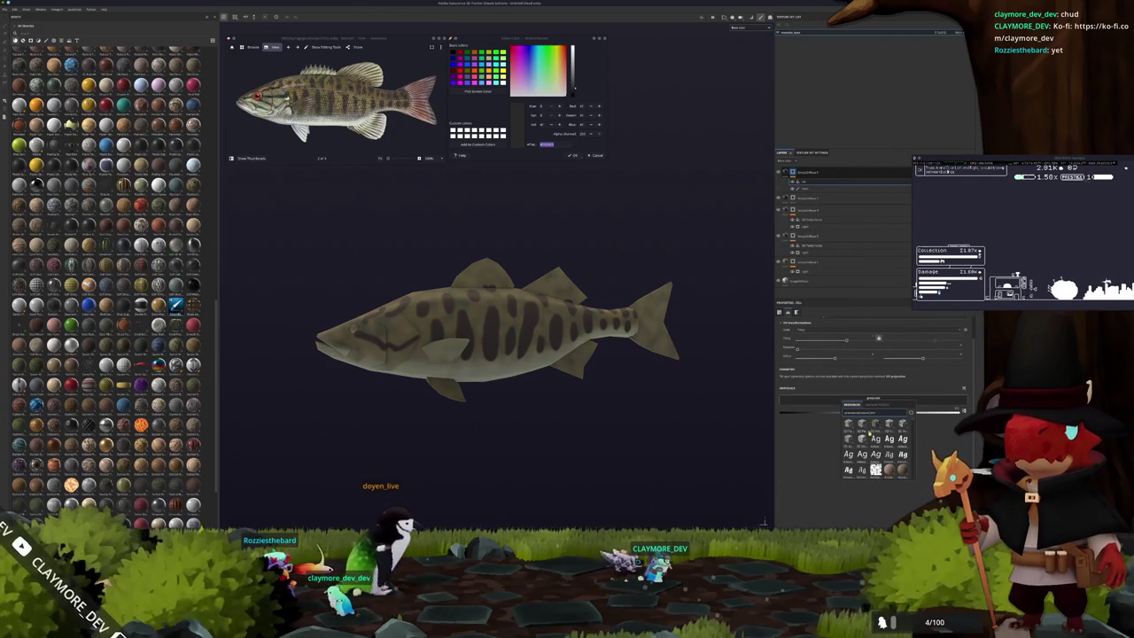
pyautogui.scroll(-3, 872, 438)
pyautogui.scroll(-3, 875, 443)
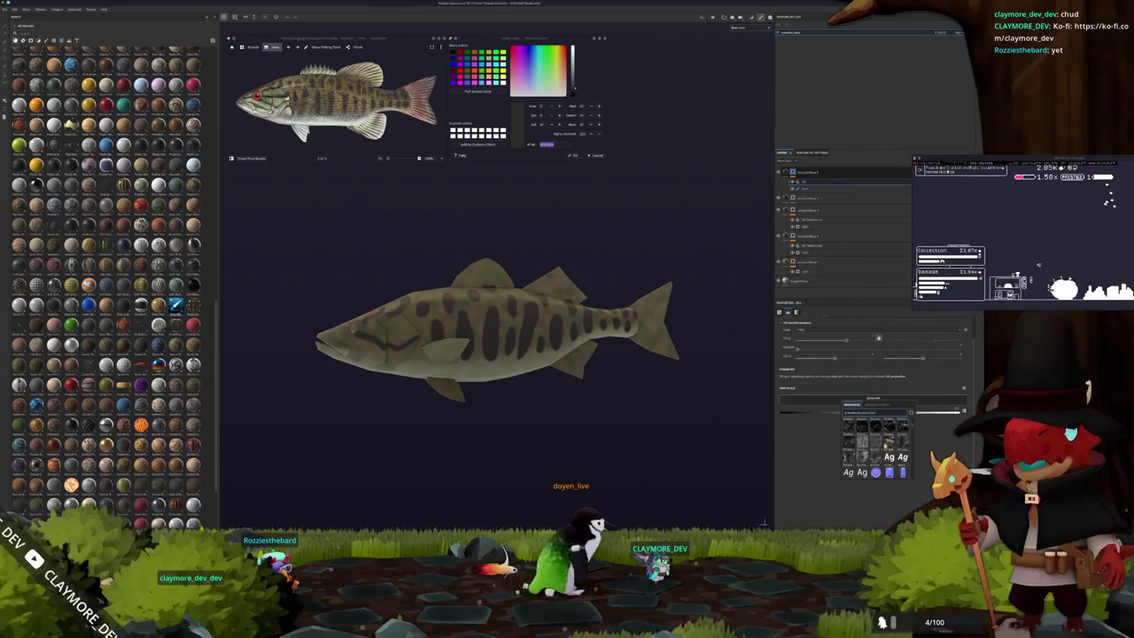
pyautogui.click(893, 443)
# Set the fill's projection to Tri-planar and select the bottom layer.
pyautogui.click(837, 331)
pyautogui.click(833, 351)
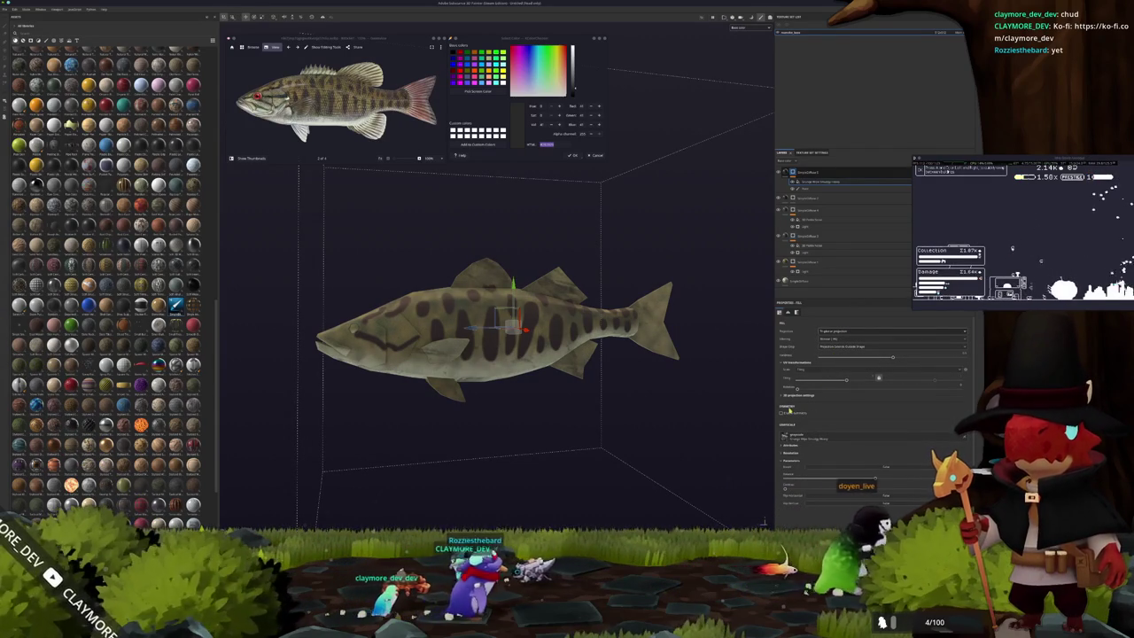
pyautogui.scroll(-1, 779, 407)
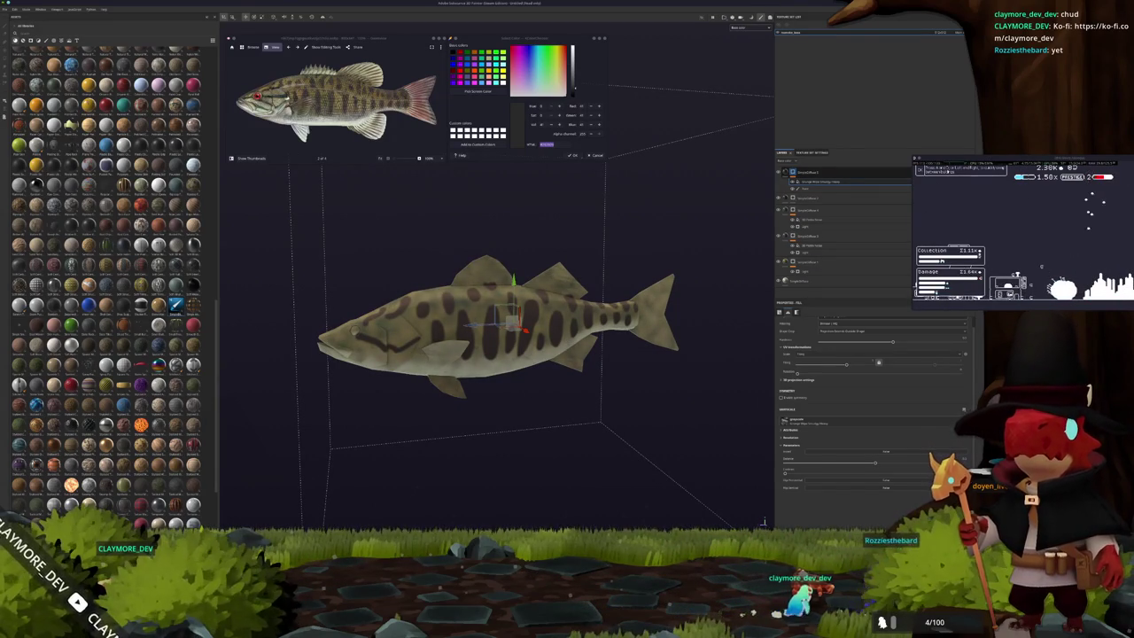
pyautogui.moveTo(752, 256); pyautogui.dragTo(806, 266, button='middle')
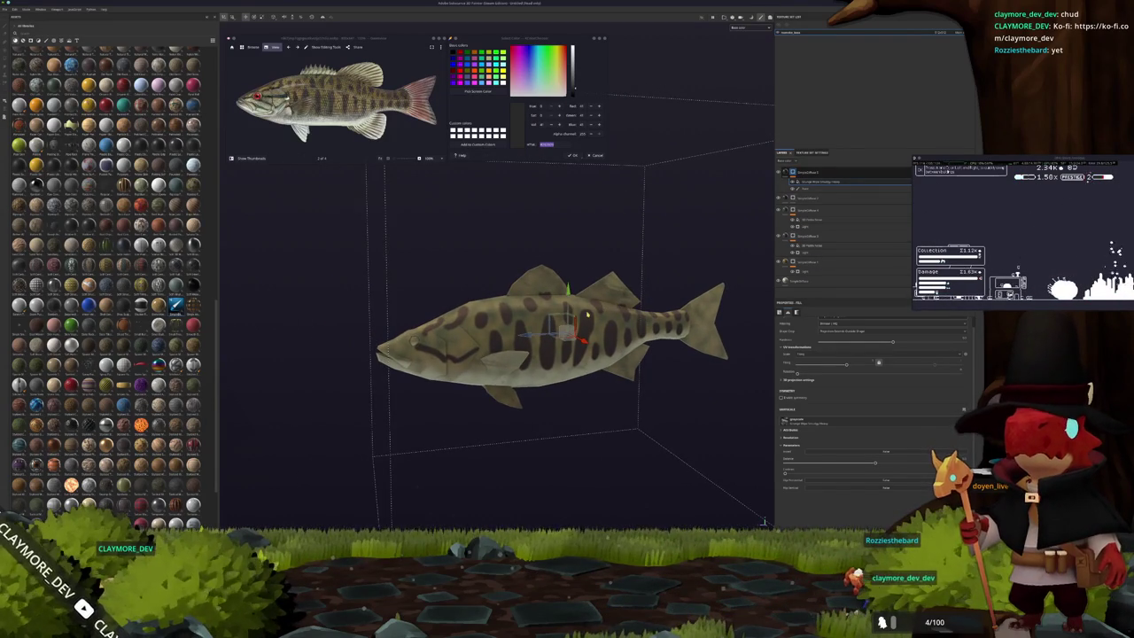
pyautogui.scroll(3, 497, 202)
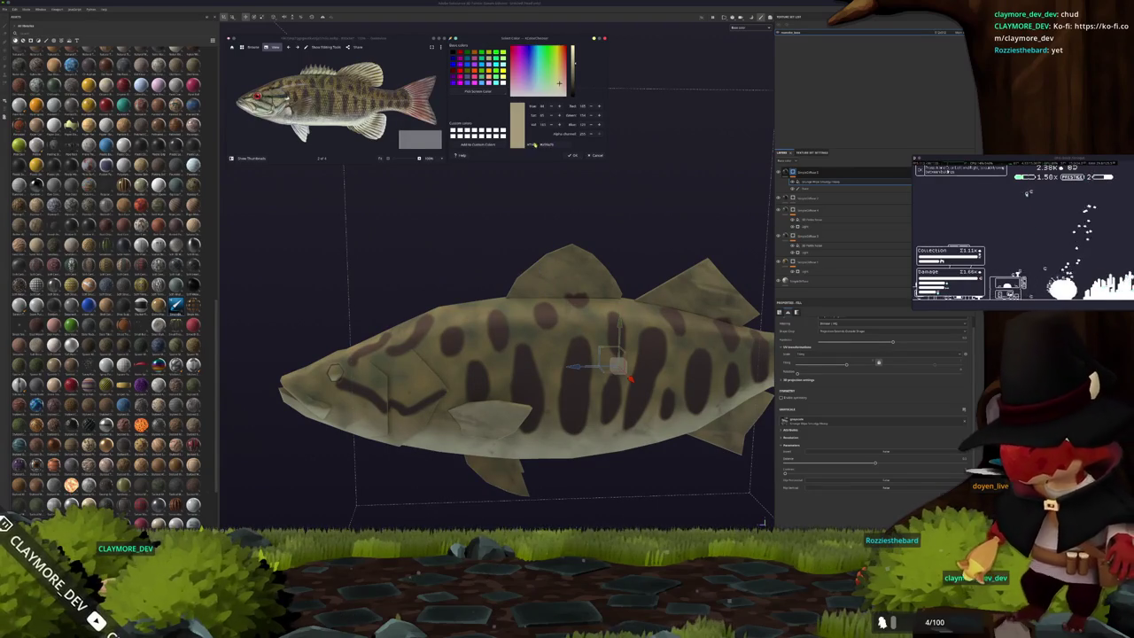
pyautogui.click(798, 283)
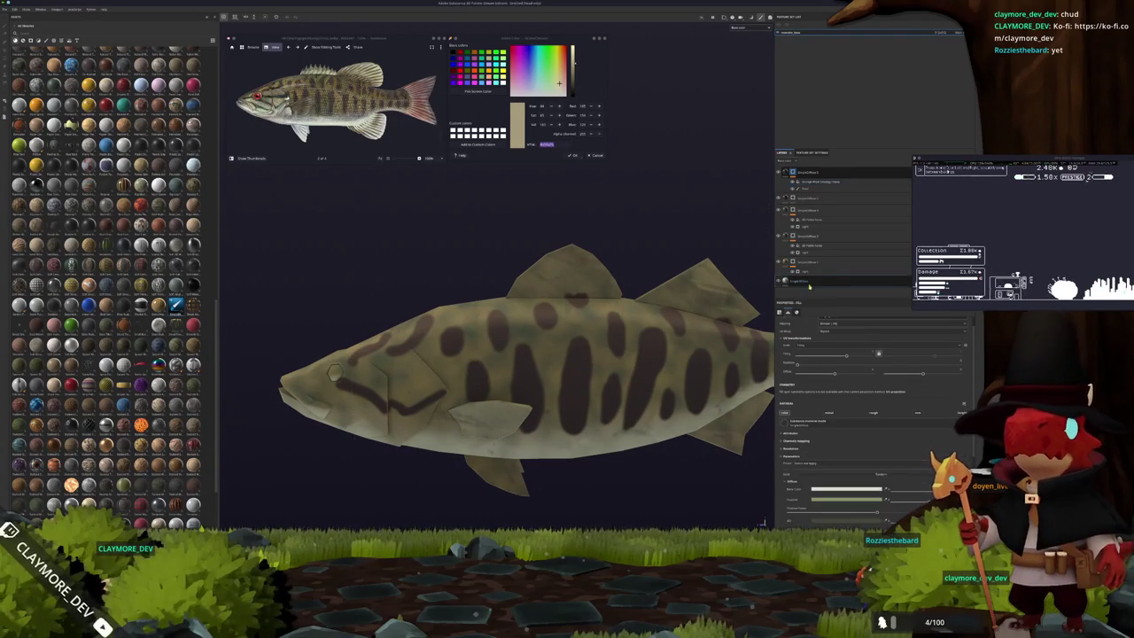
# Add a fill layer with a slightly darkened tan Diffuse base colour.
pyautogui.click(824, 173)
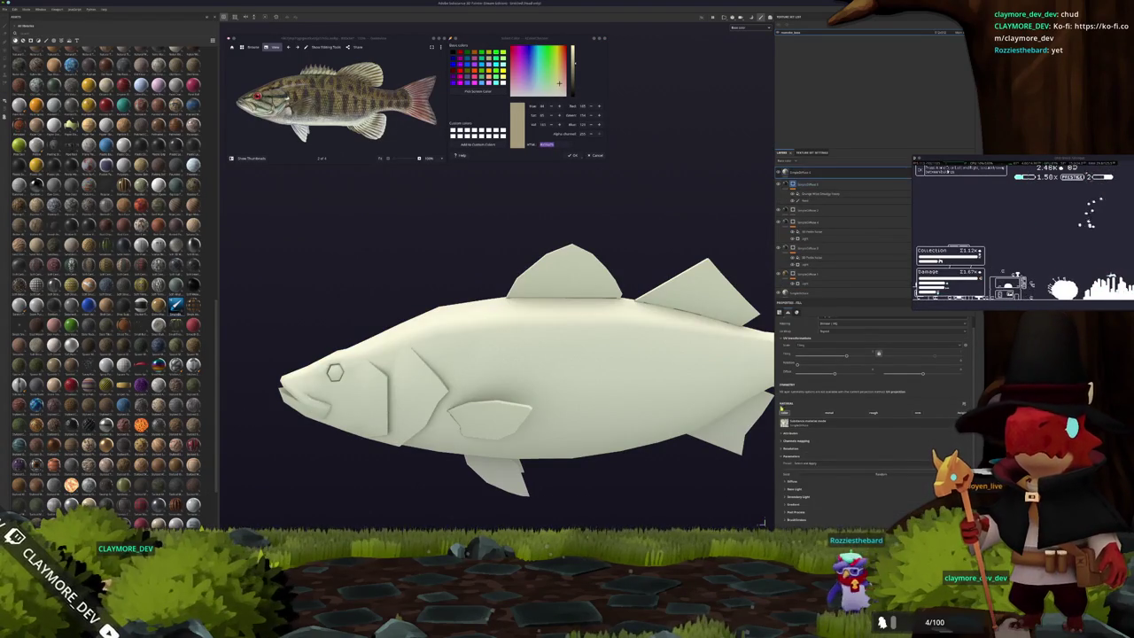
pyautogui.scroll(-2, 781, 405)
pyautogui.click(800, 422)
pyautogui.click(824, 427)
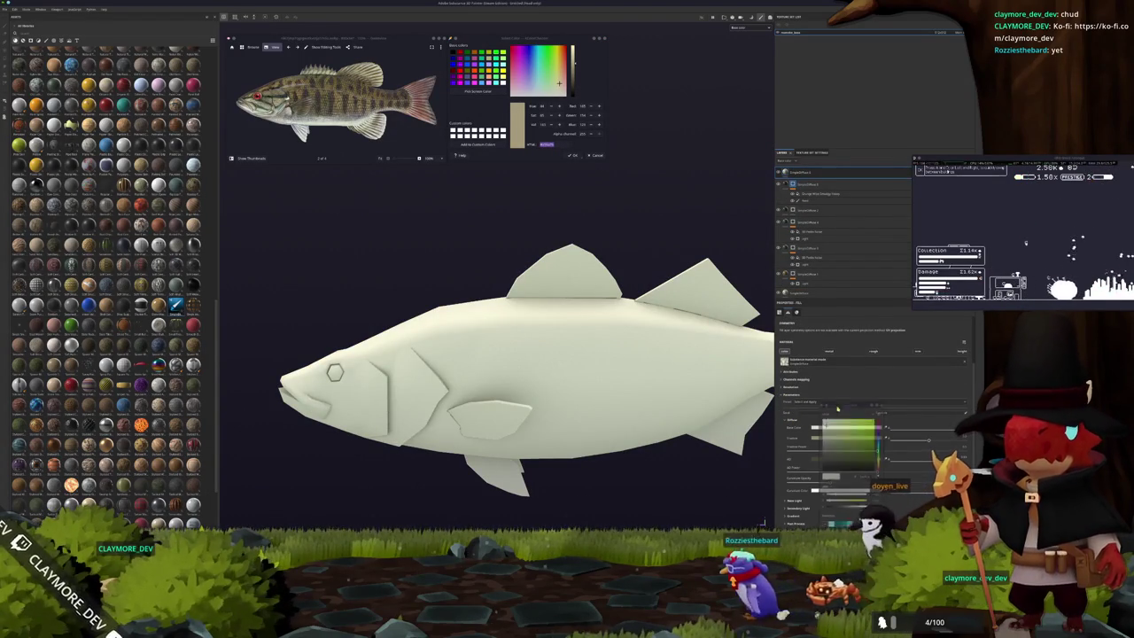
pyautogui.click(834, 437)
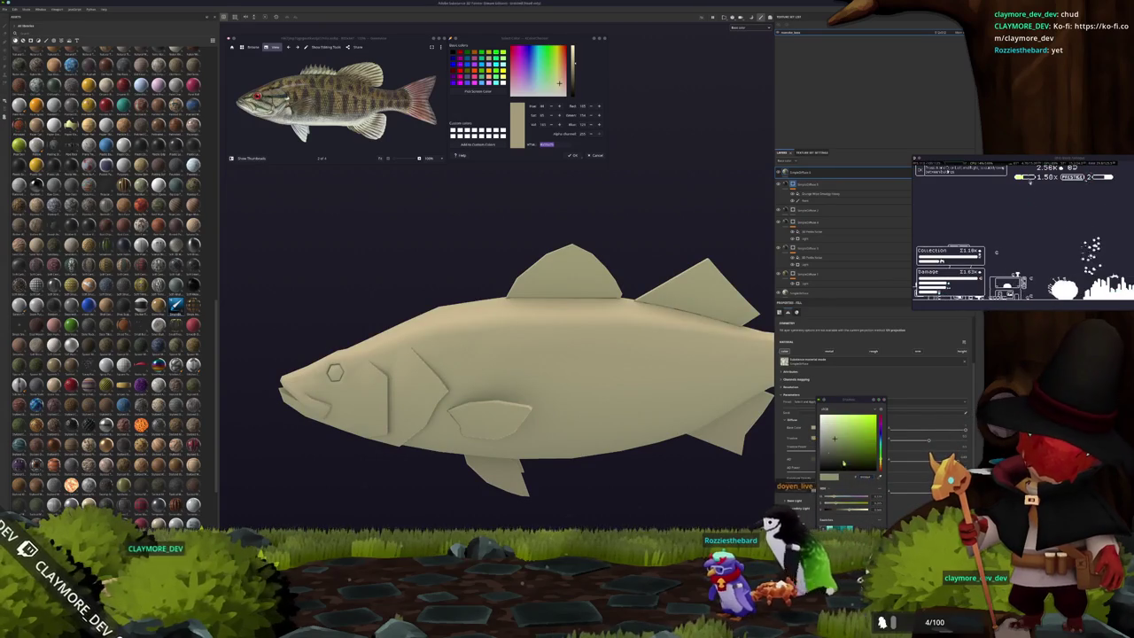
pyautogui.moveTo(834, 446); pyautogui.dragTo(837, 443)
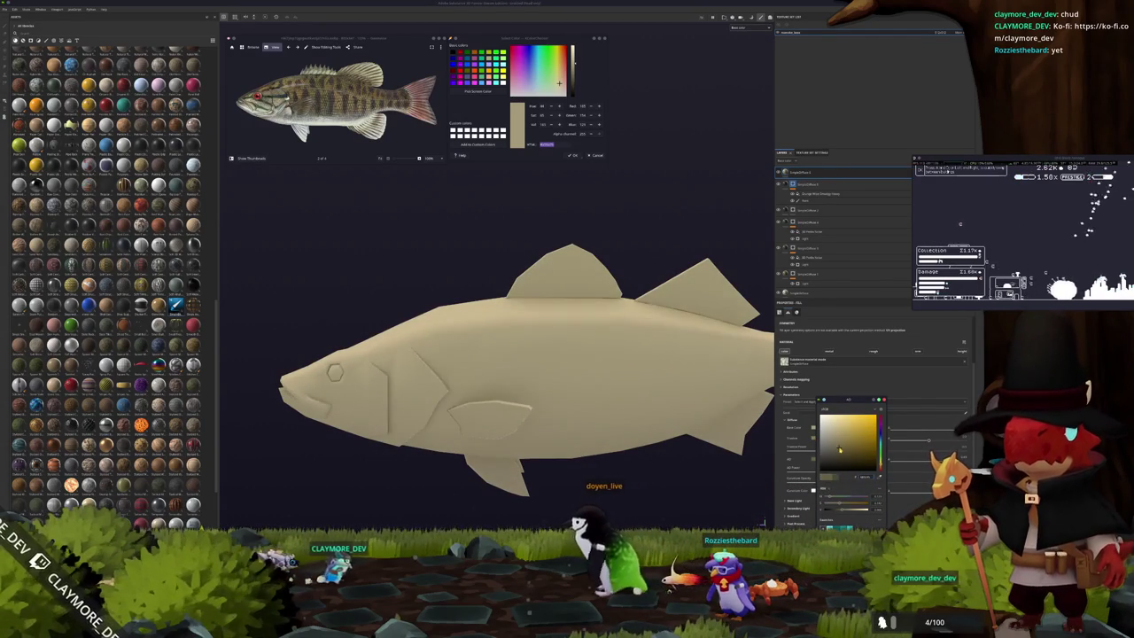
# Add a new paint layer and switch to polygon fill mode with 4.
pyautogui.rightClick(796, 175)
pyautogui.click(810, 272)
pyautogui.rightClick(796, 175)
pyautogui.click(811, 266)
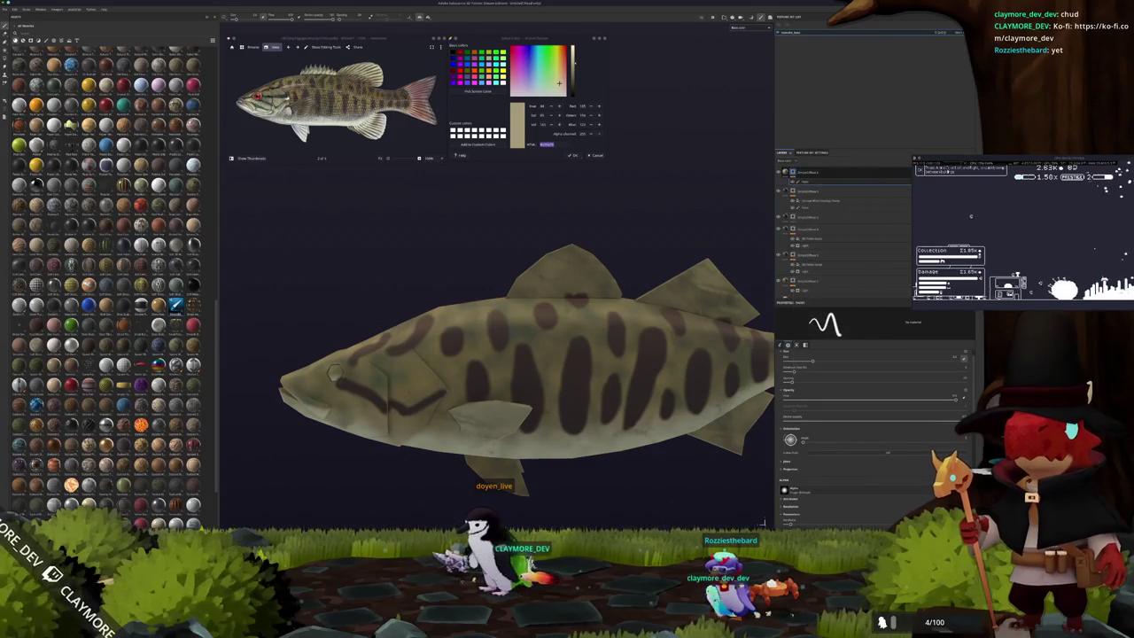
pyautogui.scroll(-2, 443, 243)
pyautogui.press('4')
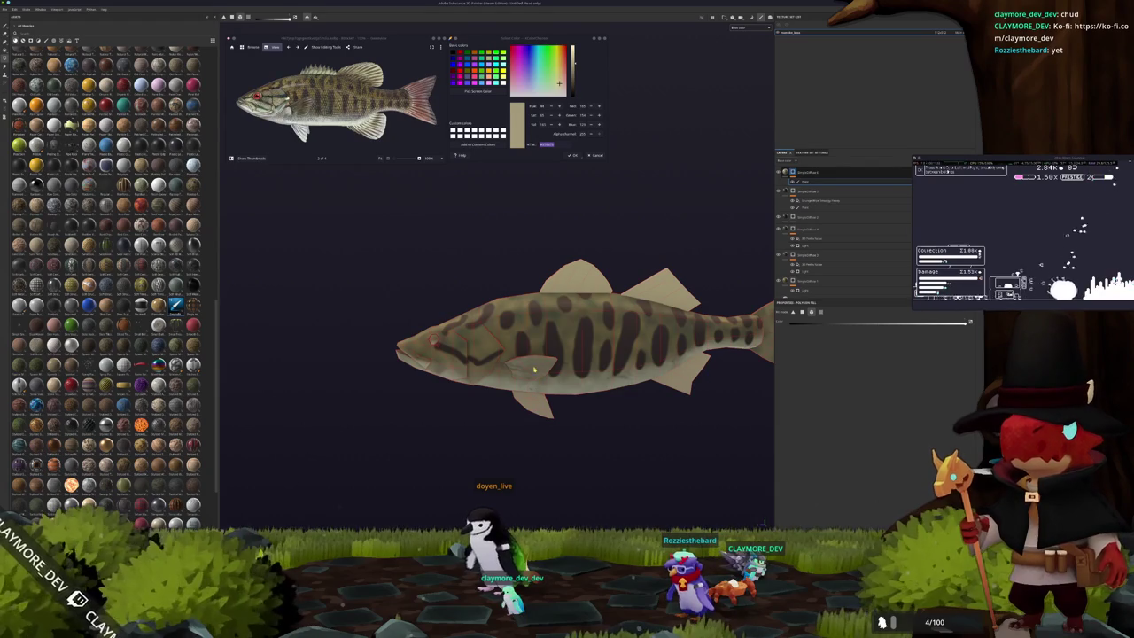
# Orbit the fish to show the tail and fins, then return to a side view.
pyautogui.keyDown('alt'); pyautogui.moveTo(496, 415); pyautogui.dragTo(830, 339); pyautogui.keyUp('alt')
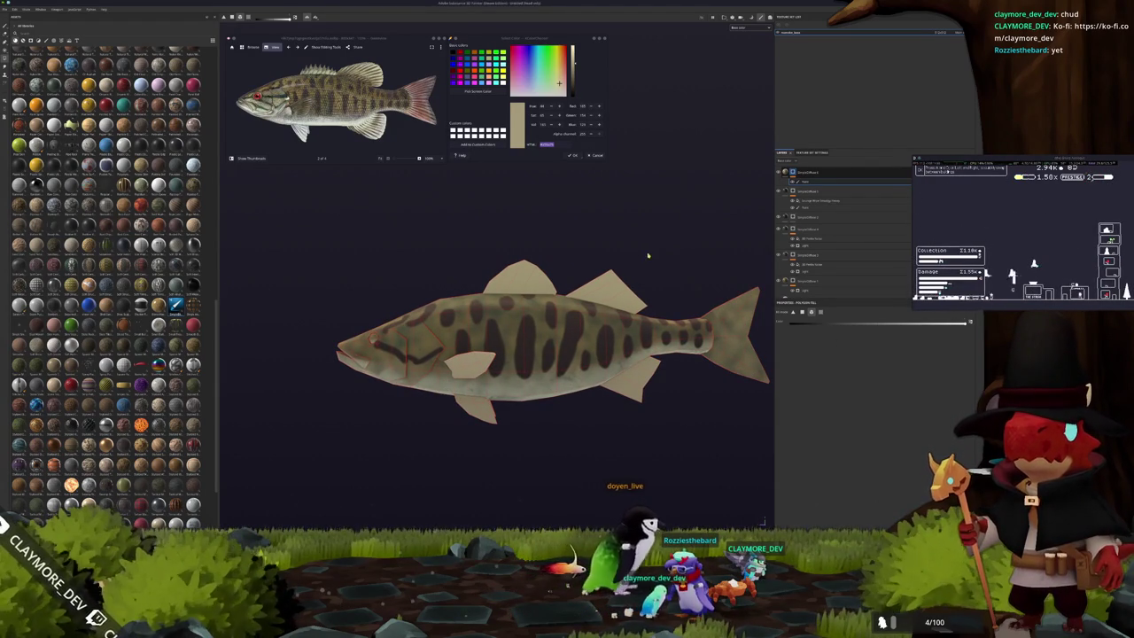
pyautogui.keyDown('alt'); pyautogui.moveTo(651, 254); pyautogui.dragTo(627, 258); pyautogui.keyUp('alt')
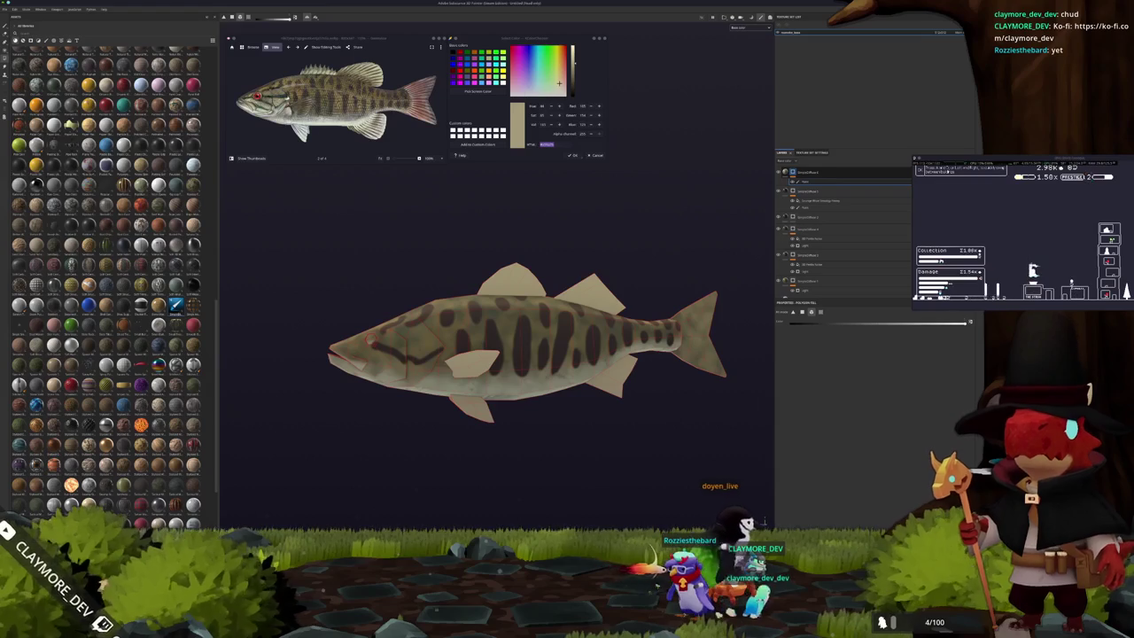
pyautogui.keyDown('alt'); pyautogui.moveTo(551, 272); pyautogui.dragTo(562, 260); pyautogui.keyUp('alt')
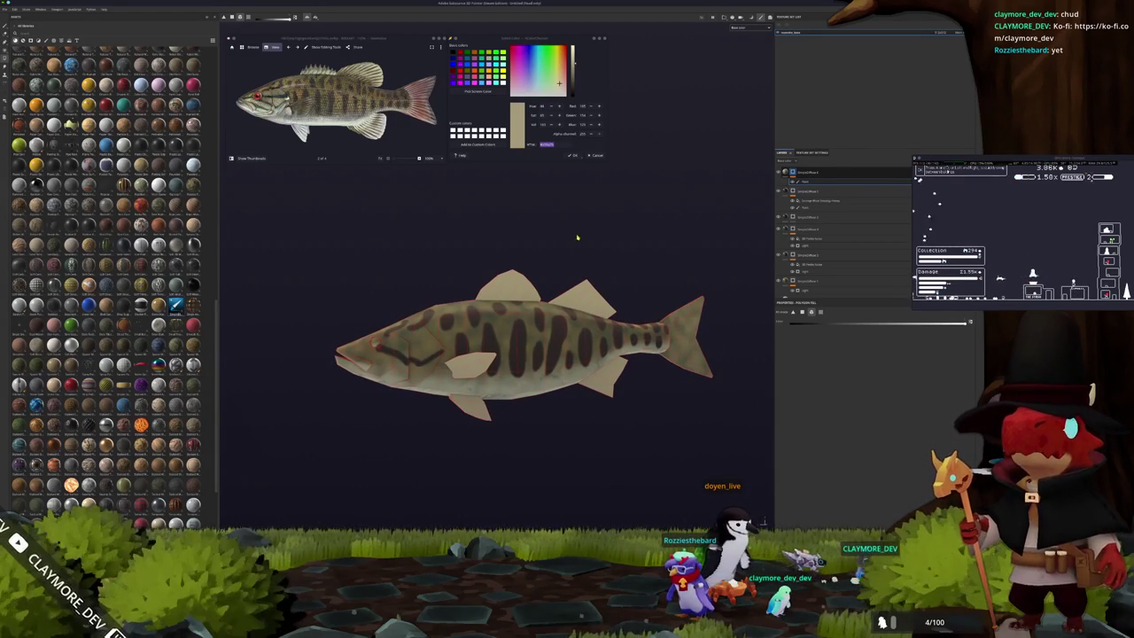
pyautogui.moveTo(563, 254)
pyautogui.keyDown('alt'); pyautogui.mouseDown()
pyautogui.moveTo(435, 248)
pyautogui.moveTo(618, 281)
pyautogui.mouseUp(); pyautogui.keyUp('alt')
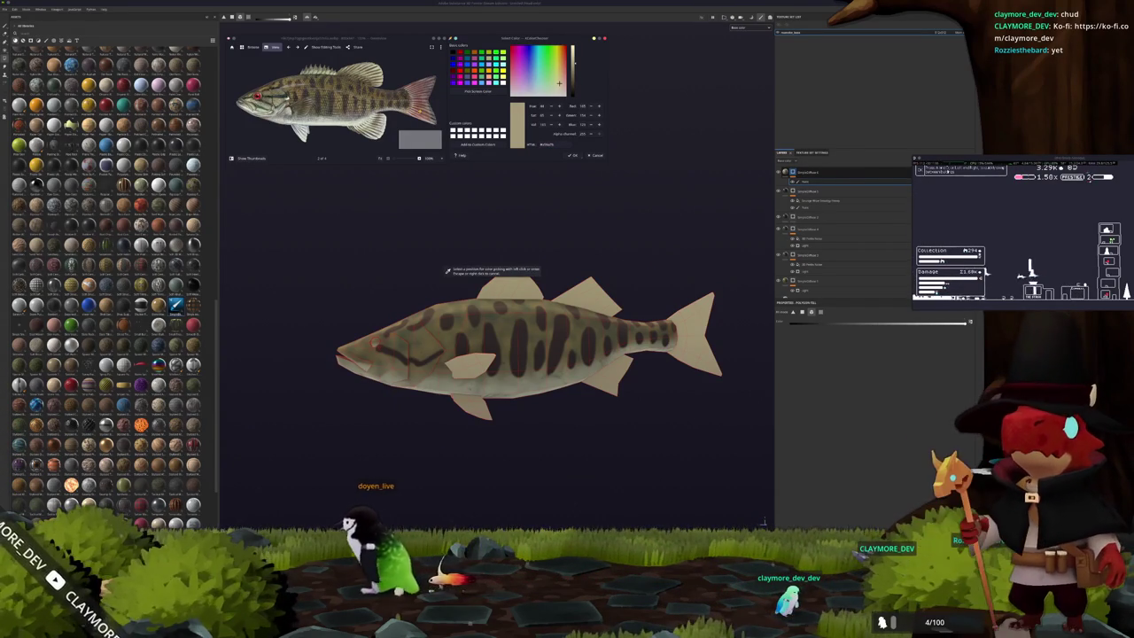
# Sample a reddish-brown from the bass reference and shift the top fill layer's base colour toward it.
pyautogui.click(485, 92)
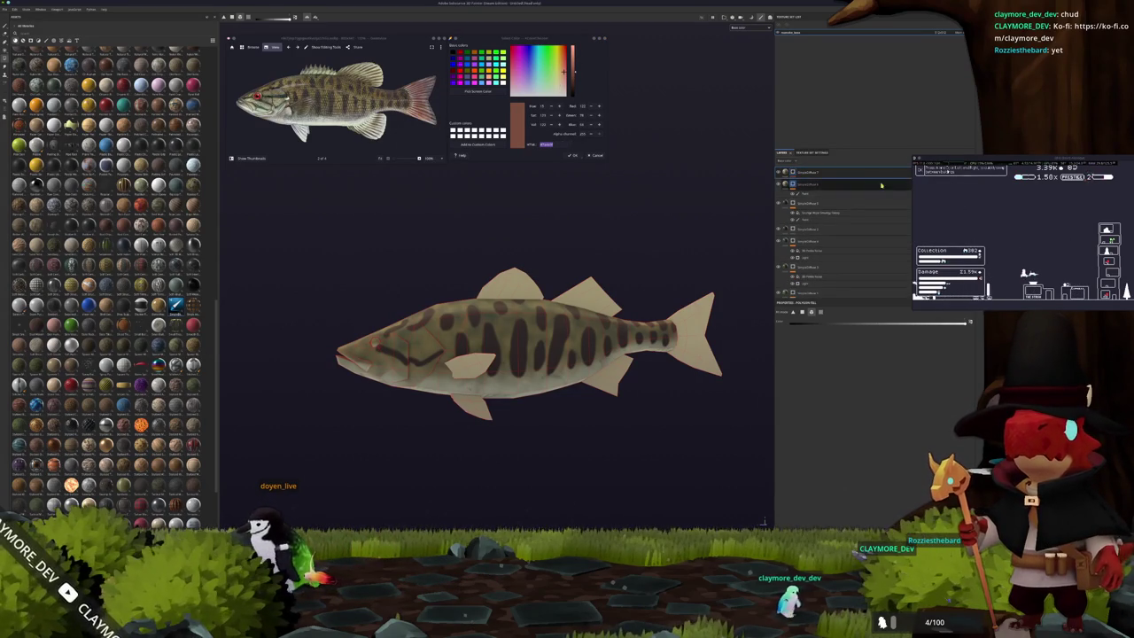
pyautogui.click(787, 173)
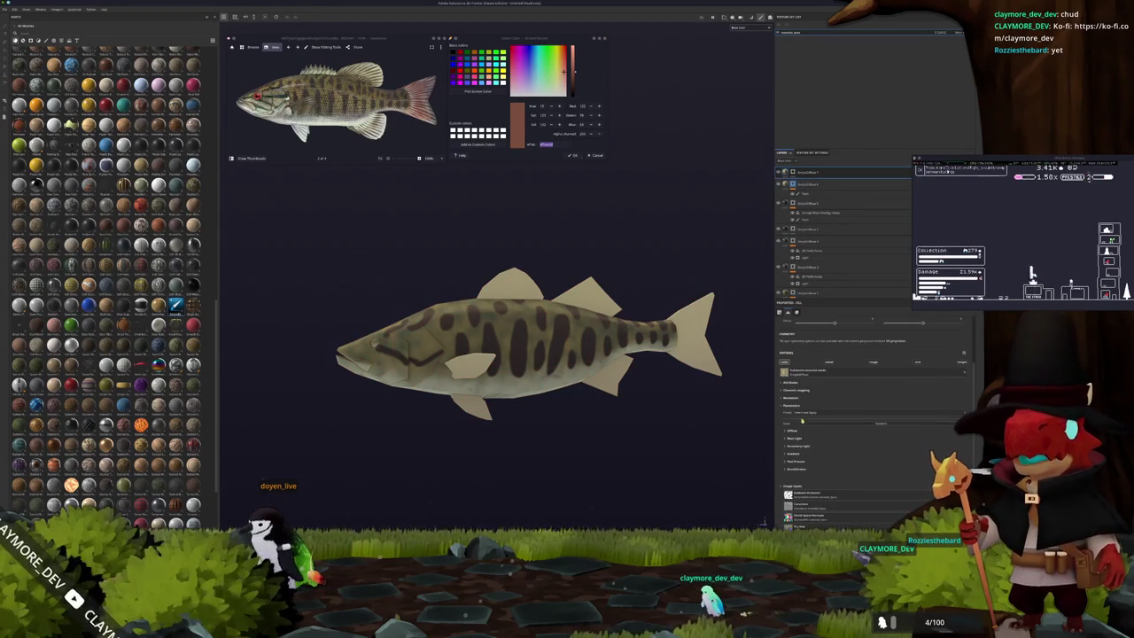
pyautogui.scroll(-1, 801, 416)
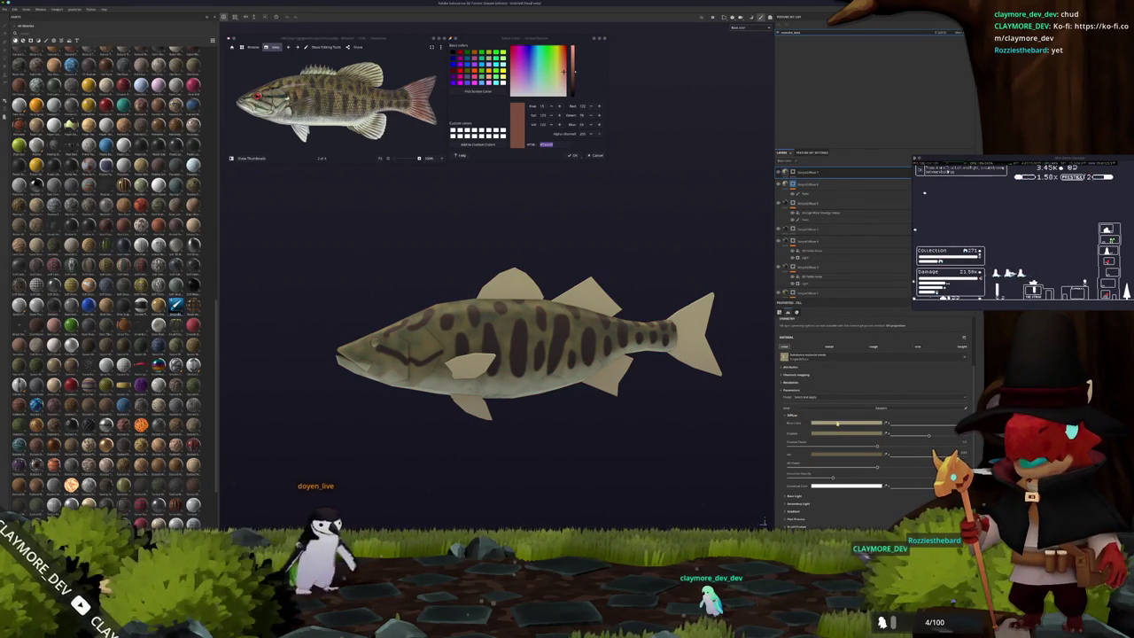
pyautogui.click(836, 425)
pyautogui.moveTo(872, 476)
pyautogui.mouseDown()
pyautogui.moveTo(880, 443)
pyautogui.moveTo(879, 453)
pyautogui.mouseUp()
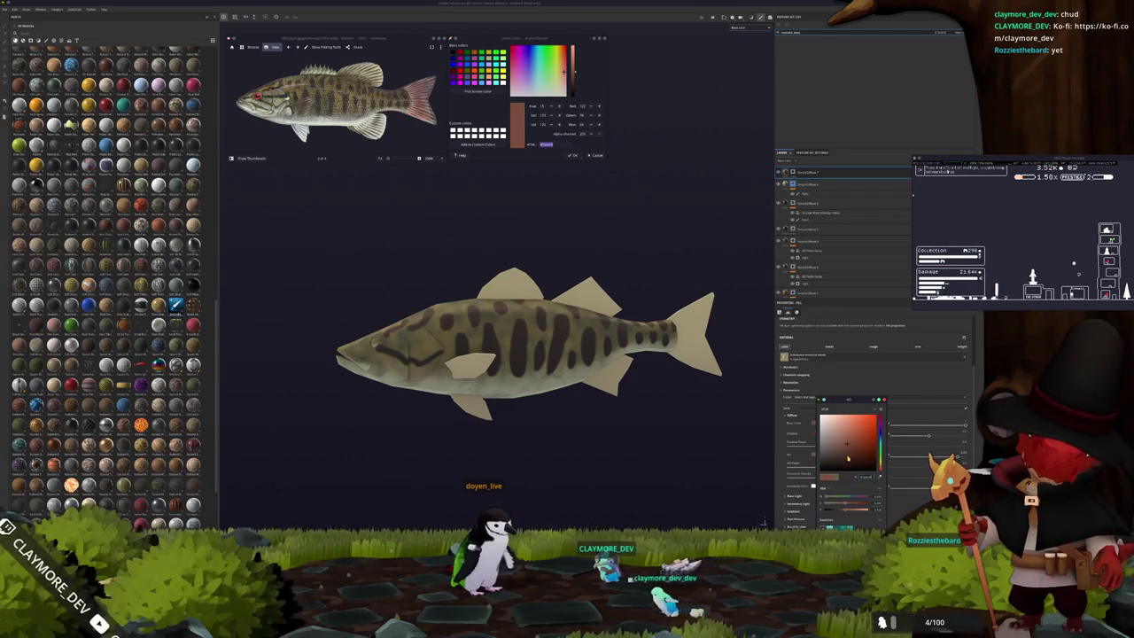
pyautogui.click(807, 193)
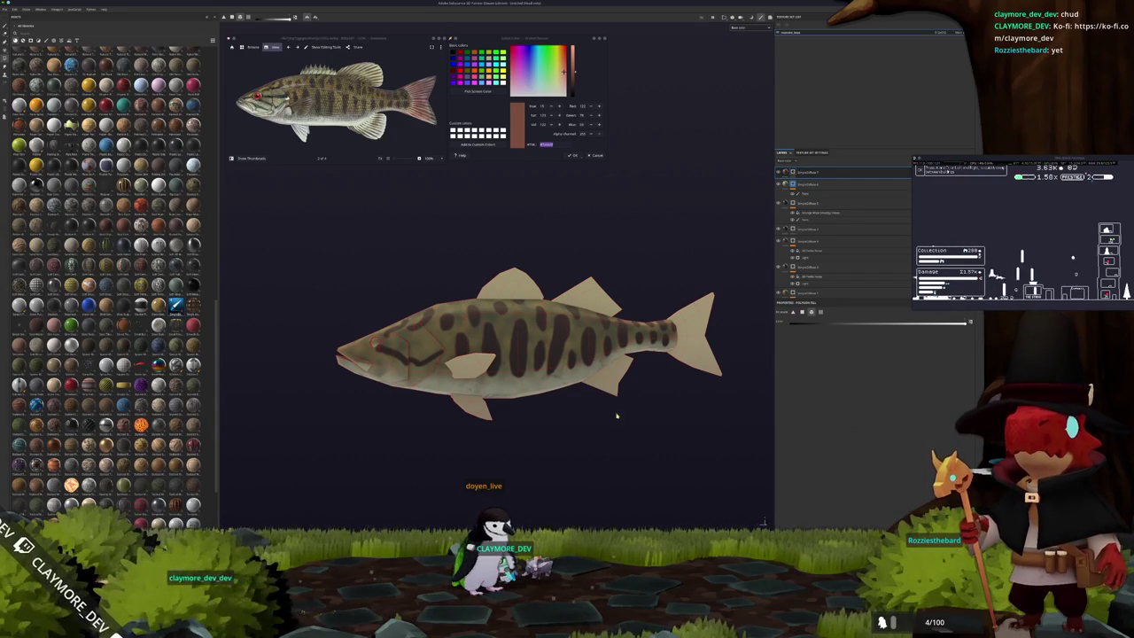
pyautogui.hotkey('alt', 'Tab')
# Slide the white box onto the purple island, shift it further left, and turn it to a new angle.
pyautogui.moveTo(476, 213); pyautogui.dragTo(476, 239, button='middle')
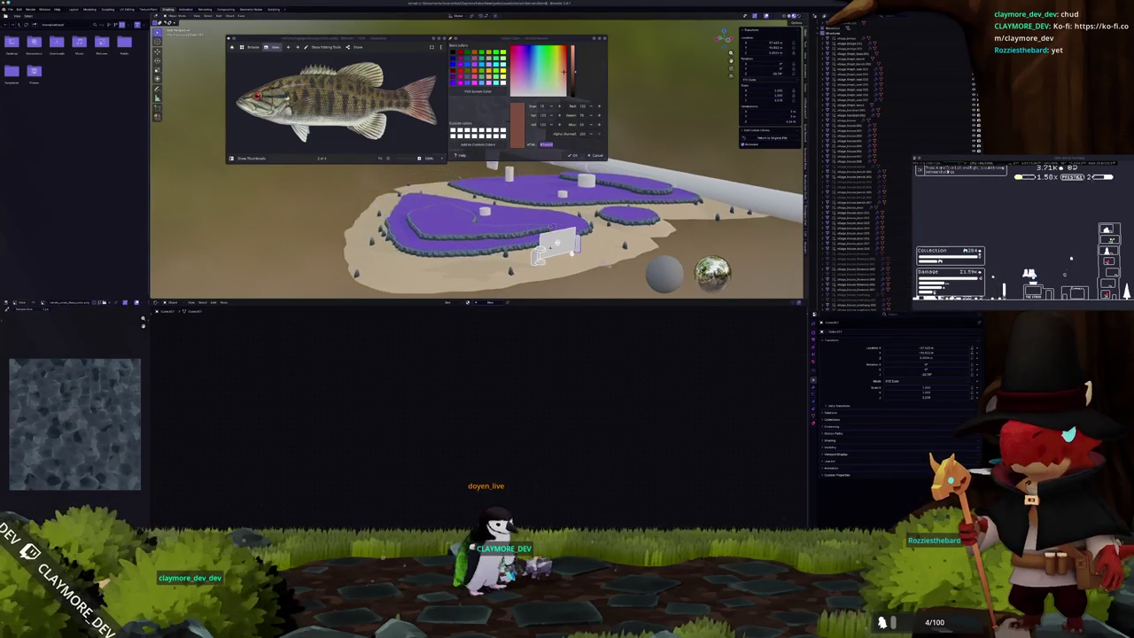
pyautogui.moveTo(519, 265); pyautogui.dragTo(479, 214)
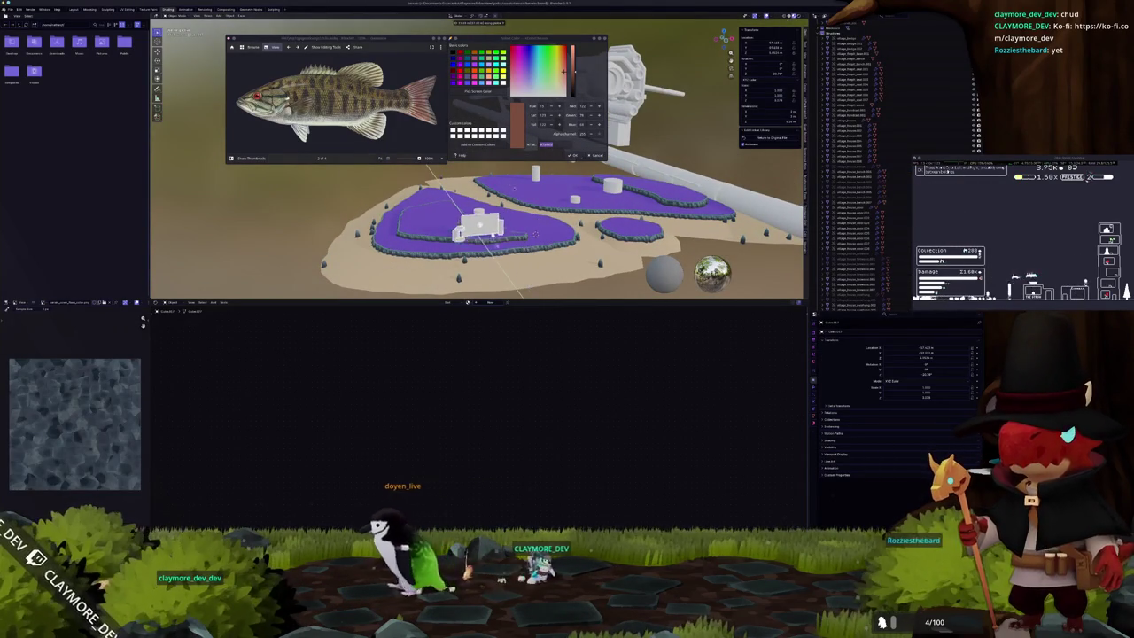
pyautogui.click(536, 235)
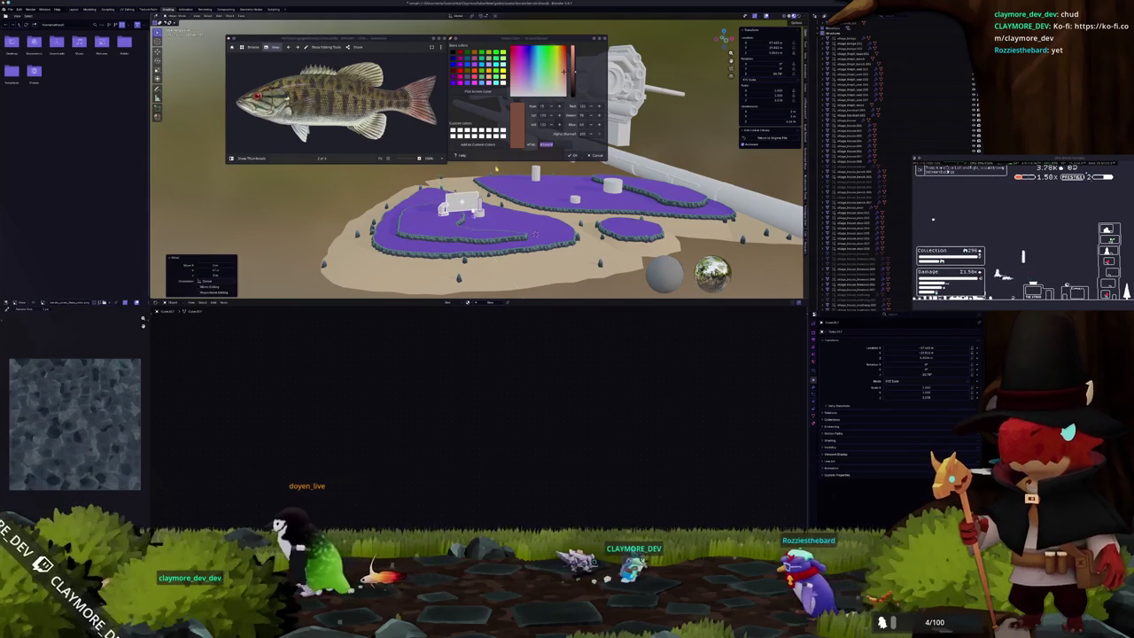
pyautogui.scroll(5, 536, 248)
pyautogui.moveTo(537, 256); pyautogui.dragTo(523, 248, button='middle')
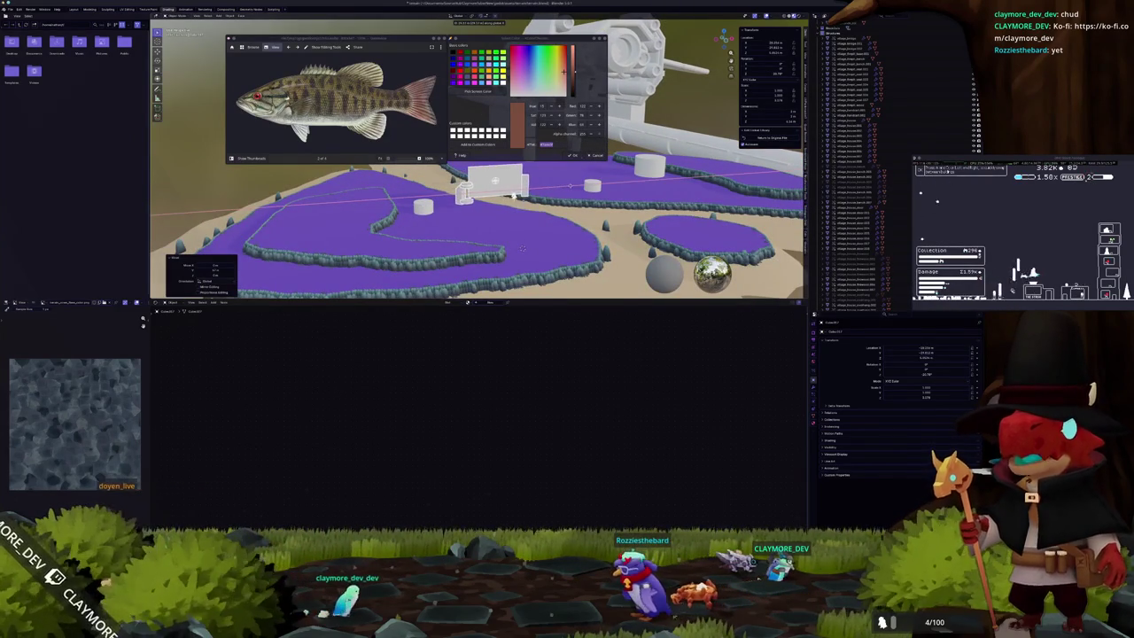
pyautogui.moveTo(499, 197); pyautogui.dragTo(380, 206)
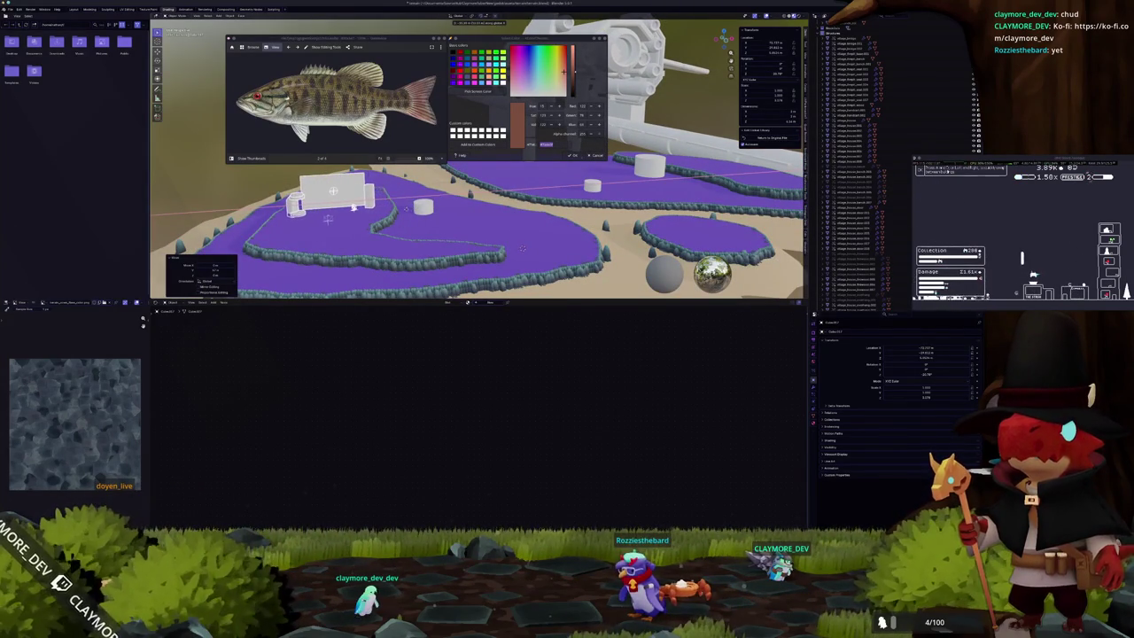
pyautogui.moveTo(522, 249); pyautogui.dragTo(523, 232, button='middle')
pyautogui.moveTo(494, 211); pyautogui.dragTo(490, 221)
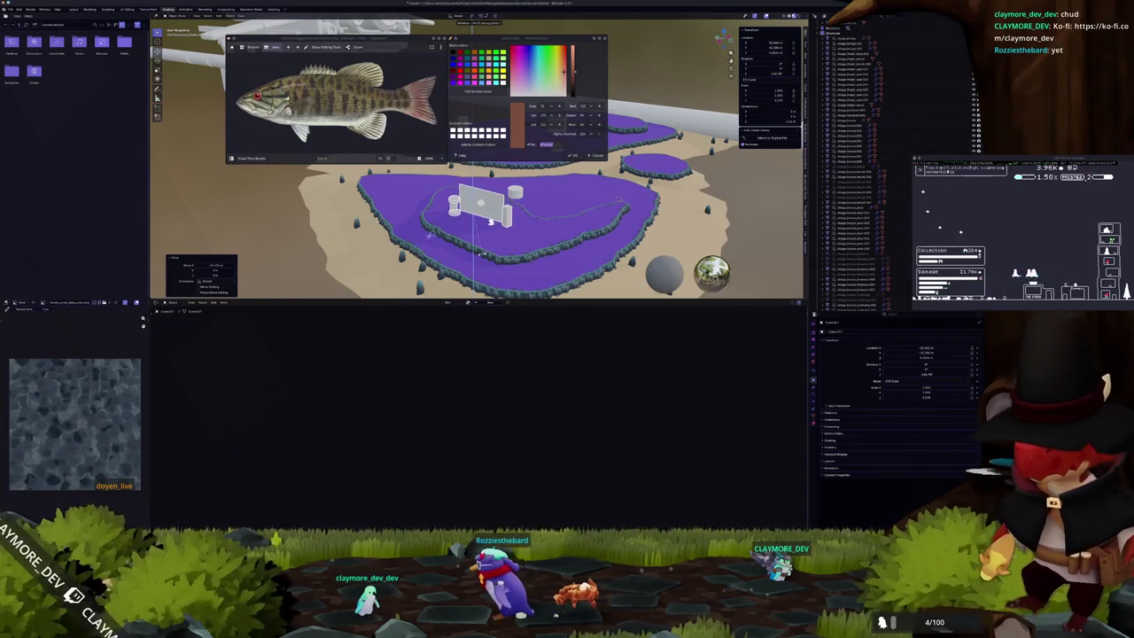
# Check the box's placement from orbiting and top-down views, then reselect the white box.
pyautogui.moveTo(491, 221)
pyautogui.mouseDown(button='middle')
pyautogui.moveTo(528, 258)
pyautogui.moveTo(501, 235)
pyautogui.mouseUp(button='middle')
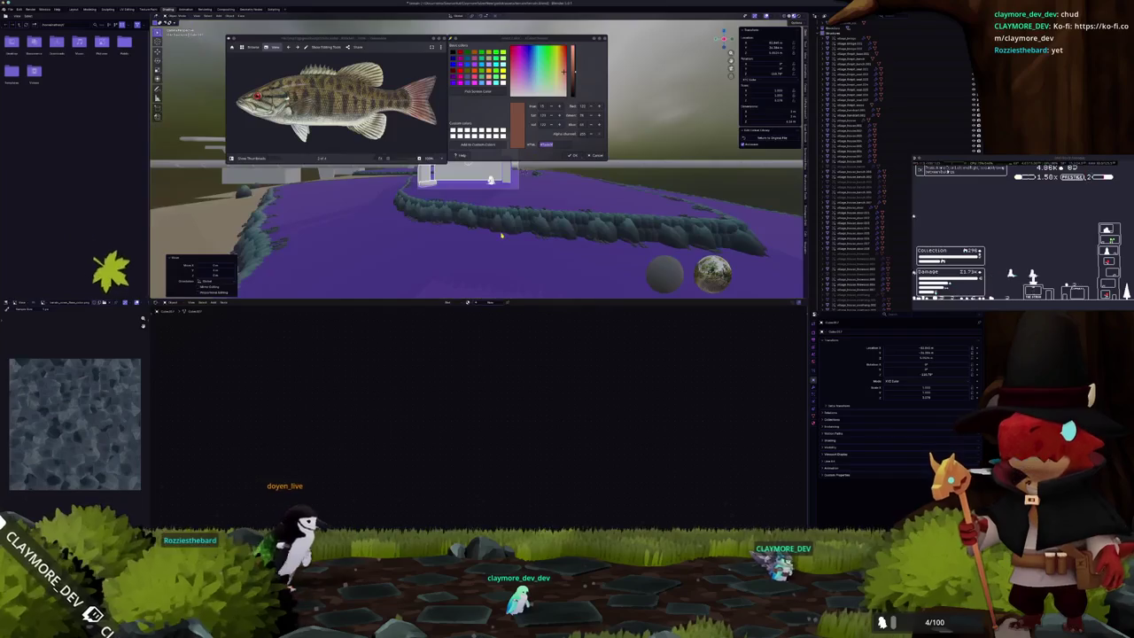
pyautogui.moveTo(464, 188); pyautogui.dragTo(496, 248, button='middle')
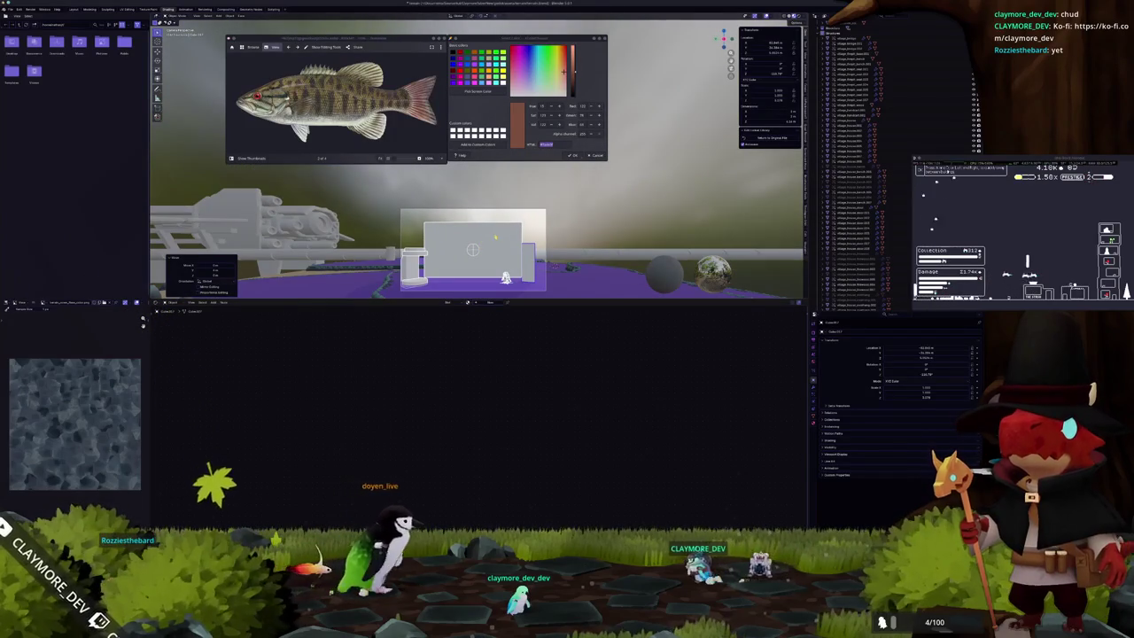
pyautogui.moveTo(496, 248)
pyautogui.mouseDown(button='middle')
pyautogui.moveTo(532, 204)
pyautogui.moveTo(526, 180)
pyautogui.moveTo(525, 218)
pyautogui.mouseUp(button='middle')
pyautogui.scroll(-5, 526, 218)
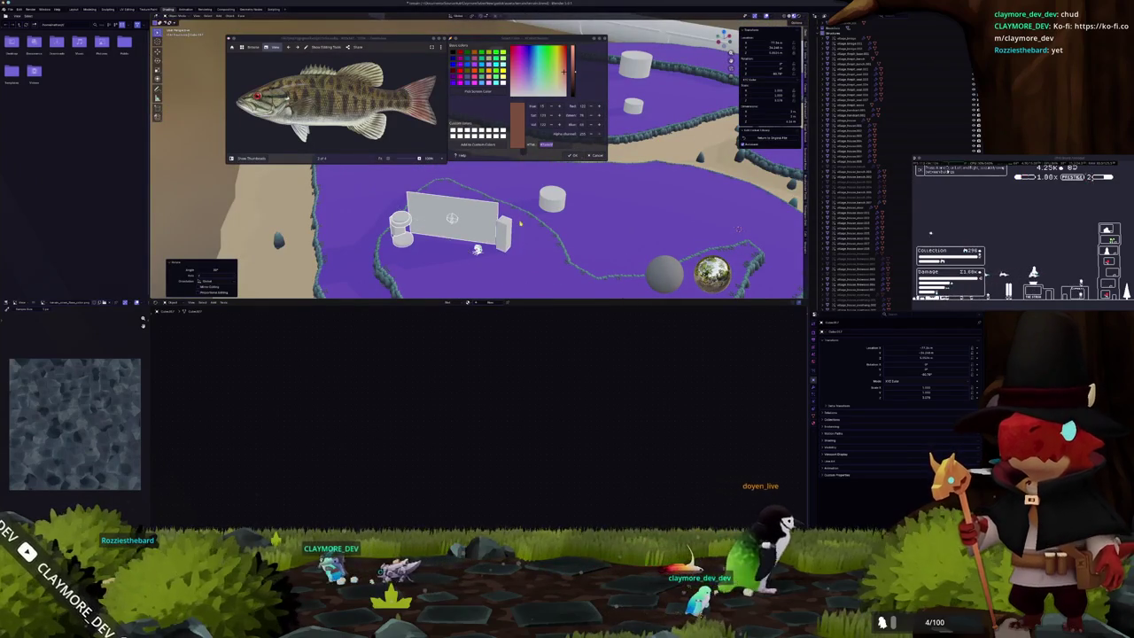
pyautogui.press('KP_7')
pyautogui.keyDown('shift'); pyautogui.moveTo(458, 207); pyautogui.dragTo(535, 238, button='middle'); pyautogui.keyUp('shift')
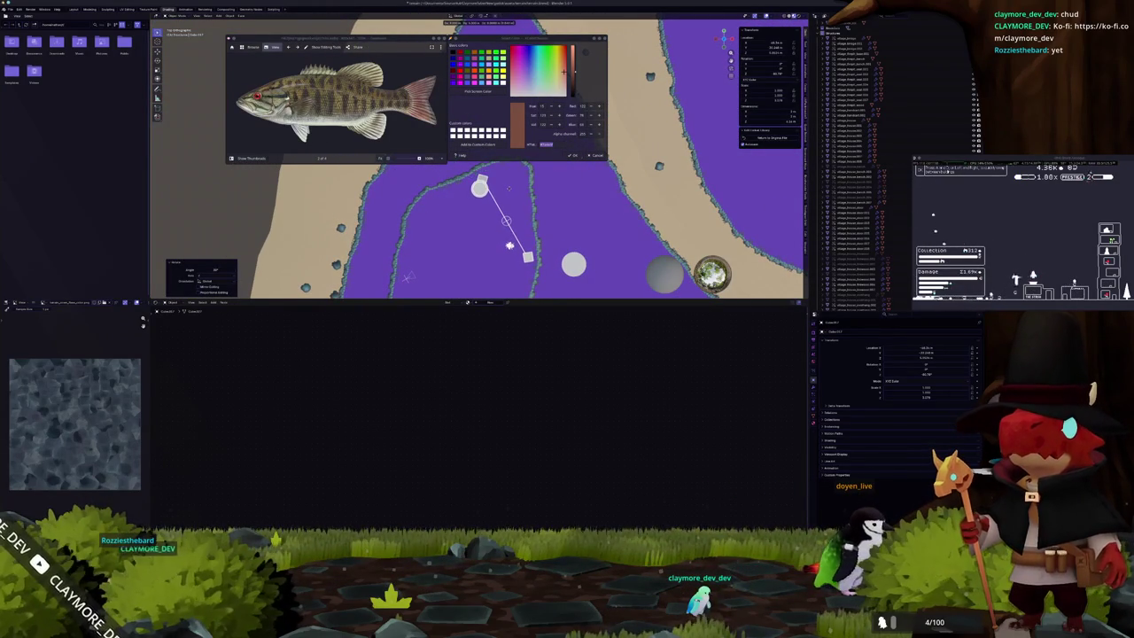
pyautogui.moveTo(510, 190)
pyautogui.mouseDown(button='middle')
pyautogui.moveTo(483, 199)
pyautogui.moveTo(479, 221)
pyautogui.moveTo(506, 238)
pyautogui.mouseUp(button='middle')
pyautogui.scroll(4, 479, 221)
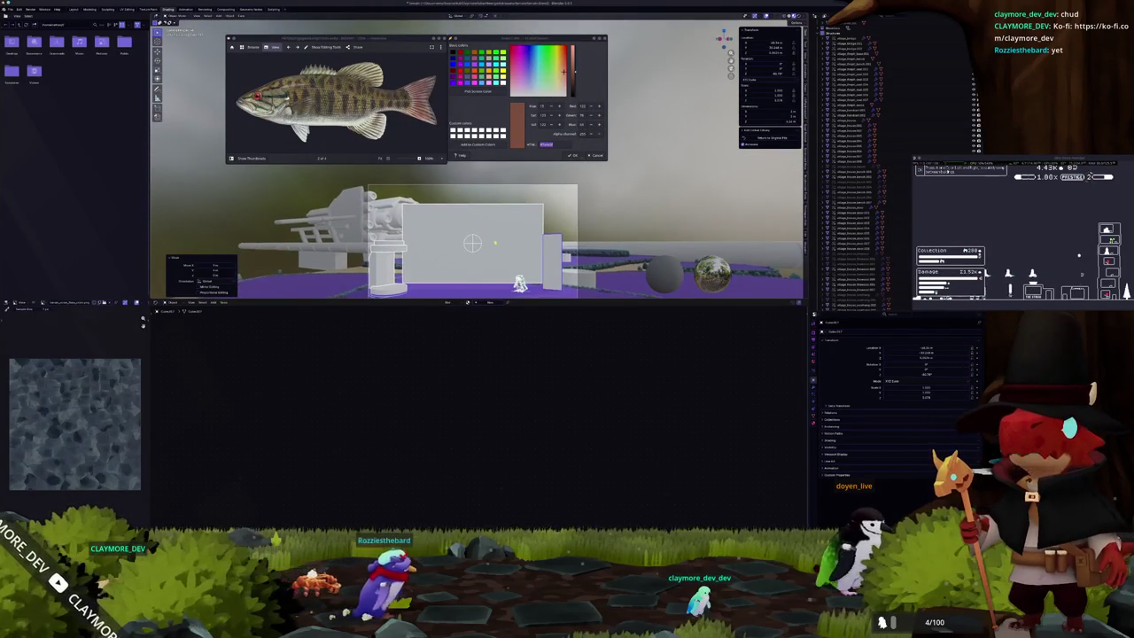
pyautogui.scroll(1, 479, 232)
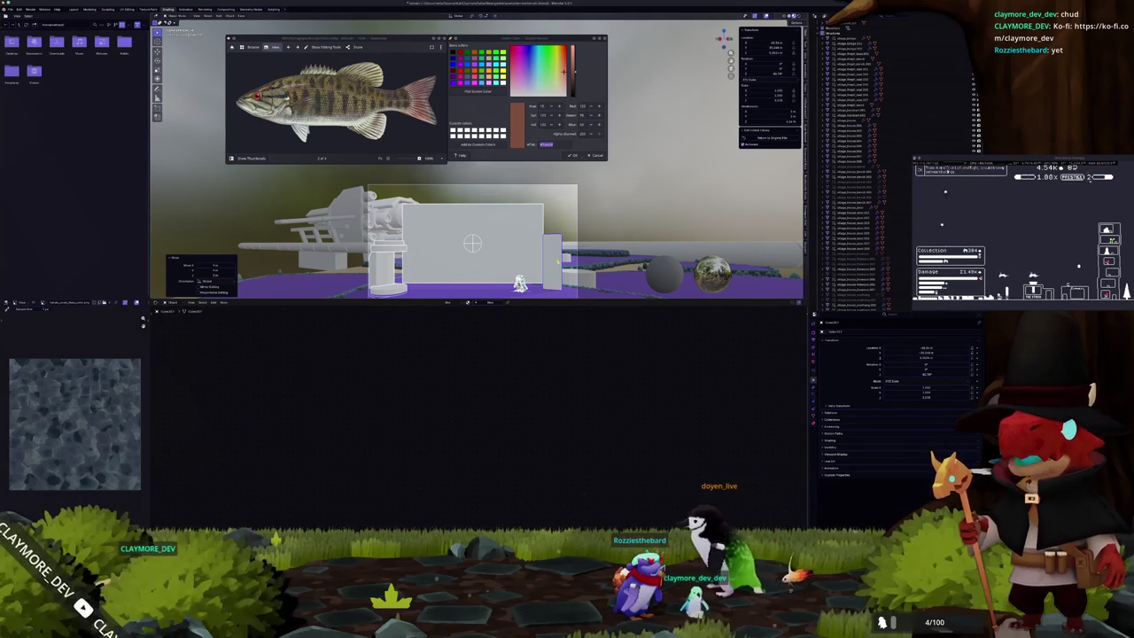
pyautogui.moveTo(620, 234)
pyautogui.mouseDown(button='middle')
pyautogui.moveTo(635, 211)
pyautogui.moveTo(627, 235)
pyautogui.moveTo(777, 260)
pyautogui.mouseUp(button='middle')
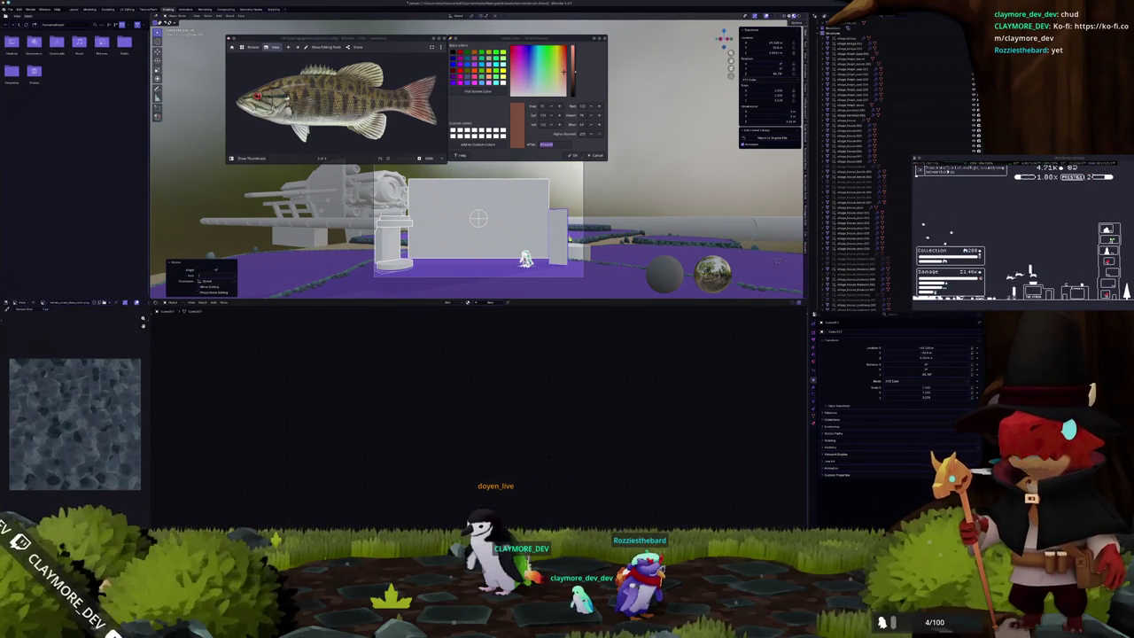
pyautogui.scroll(2, 576, 240)
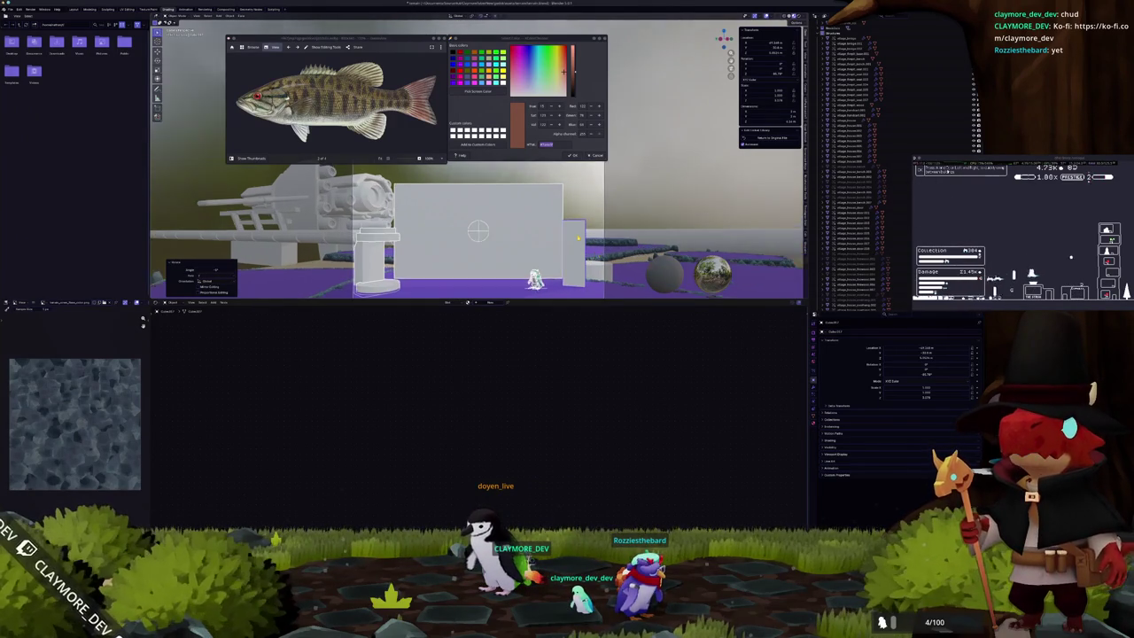
pyautogui.moveTo(588, 241); pyautogui.dragTo(575, 195, button='middle')
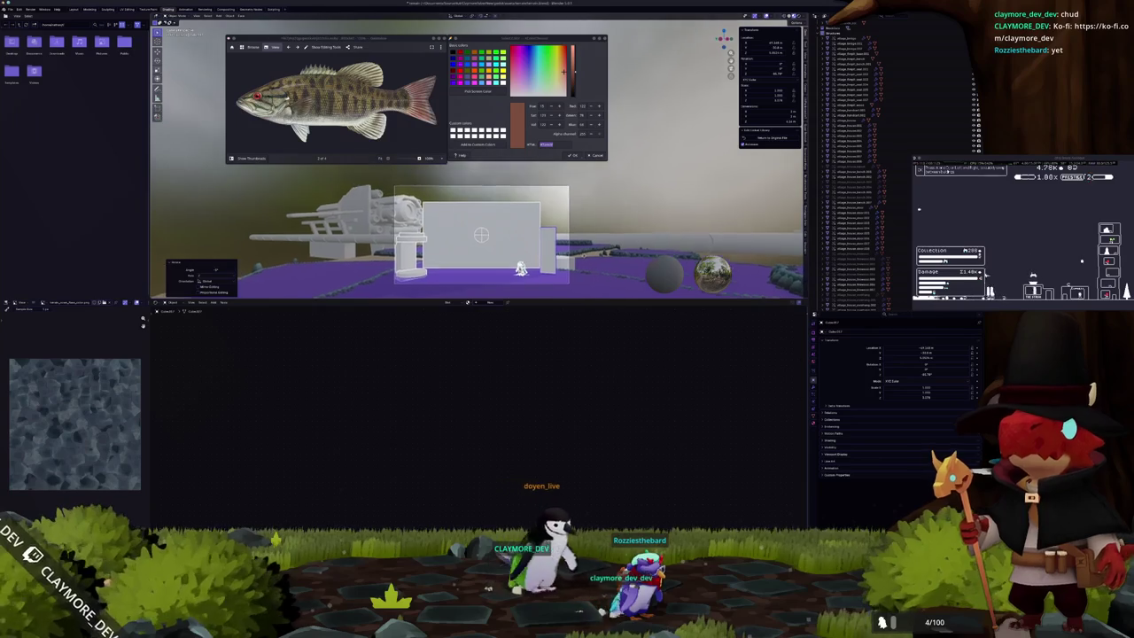
pyautogui.click(490, 219)
pyautogui.click(487, 217)
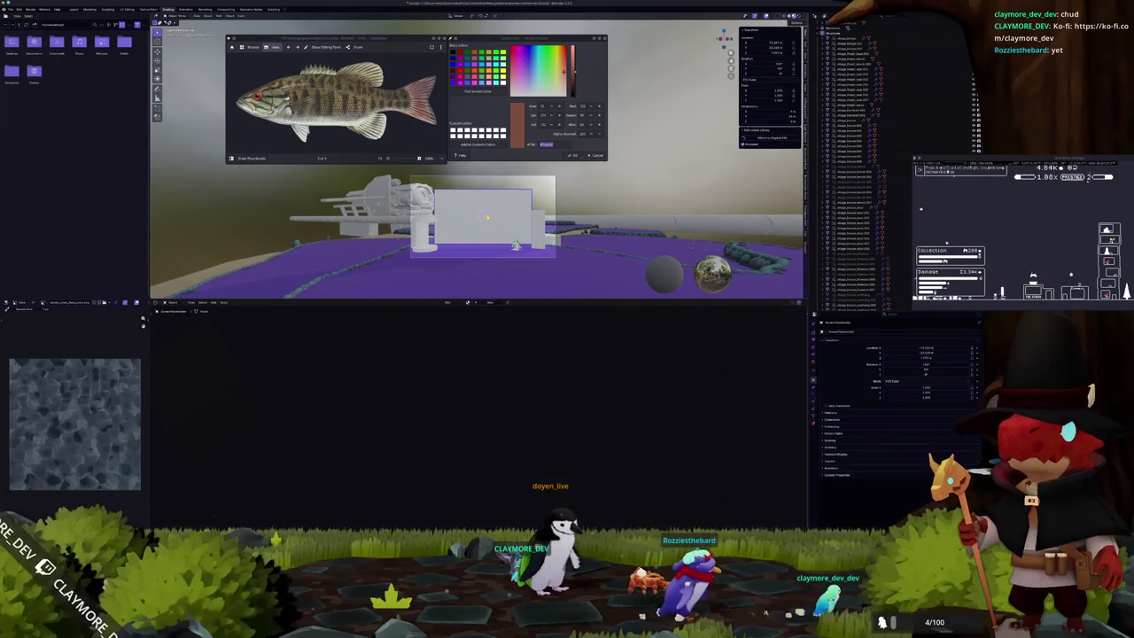
# Raise the white box straight up along the Z axis.
pyautogui.press('g')
pyautogui.press('z')
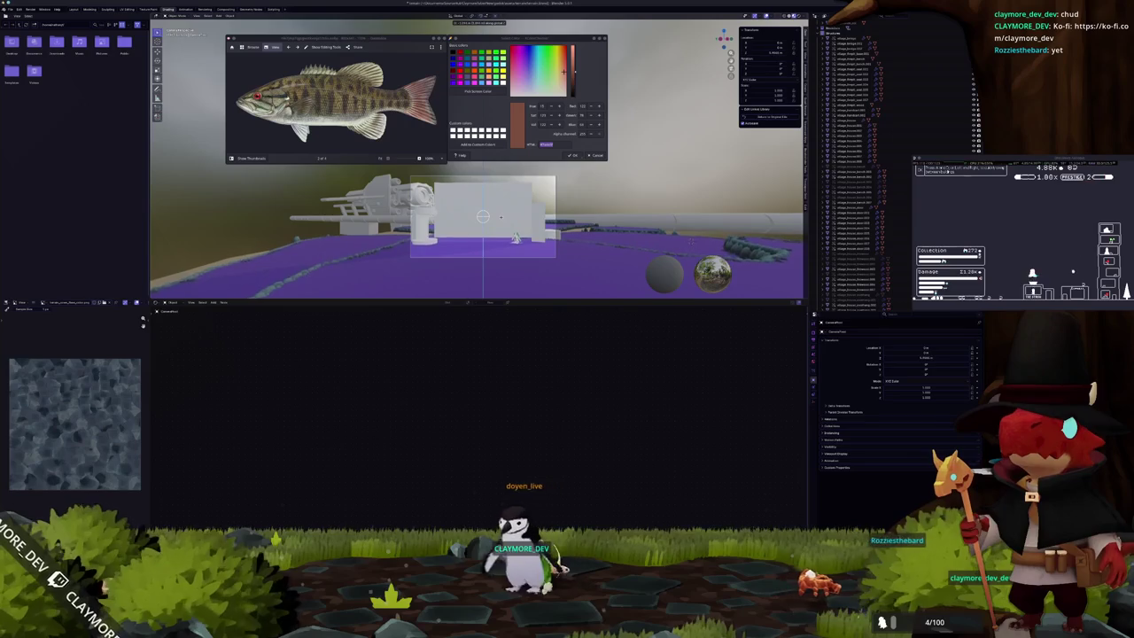
pyautogui.click(500, 215)
pyautogui.press('.')
# Zoom and orbit out to a wide view of the terrain paths, then frame the white box.
pyautogui.scroll(-2, 842, 204)
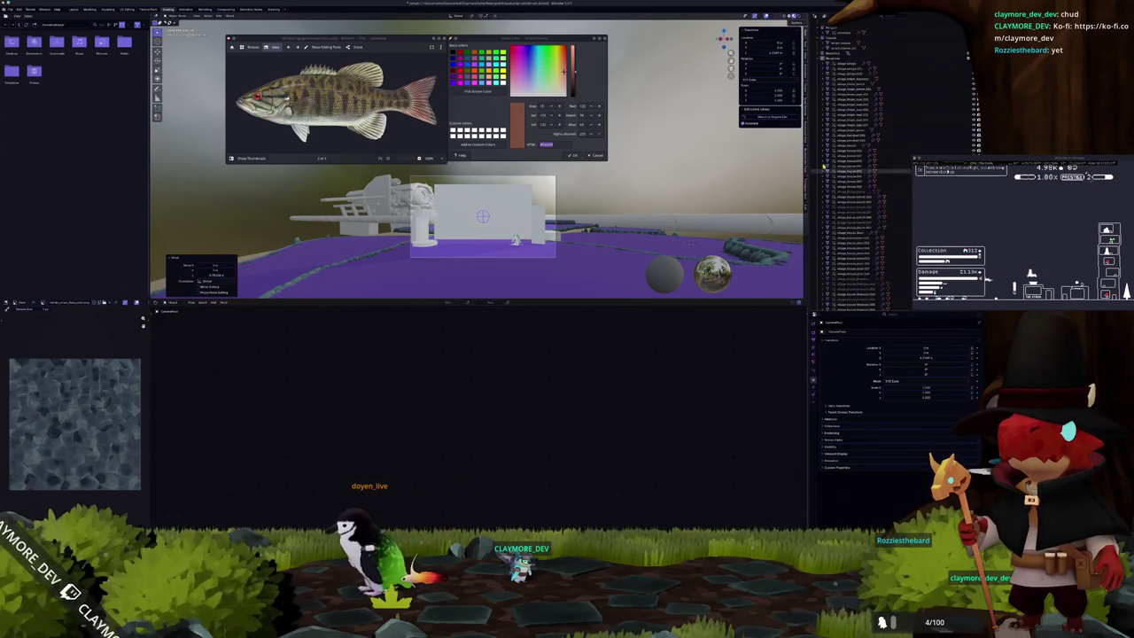
pyautogui.scroll(-3, 846, 230)
pyautogui.scroll(-3, 846, 248)
pyautogui.scroll(-3, 849, 275)
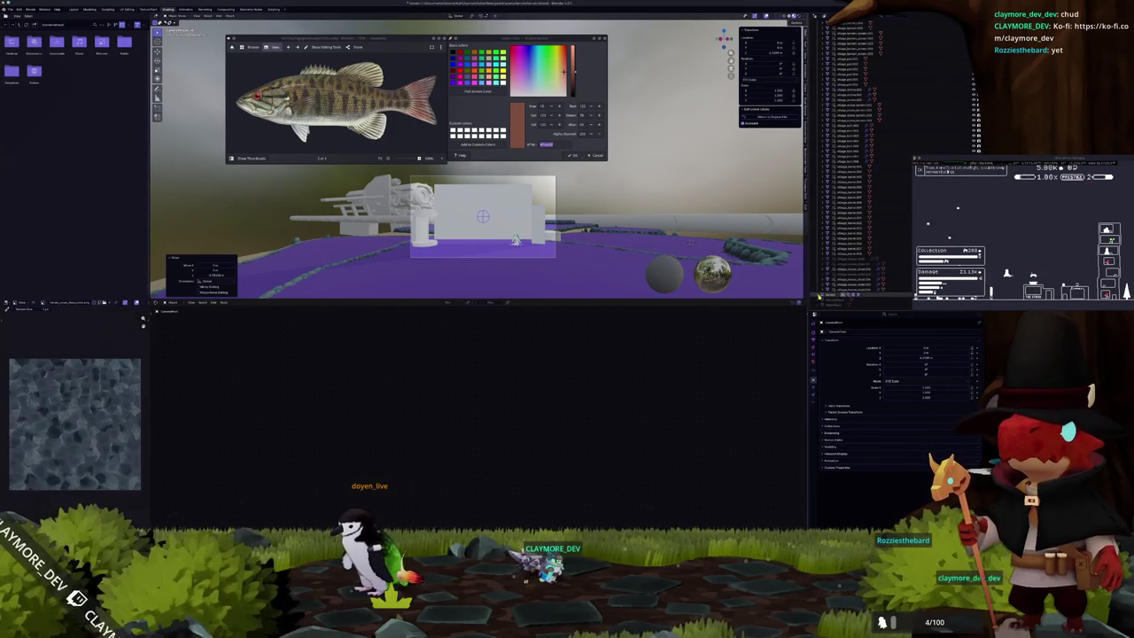
pyautogui.scroll(-3, 833, 301)
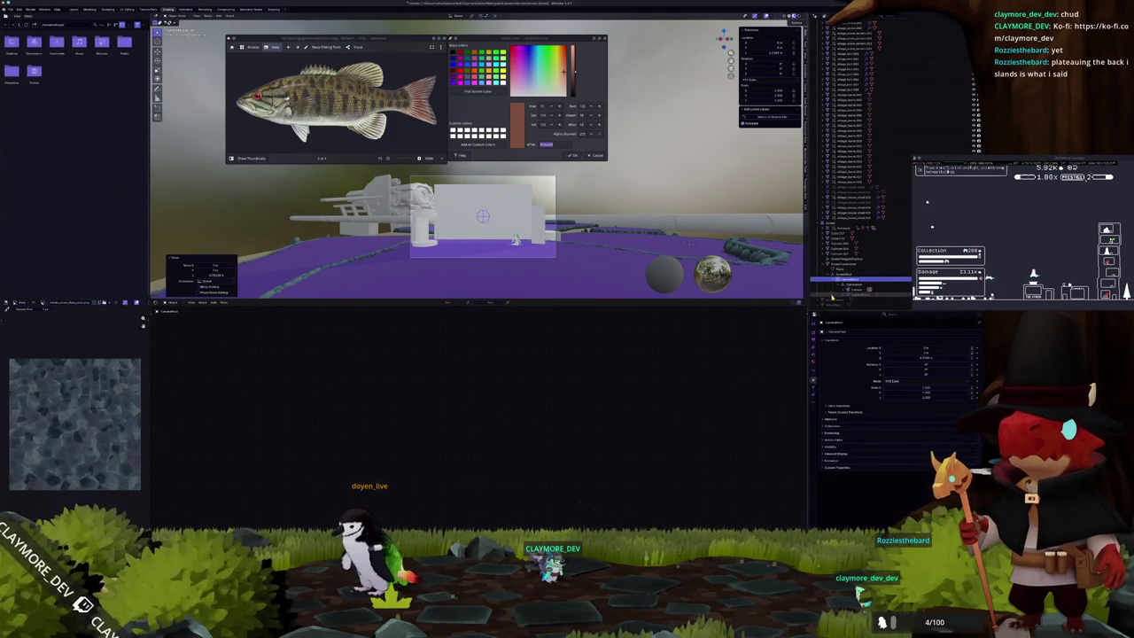
pyautogui.scroll(1, 610, 258)
pyautogui.scroll(1, 610, 258)
pyautogui.scroll(1, 609, 258)
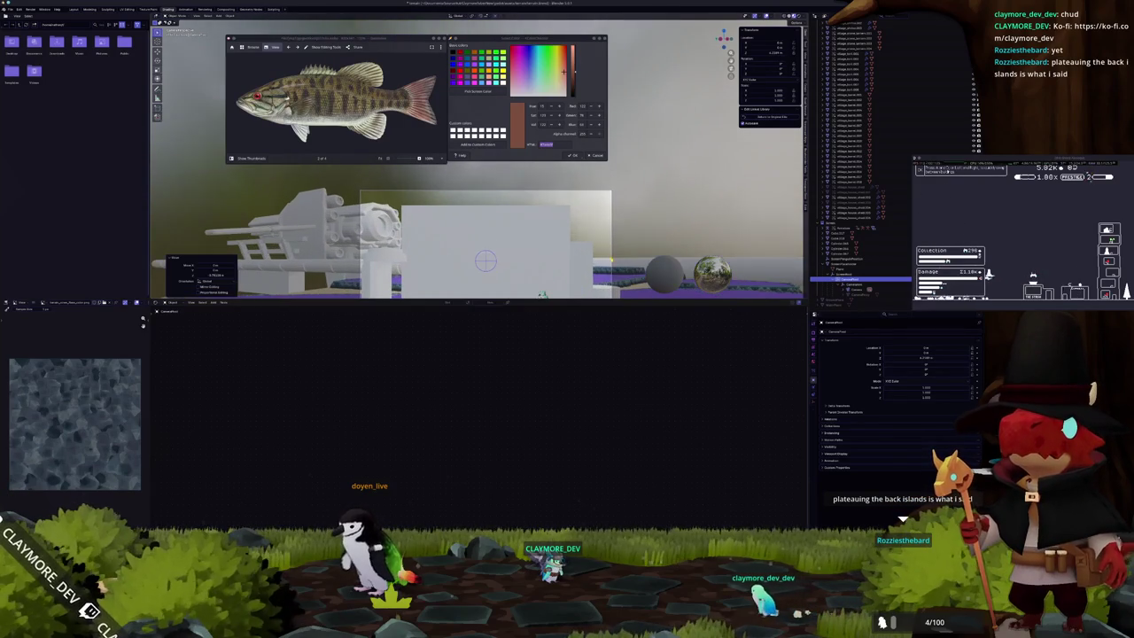
pyautogui.scroll(-2, 630, 254)
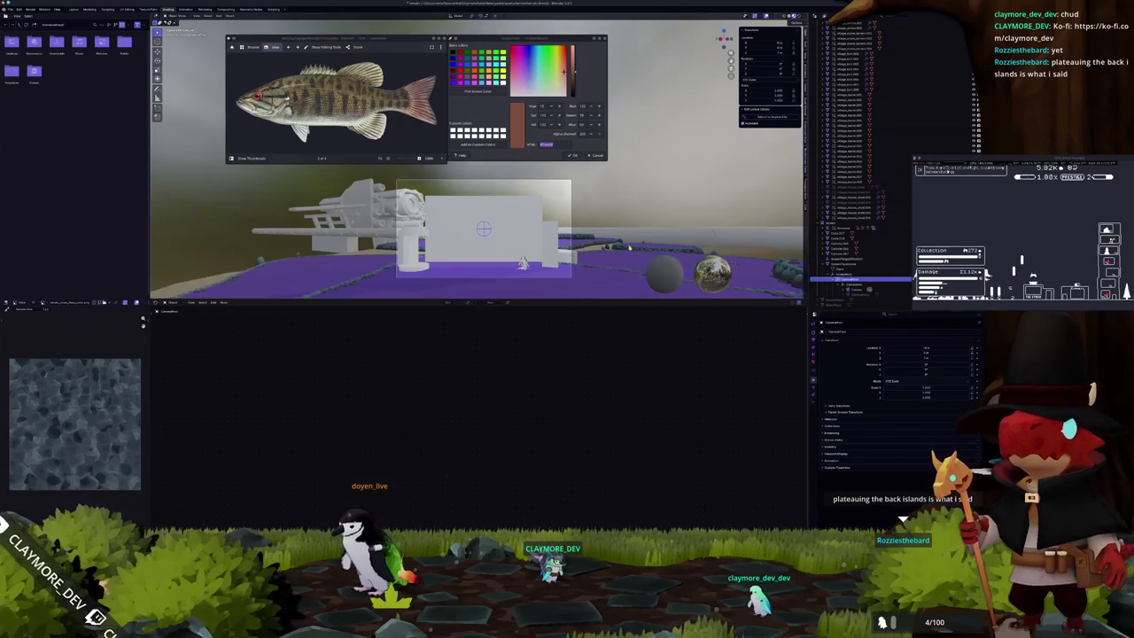
pyautogui.scroll(-3, 524, 264)
pyautogui.moveTo(524, 263)
pyautogui.mouseDown(button='middle')
pyautogui.moveTo(602, 263)
pyautogui.moveTo(382, 197)
pyautogui.moveTo(265, 203)
pyautogui.moveTo(495, 234)
pyautogui.moveTo(516, 233)
pyautogui.moveTo(514, 216)
pyautogui.moveTo(464, 241)
pyautogui.mouseUp(button='middle')
pyautogui.press('KP_Decimal')
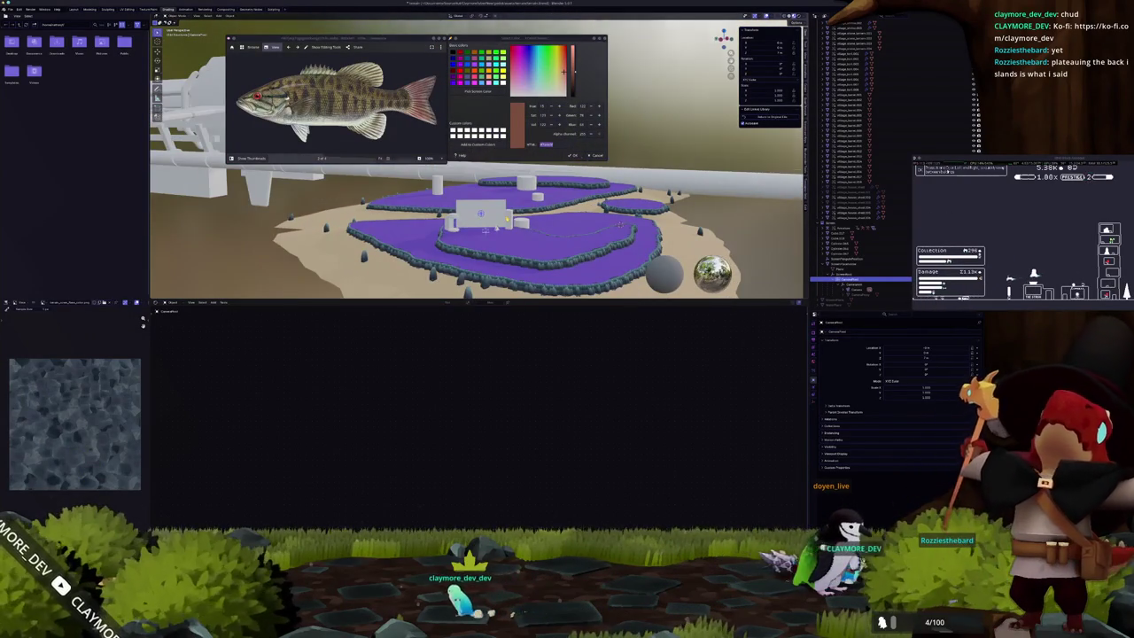
pyautogui.scroll(5, 464, 240)
pyautogui.scroll(2, 576, 236)
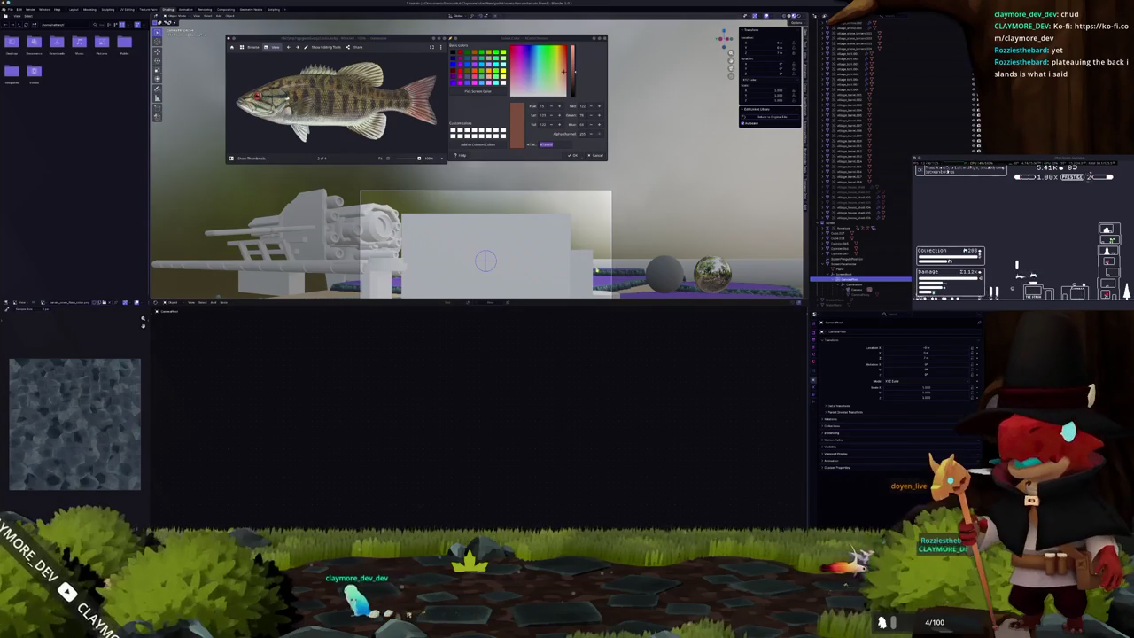
pyautogui.moveTo(585, 281)
pyautogui.mouseDown(button='middle')
pyautogui.moveTo(545, 244)
pyautogui.moveTo(417, 241)
pyautogui.mouseUp(button='middle')
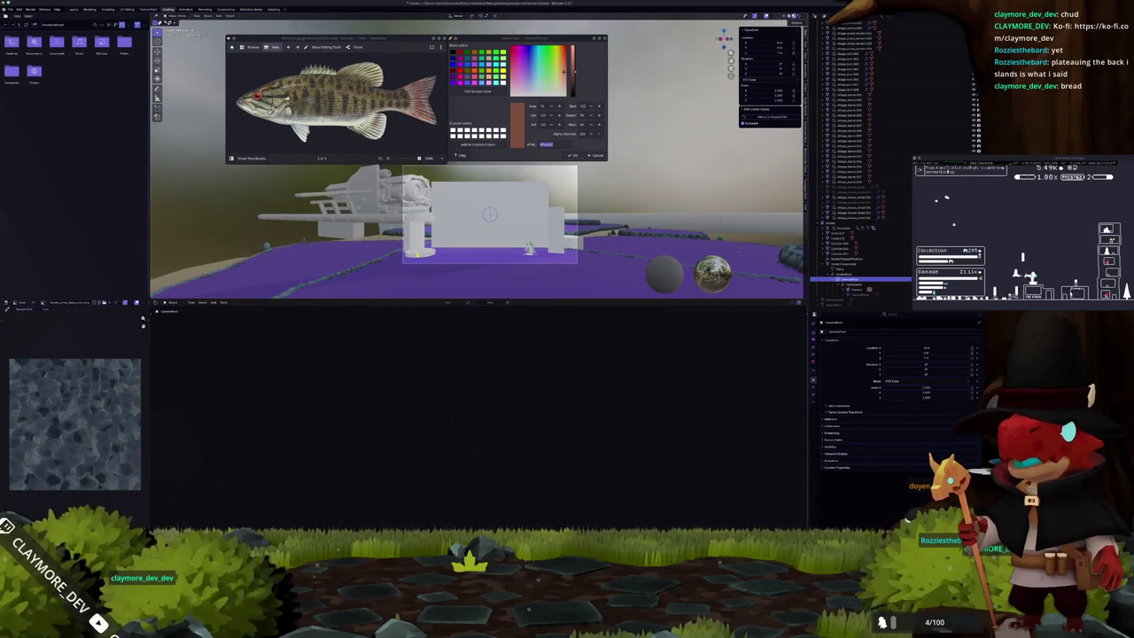
pyautogui.click(417, 241)
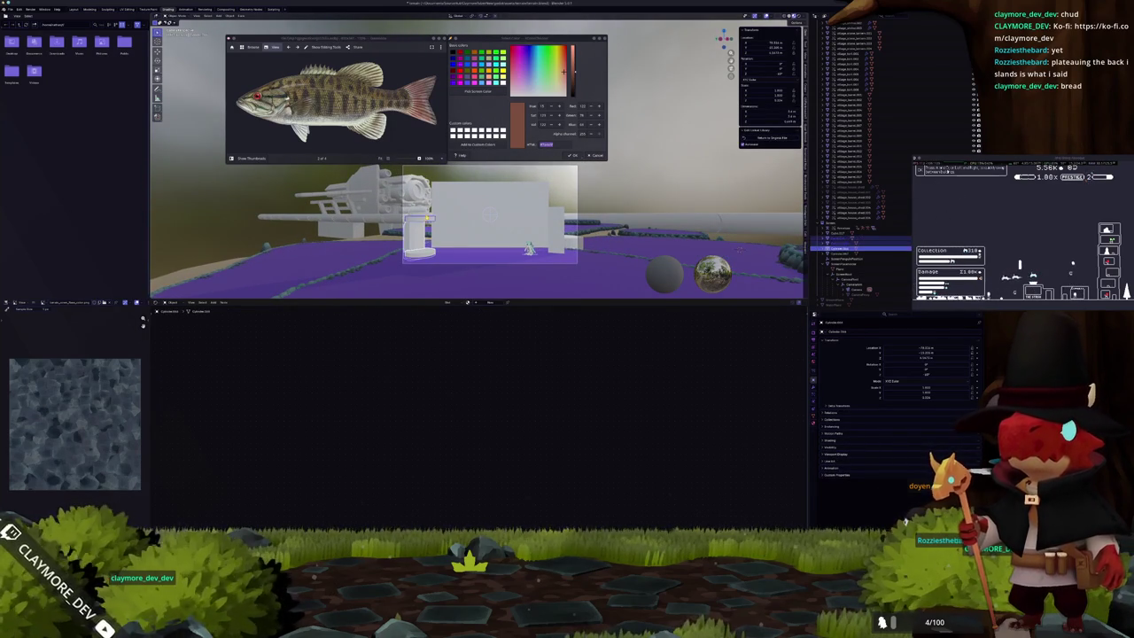
pyautogui.press('Delete')
pyautogui.scroll(1, 459, 232)
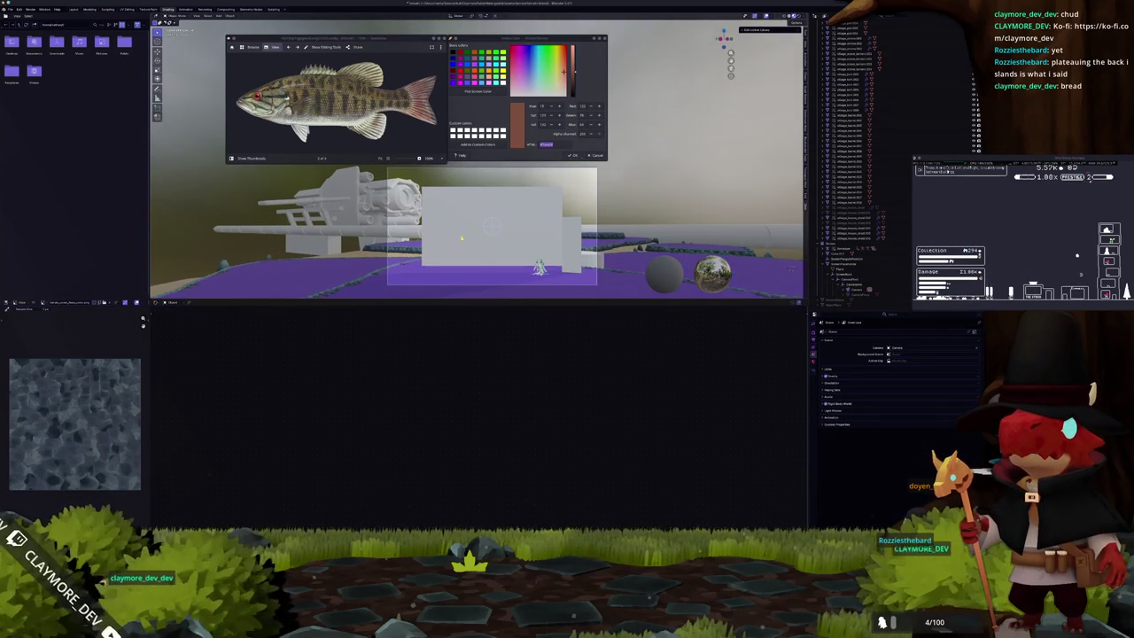
pyautogui.moveTo(478, 221); pyautogui.dragTo(505, 248, button='middle')
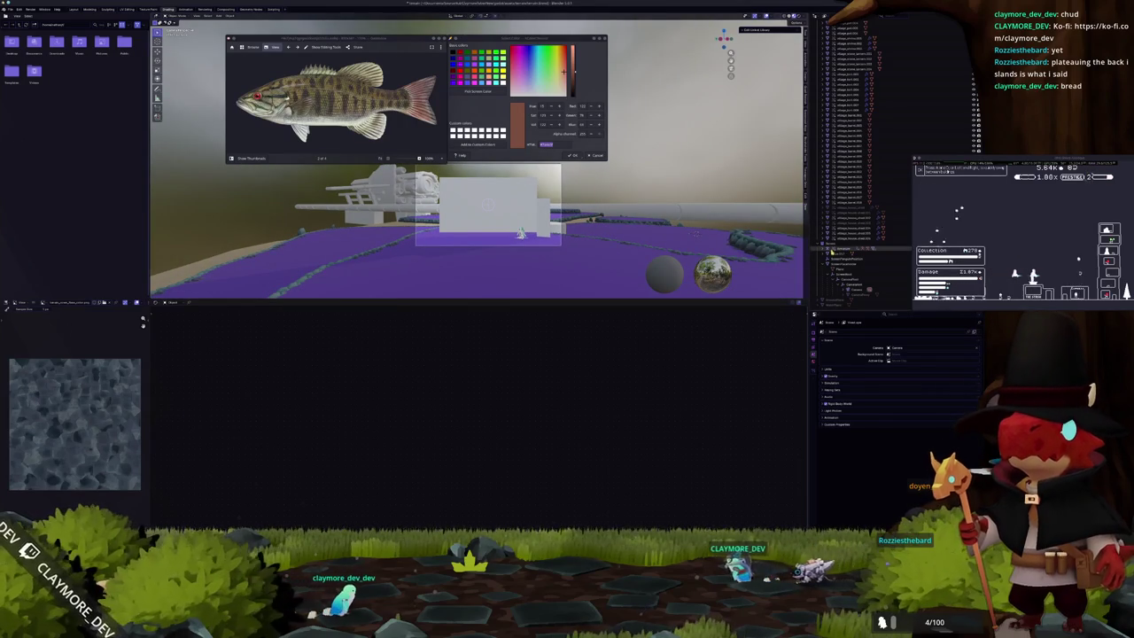
pyautogui.moveTo(521, 233); pyautogui.dragTo(560, 247)
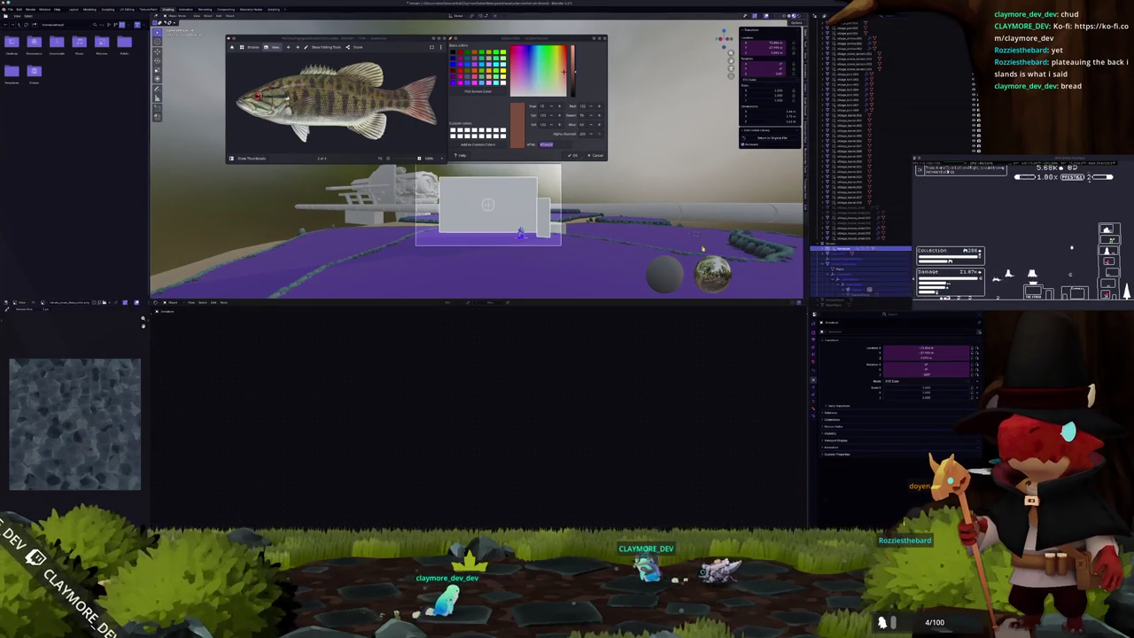
pyautogui.press('KP_Decimal')
pyautogui.scroll(-4, 476, 263)
pyautogui.scroll(-2, 476, 262)
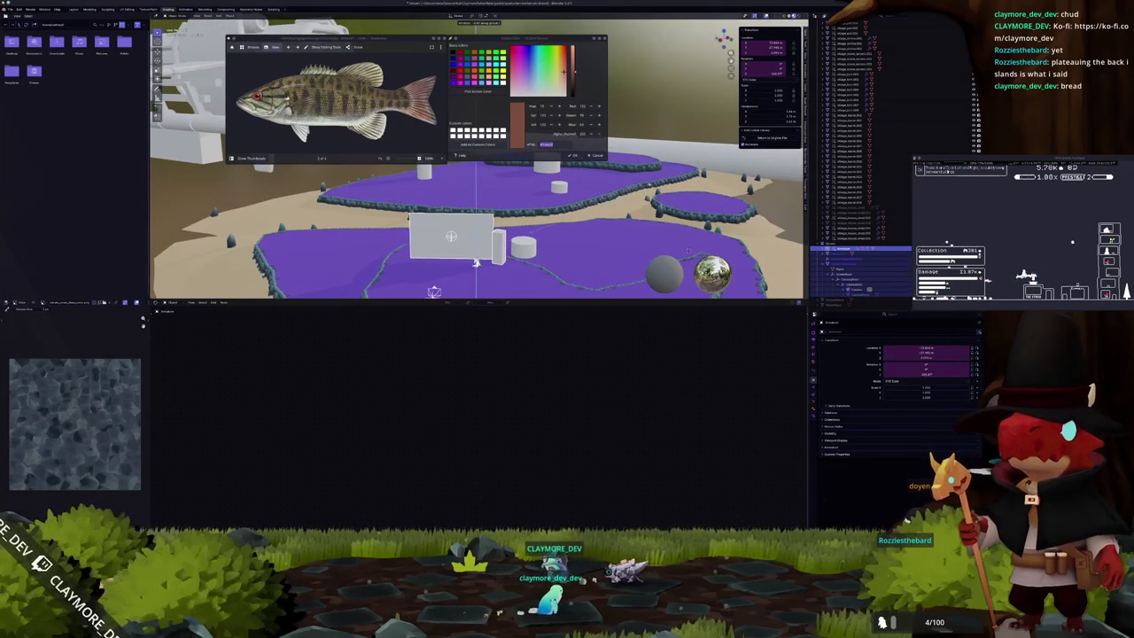
# Rotate the white box slightly and check it from a framed view.
pyautogui.press('r')
pyautogui.click(476, 263)
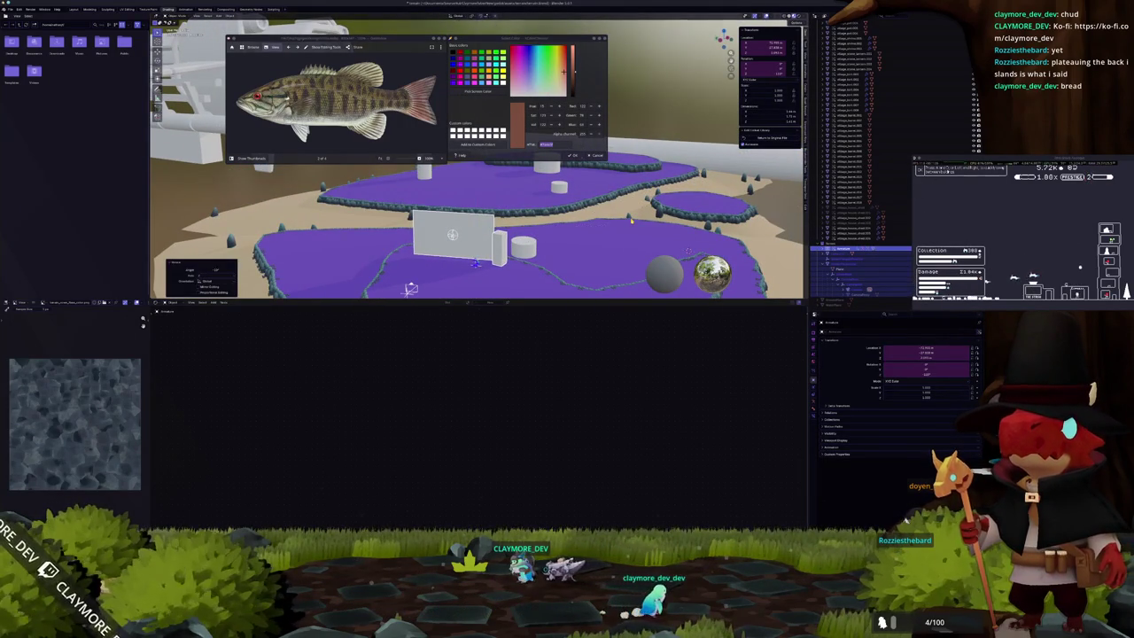
pyautogui.press('KP_Decimal')
pyautogui.moveTo(578, 210); pyautogui.dragTo(595, 206, button='middle')
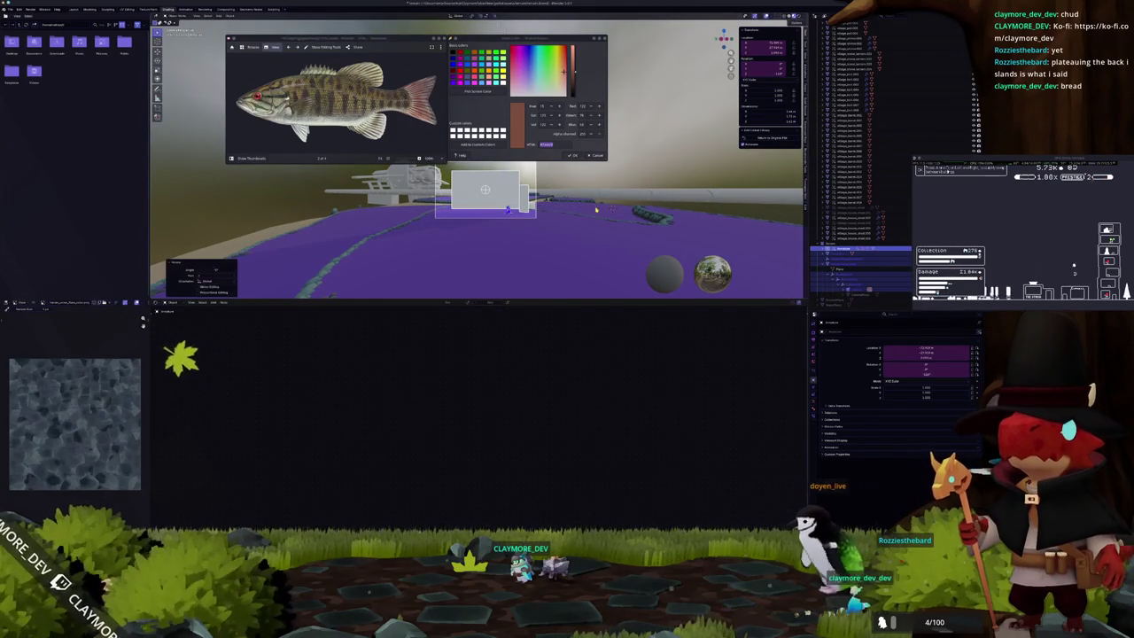
pyautogui.press('KP_Decimal')
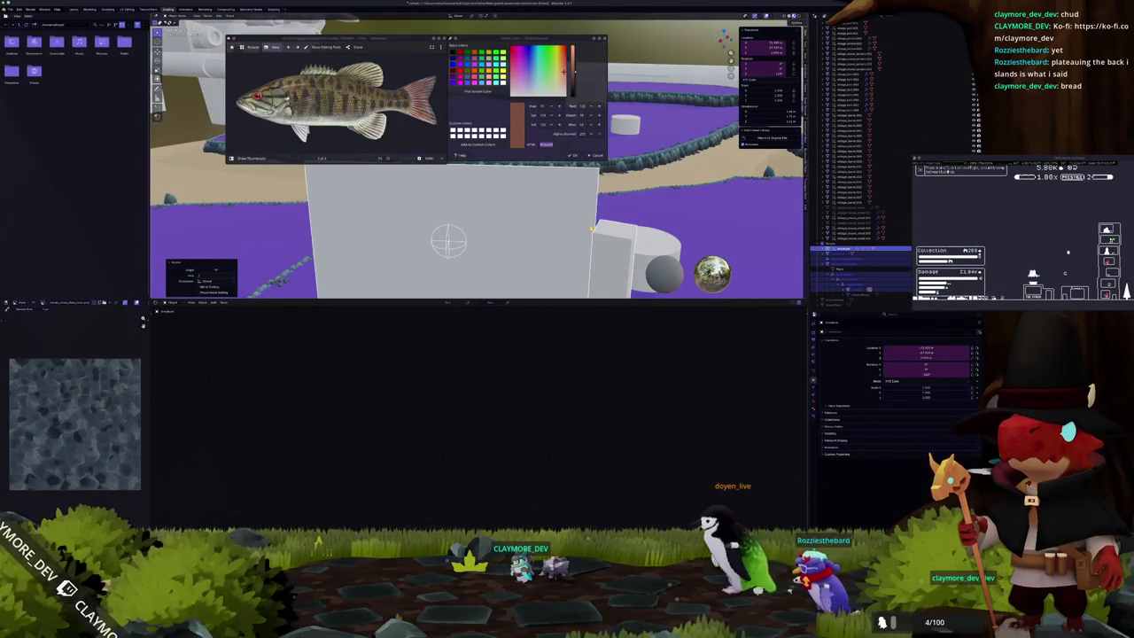
# Nudge the thin white line object left and down on the terrain, then zoom back toward the box.
pyautogui.press('KP_7')
pyautogui.scroll(2, 563, 233)
pyautogui.hotkey('ctrl', 'z')
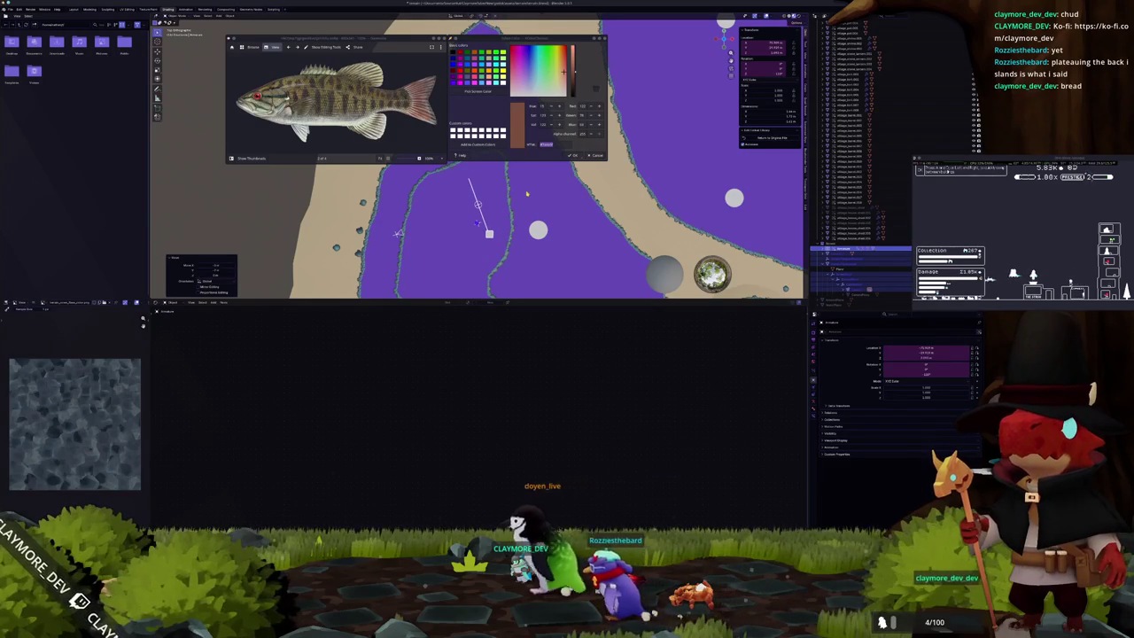
pyautogui.press('KP_Decimal')
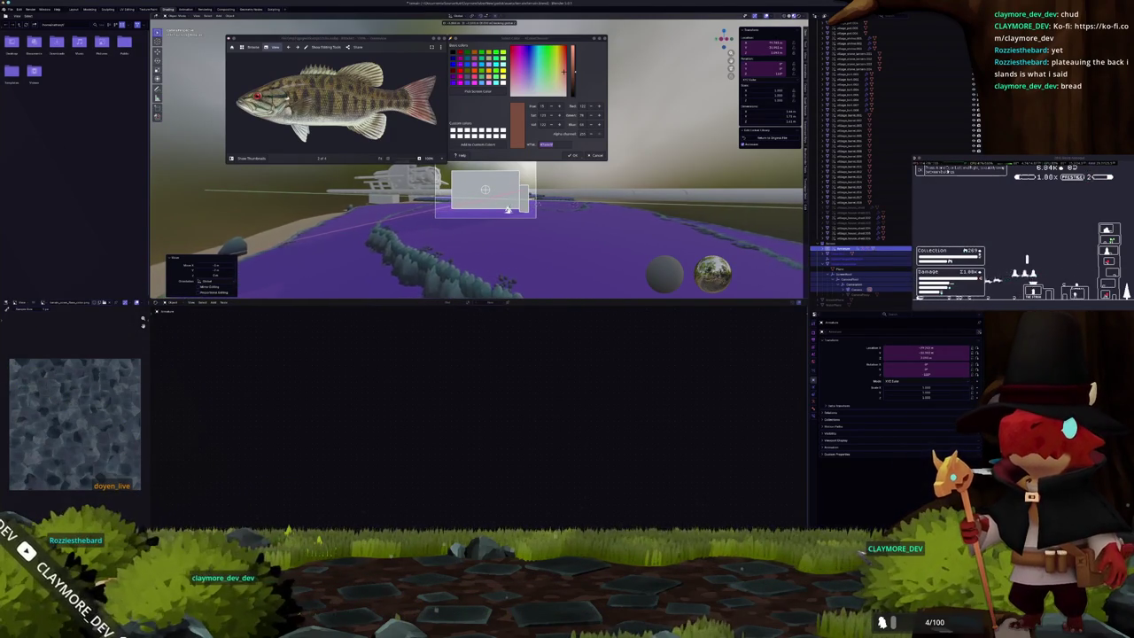
pyautogui.scroll(2, 584, 194)
pyautogui.scroll(2, 576, 200)
pyautogui.scroll(2, 567, 205)
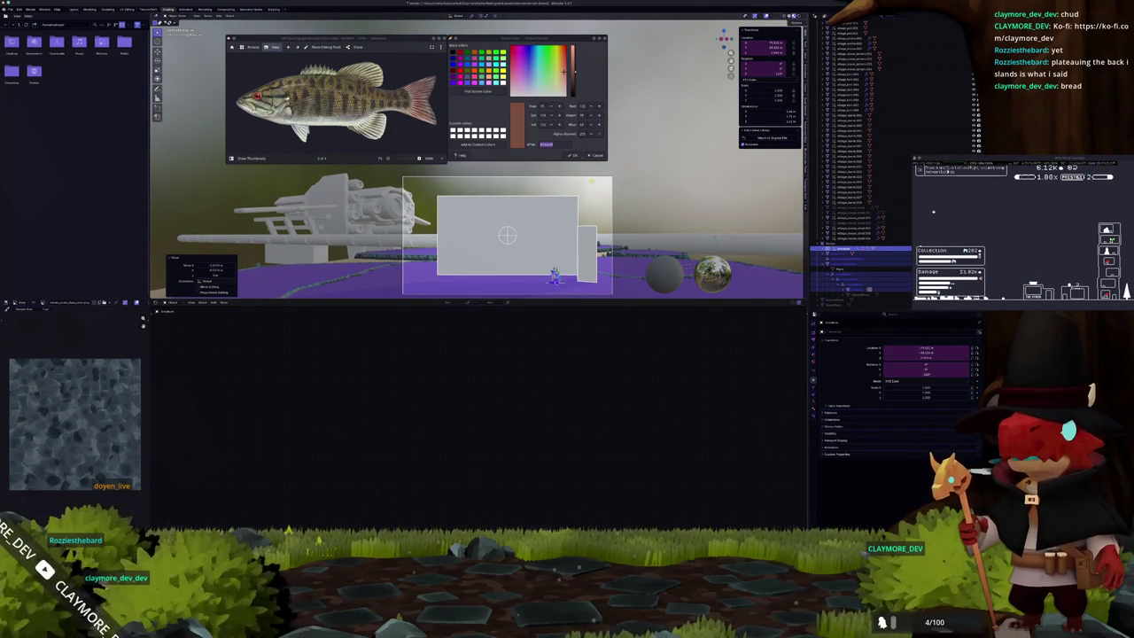
# Select the box's empty and move it forward along the Y axis.
pyautogui.click(536, 213)
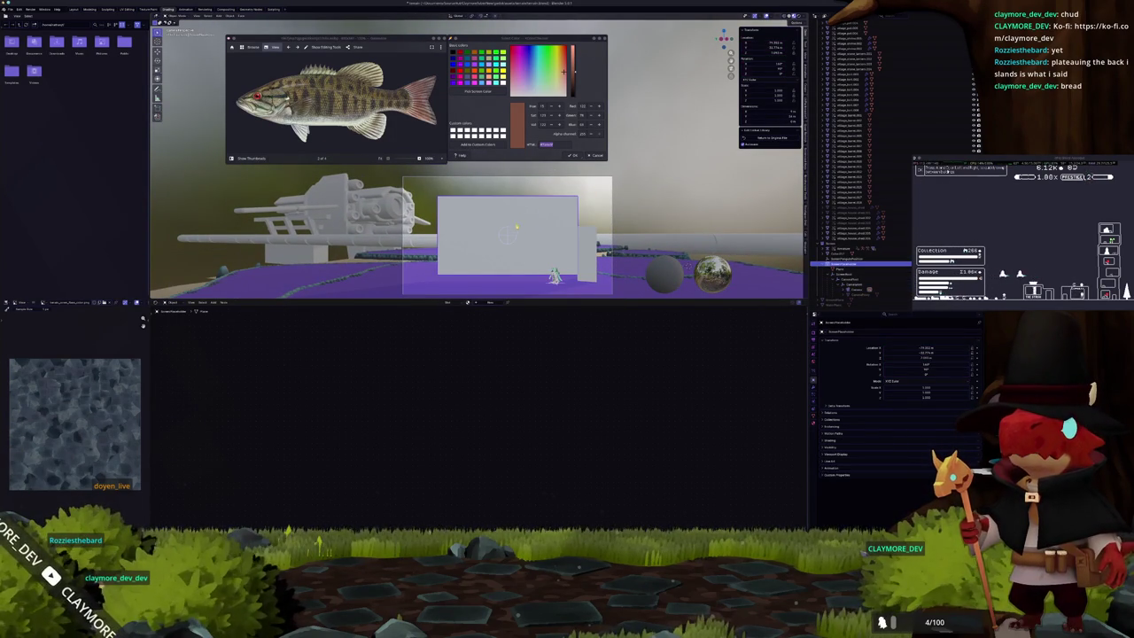
pyautogui.click(513, 232)
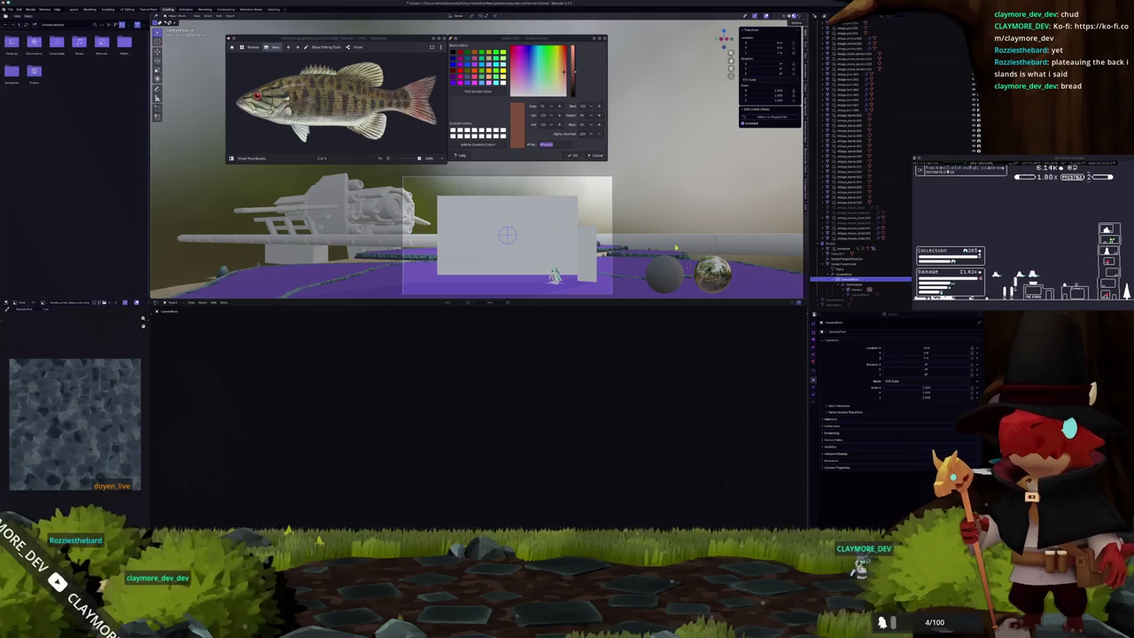
pyautogui.press('g')
pyautogui.press('z')
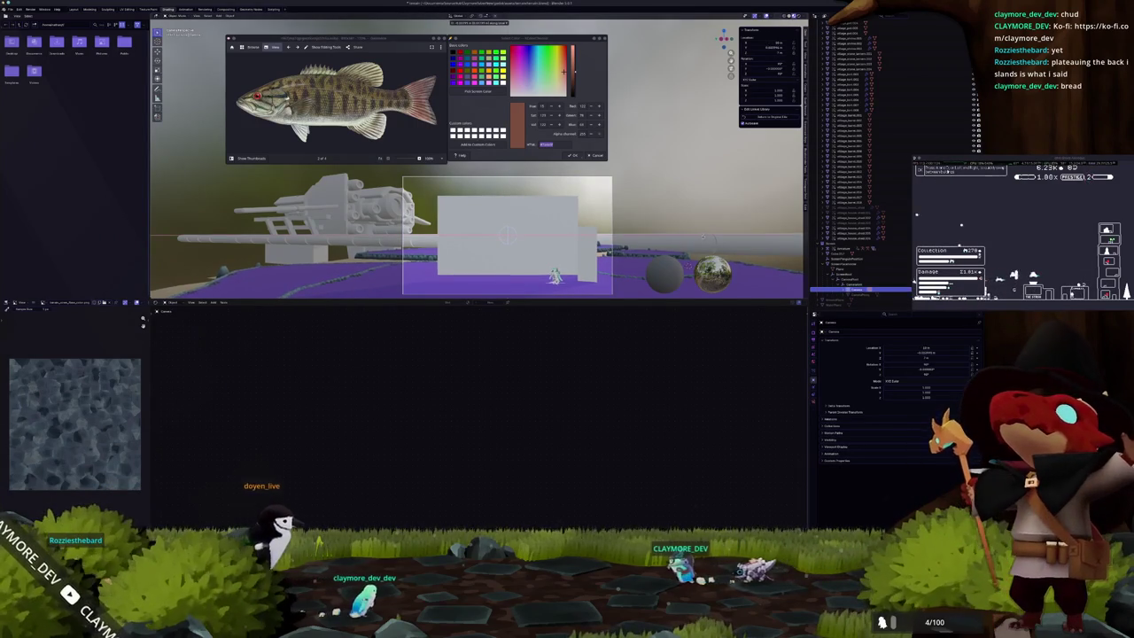
pyautogui.press('y')
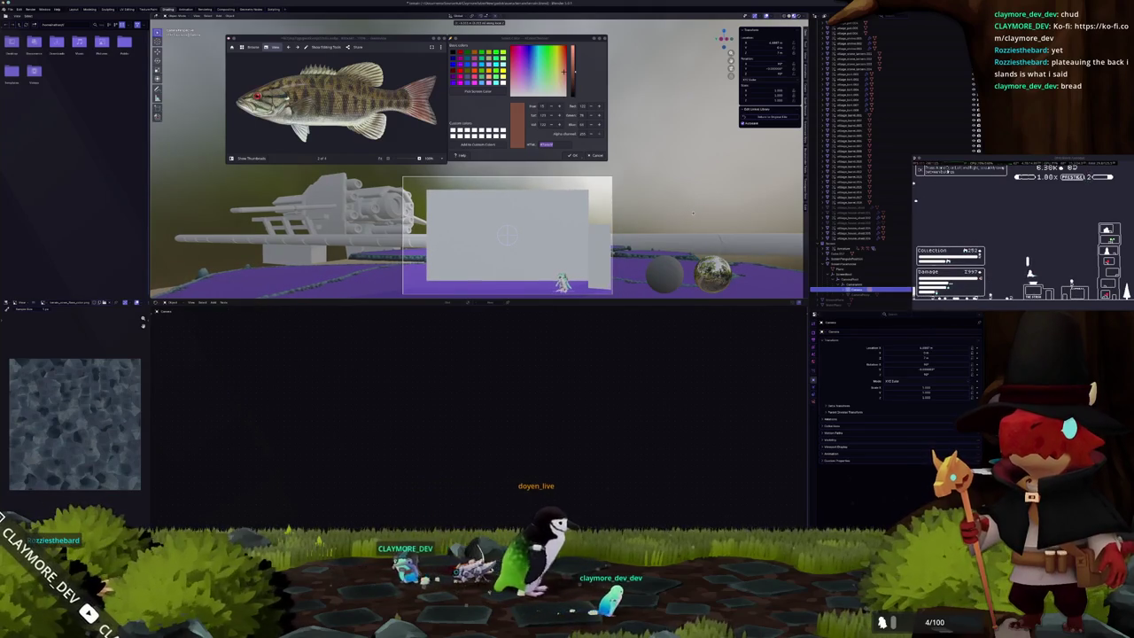
pyautogui.click(693, 212)
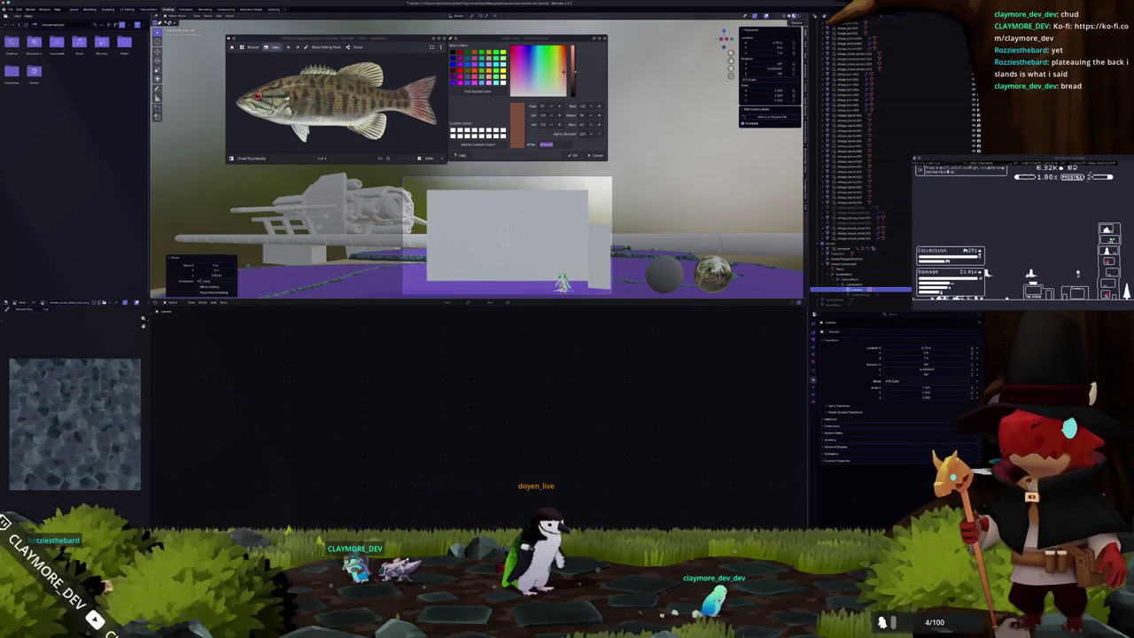
# Select the slab on the right and orbit around the gun model to inspect the moved box.
pyautogui.moveTo(692, 213); pyautogui.dragTo(692, 246, button='middle')
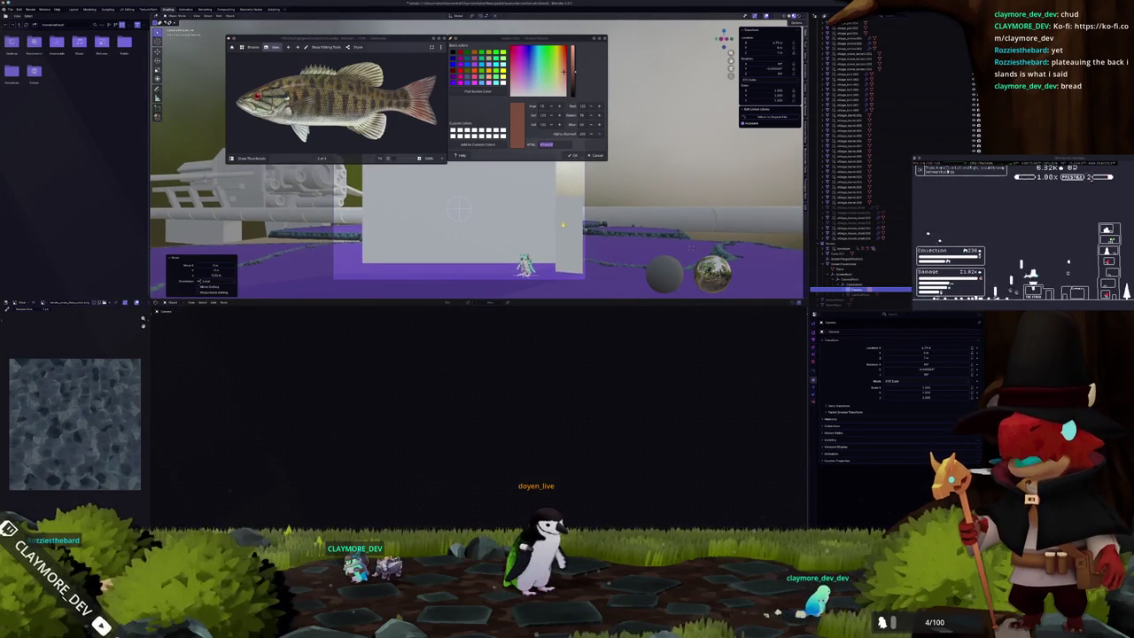
pyautogui.click(561, 224)
pyautogui.moveTo(561, 224)
pyautogui.mouseDown(button='middle')
pyautogui.moveTo(523, 218)
pyautogui.moveTo(532, 208)
pyautogui.mouseUp(button='middle')
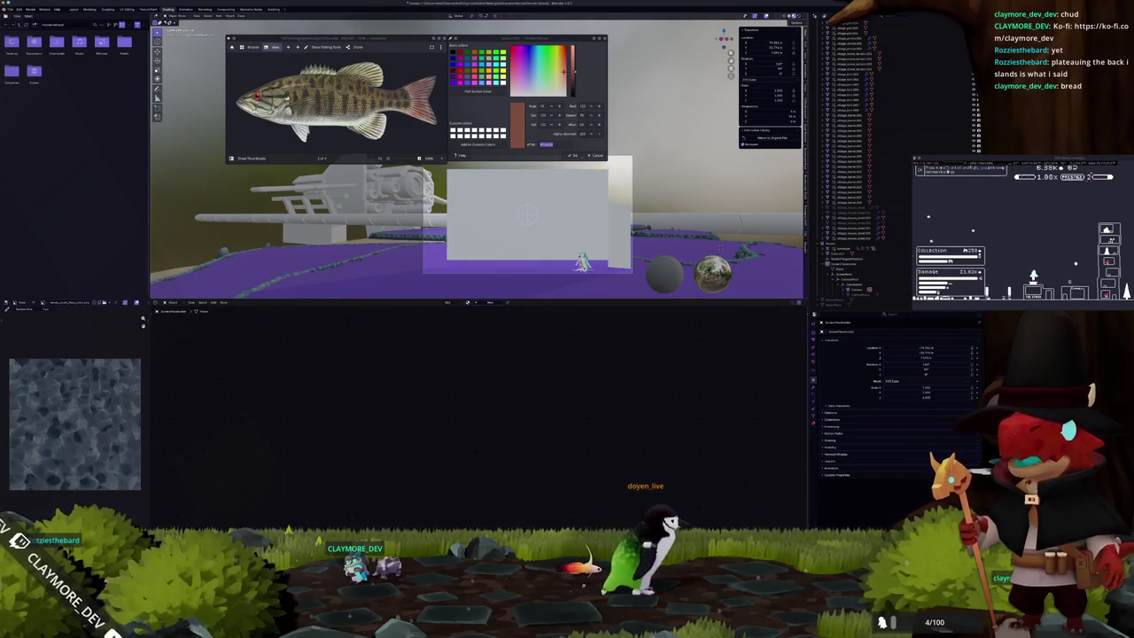
pyautogui.moveTo(440, 202); pyautogui.dragTo(436, 237, button='middle')
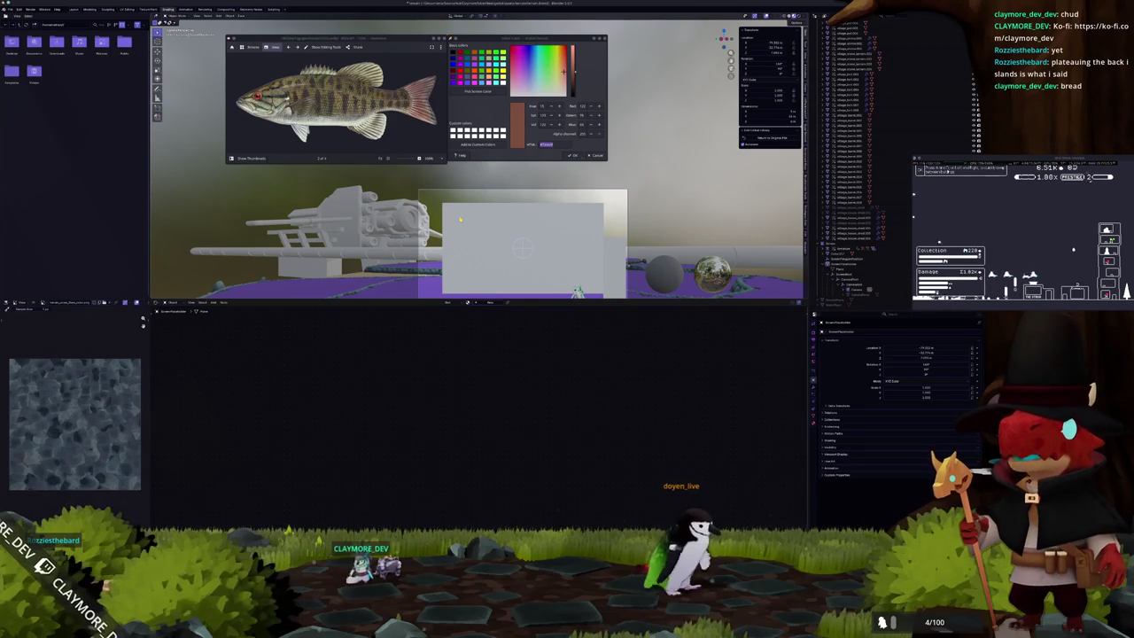
pyautogui.moveTo(461, 219); pyautogui.dragTo(433, 222, button='middle')
pyautogui.scroll(-2, 433, 222)
# Confirm the white plane's new placement on the purple island and frame it.
pyautogui.scroll(-2, 452, 226)
pyautogui.scroll(-2, 474, 230)
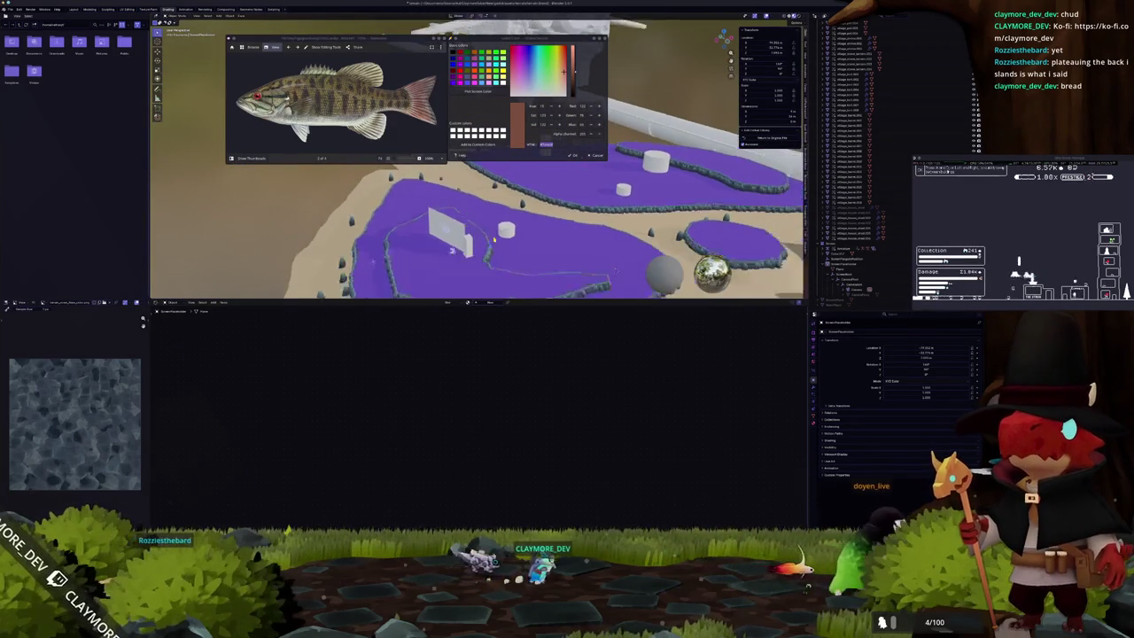
pyautogui.scroll(-2, 497, 237)
pyautogui.moveTo(502, 232)
pyautogui.mouseDown(button='middle')
pyautogui.moveTo(479, 232)
pyautogui.moveTo(535, 223)
pyautogui.mouseUp(button='middle')
pyautogui.scroll(5, 478, 233)
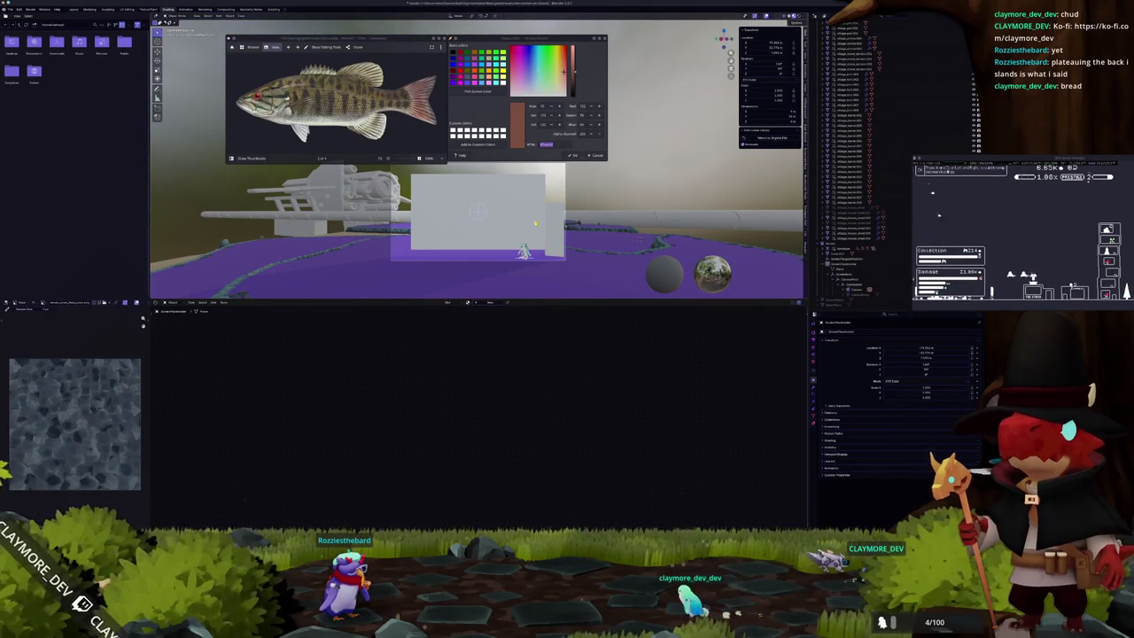
pyautogui.moveTo(536, 224); pyautogui.dragTo(532, 204, button='middle')
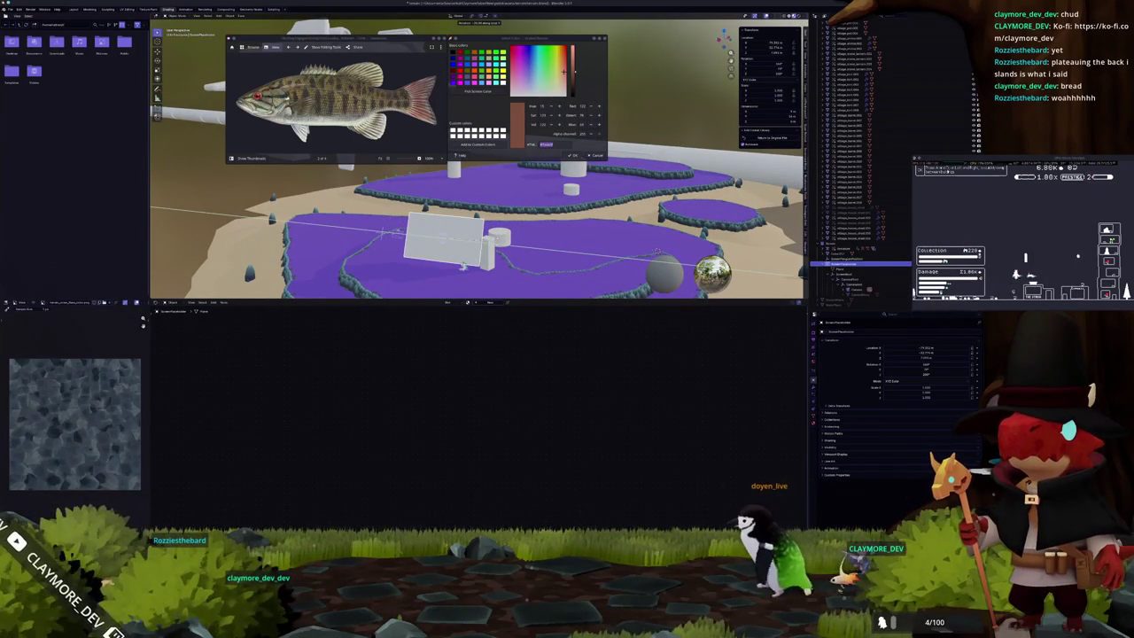
pyautogui.click(658, 256)
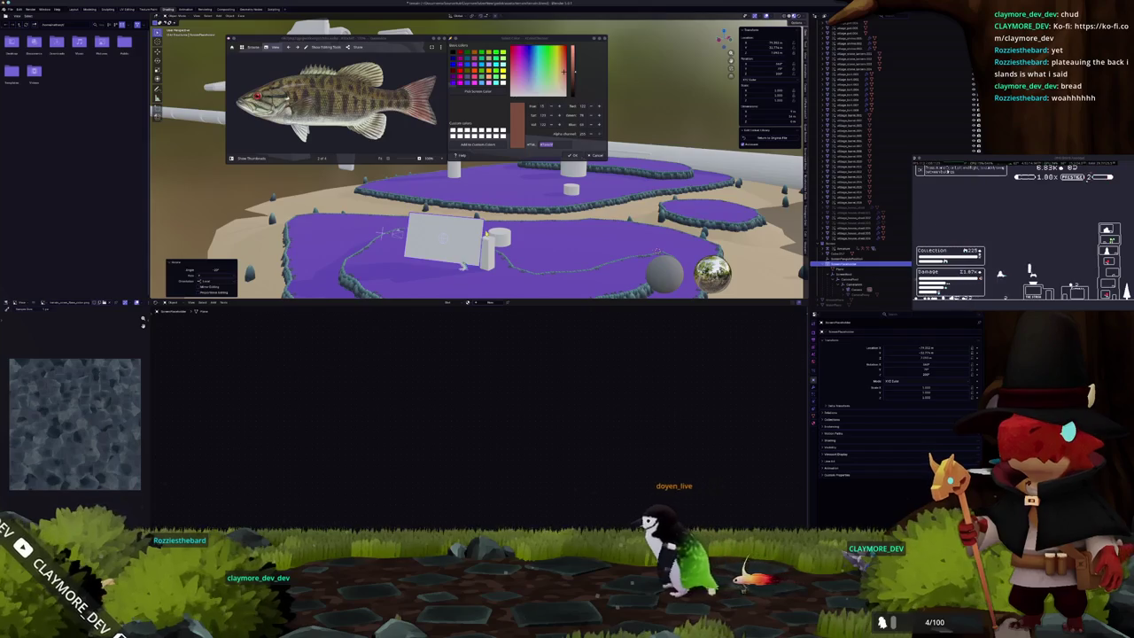
pyautogui.press('KP_Decimal')
# Orbit around the white plane to check it against the buildings and purple floor.
pyautogui.moveTo(497, 221); pyautogui.dragTo(496, 238, button='middle')
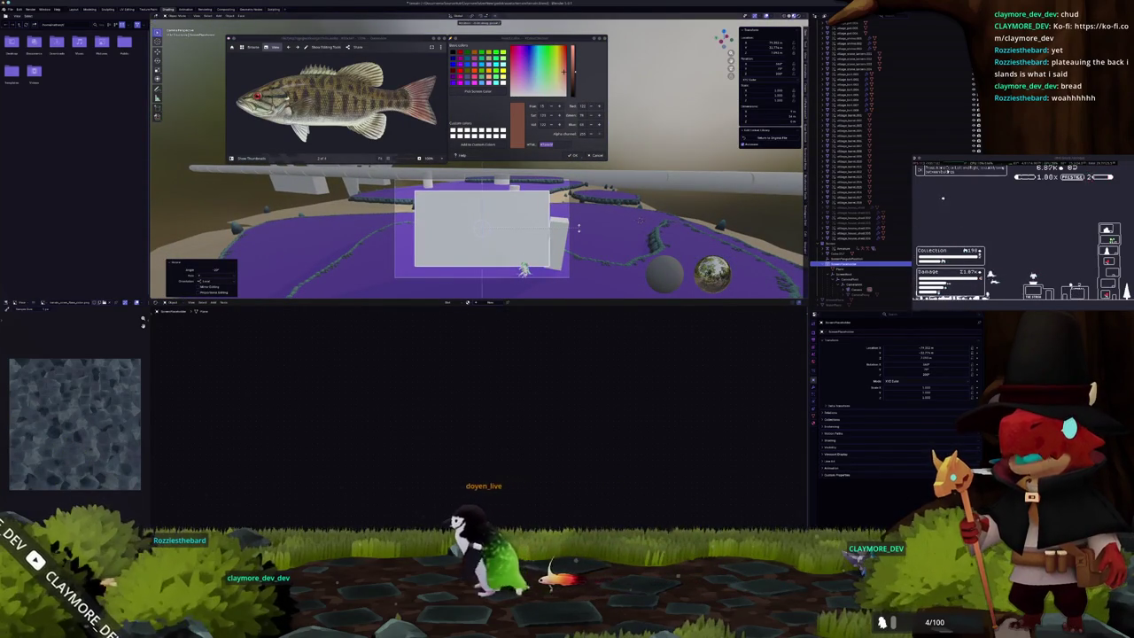
pyautogui.moveTo(482, 229); pyautogui.dragTo(480, 229, button='middle')
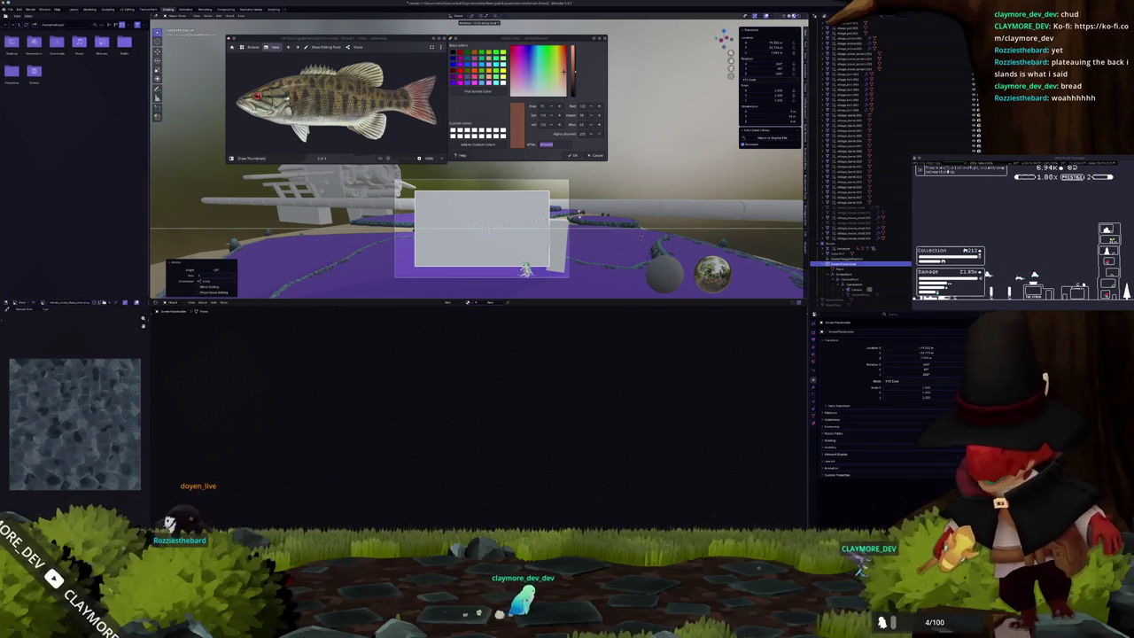
pyautogui.moveTo(480, 227); pyautogui.dragTo(483, 228, button='middle')
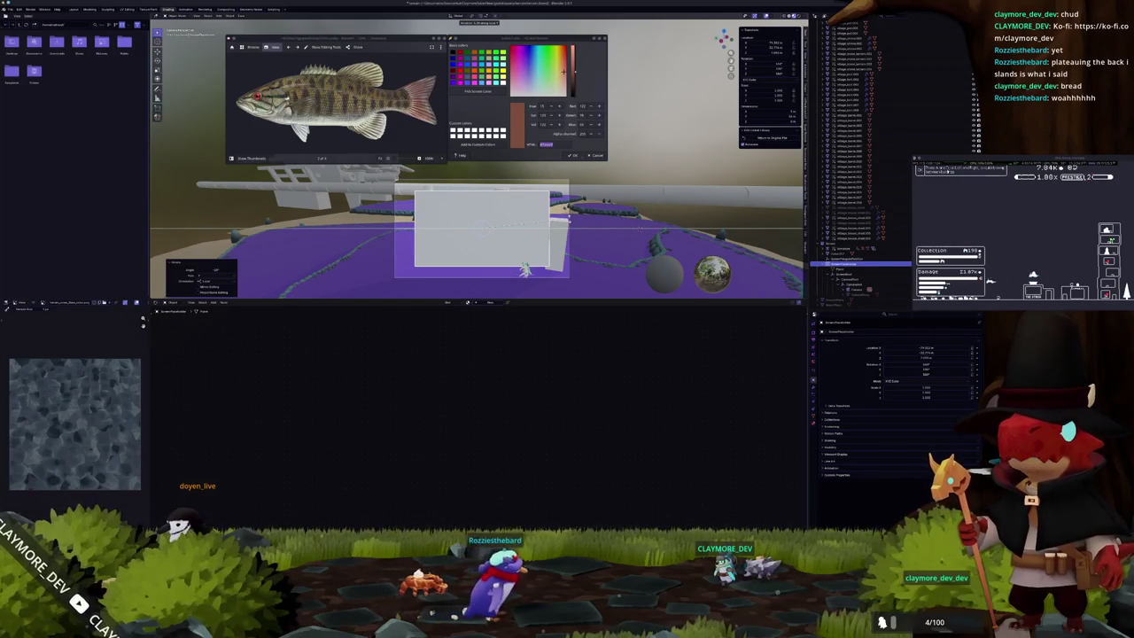
pyautogui.moveTo(482, 229); pyautogui.dragTo(483, 229, button='middle')
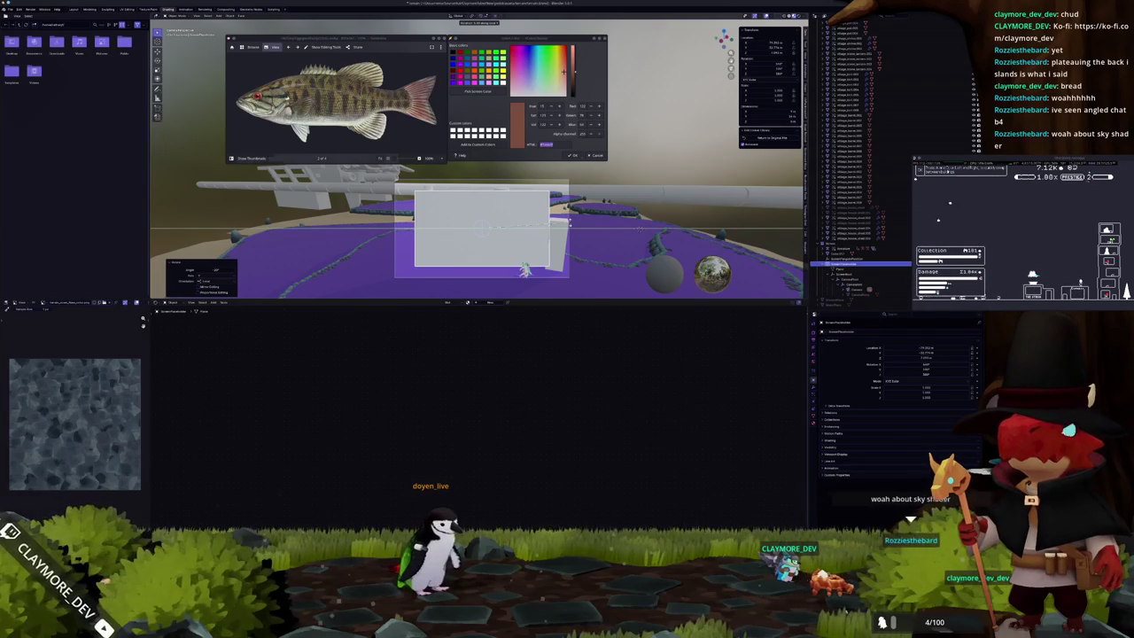
pyautogui.moveTo(482, 228); pyautogui.dragTo(483, 229, button='middle')
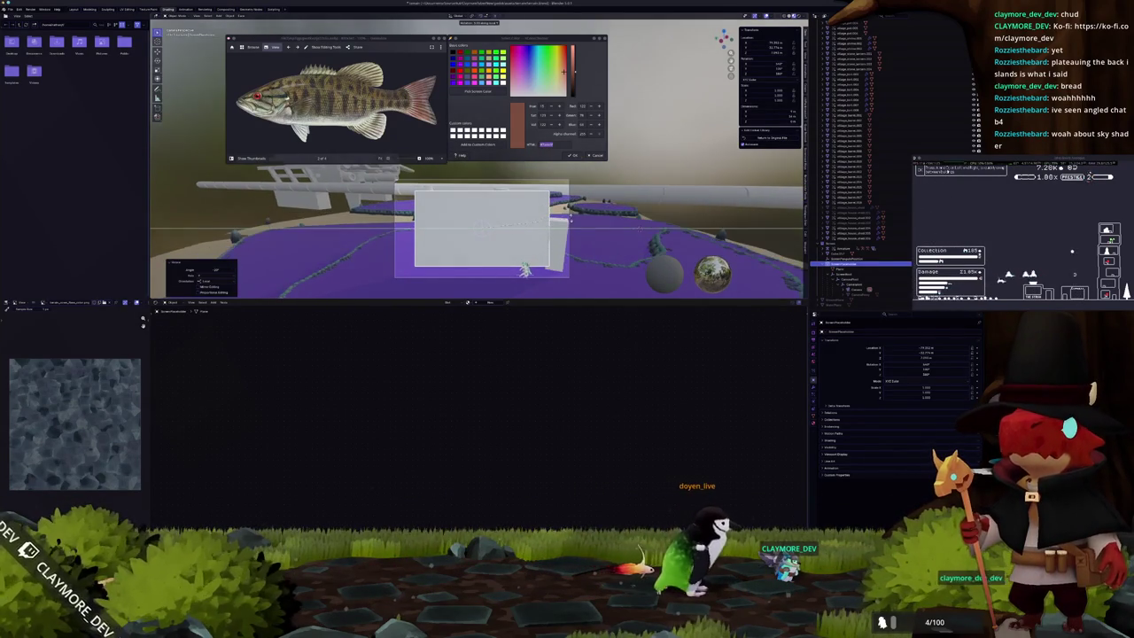
pyautogui.moveTo(524, 270)
pyautogui.mouseDown(button='middle')
pyautogui.moveTo(534, 219)
pyautogui.moveTo(507, 258)
pyautogui.mouseUp(button='middle')
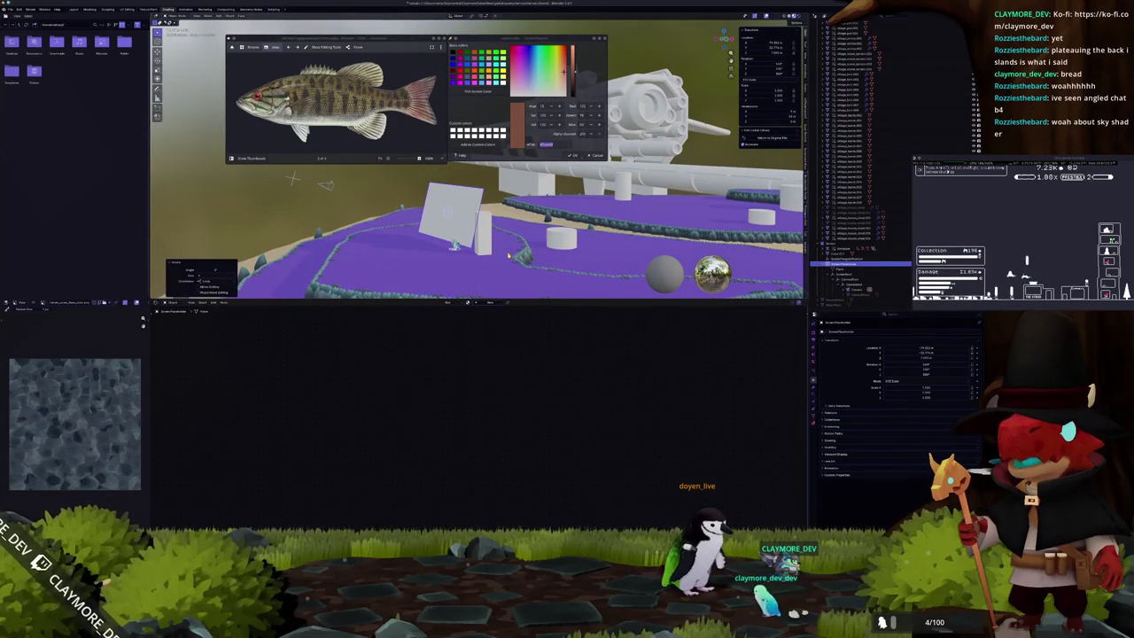
# Frame the white plane, bring the gun structure into view, and select a range of outliner objects.
pyautogui.press('KP_Decimal')
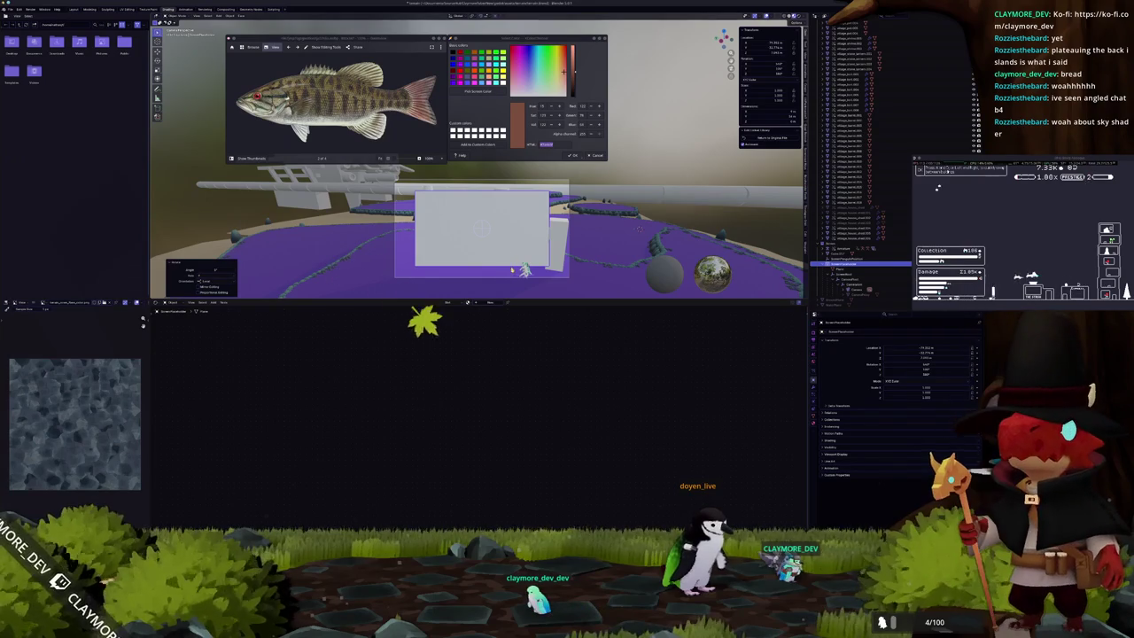
pyautogui.scroll(2, 478, 230)
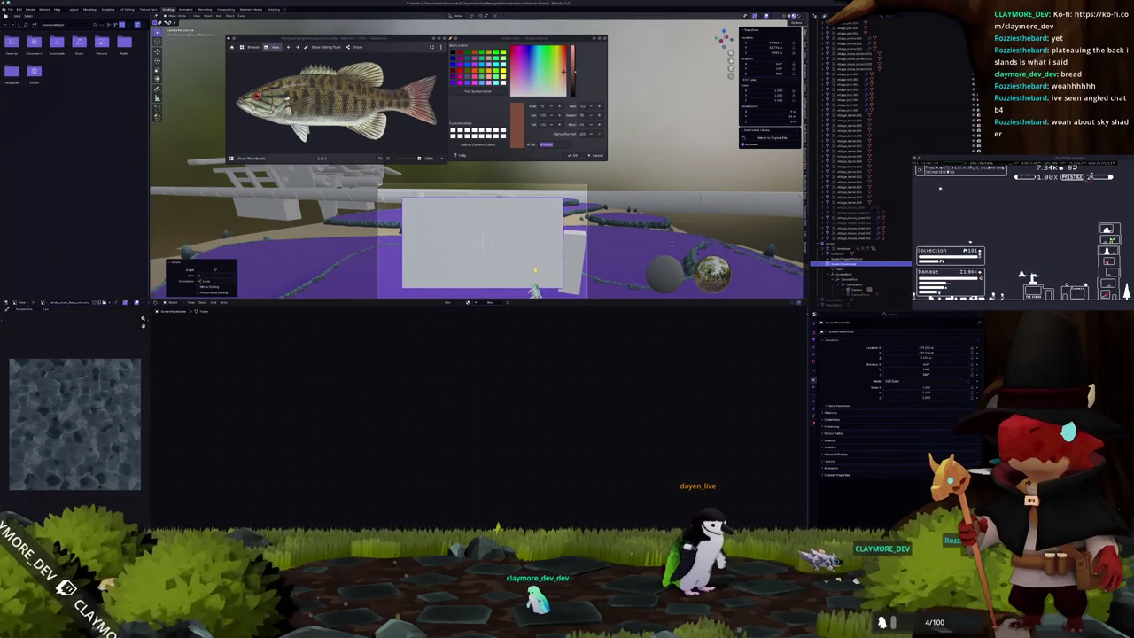
pyautogui.moveTo(539, 255); pyautogui.dragTo(549, 245, button='middle')
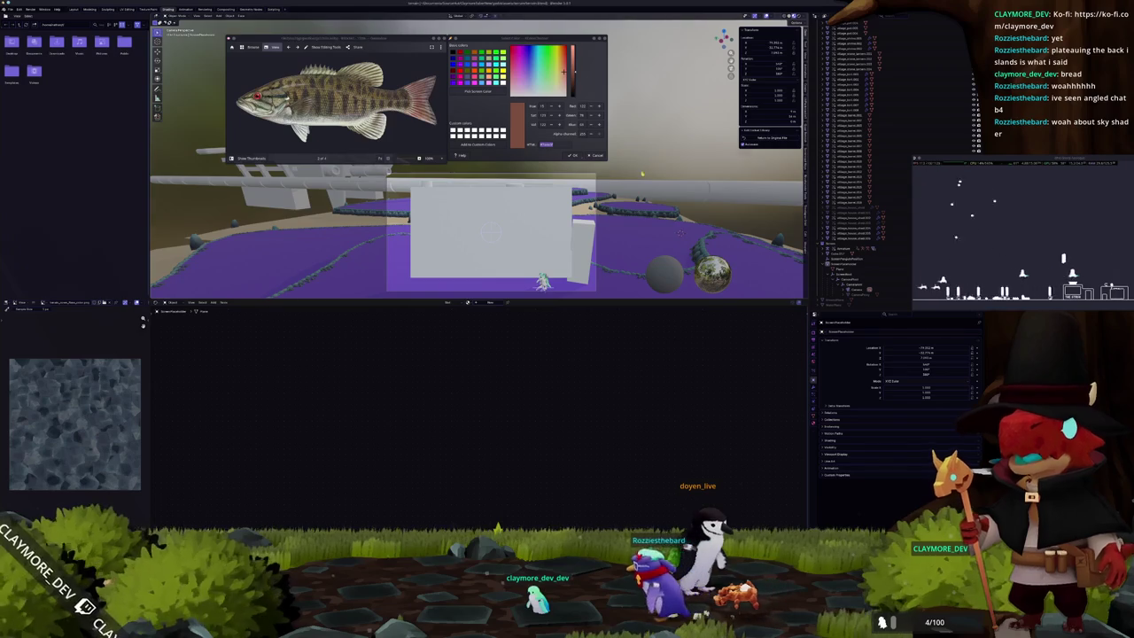
pyautogui.scroll(-2, 642, 172)
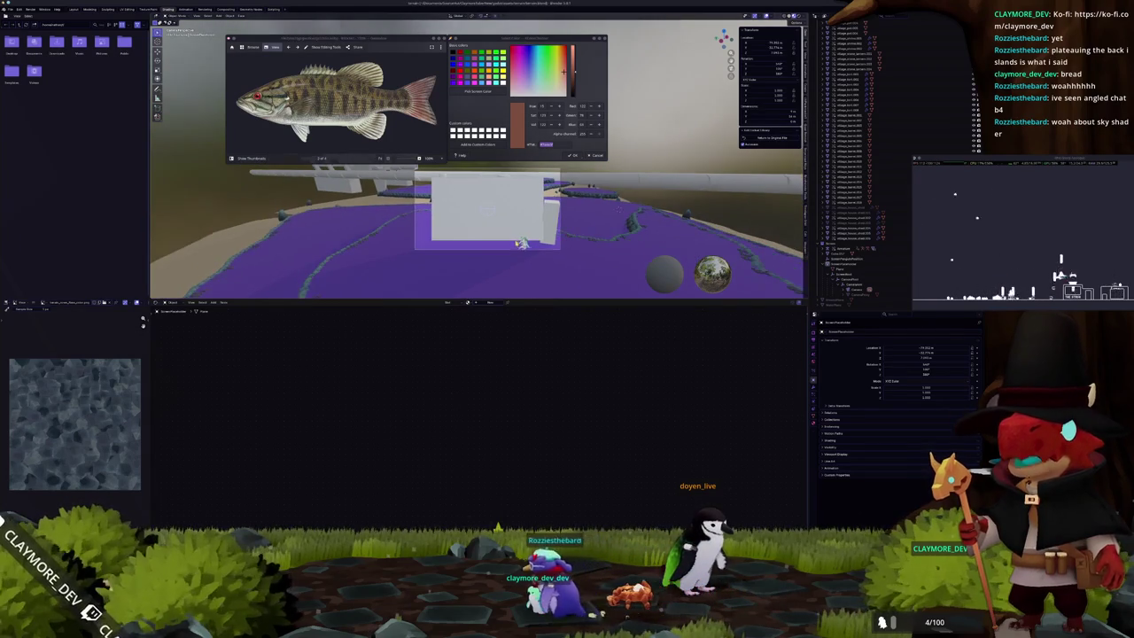
pyautogui.moveTo(522, 243); pyautogui.dragTo(517, 271, button='middle')
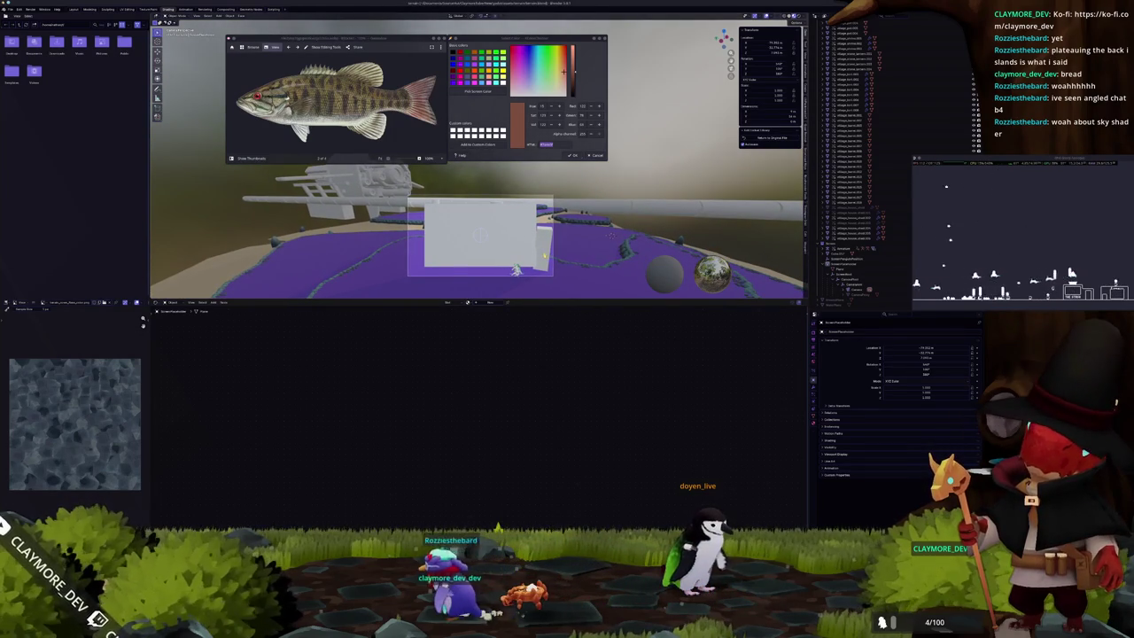
pyautogui.click(849, 249)
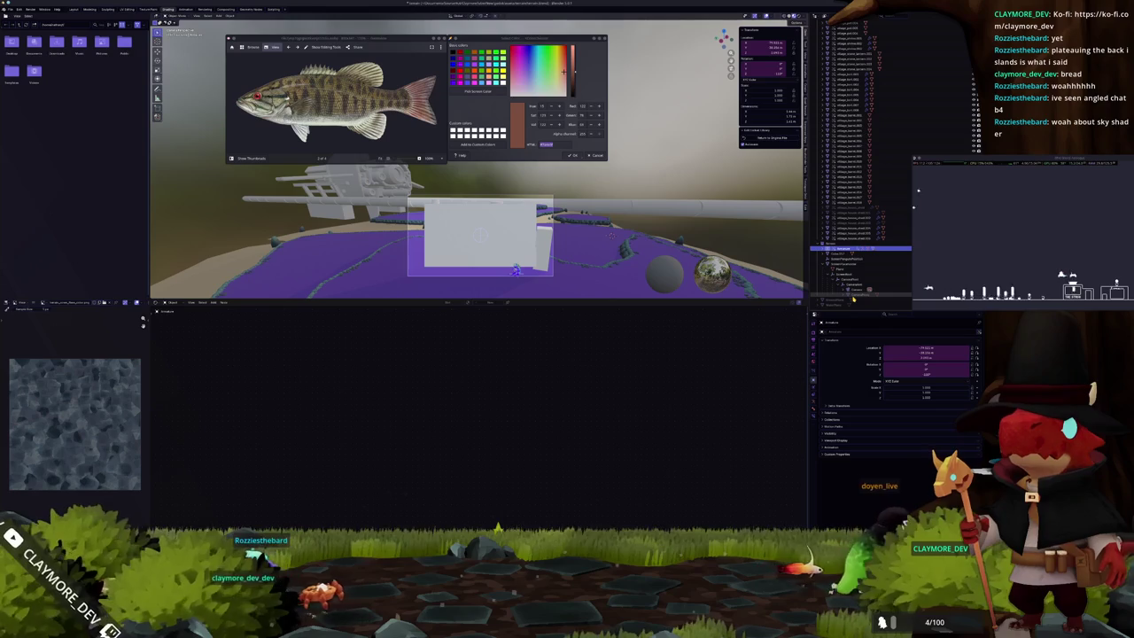
pyautogui.keyDown('shift'); pyautogui.click(853, 298); pyautogui.keyUp('shift')
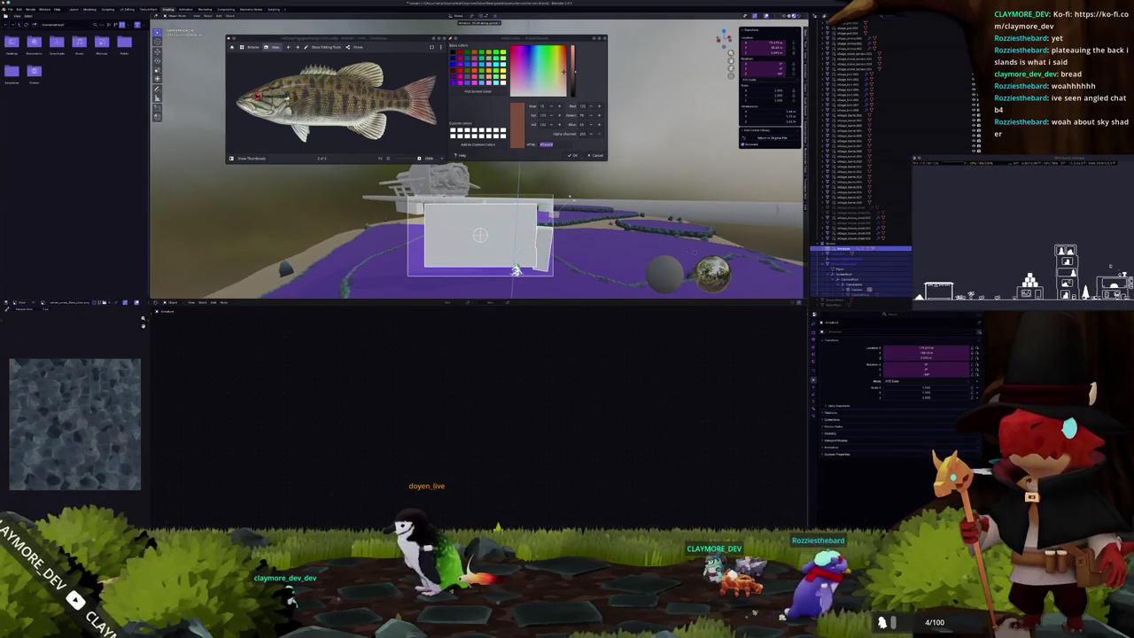
# Frame and zoom in on the small white box and display its material nodes.
pyautogui.moveTo(517, 269)
pyautogui.mouseDown(button='middle')
pyautogui.moveTo(582, 210)
pyautogui.moveTo(549, 190)
pyautogui.mouseUp(button='middle')
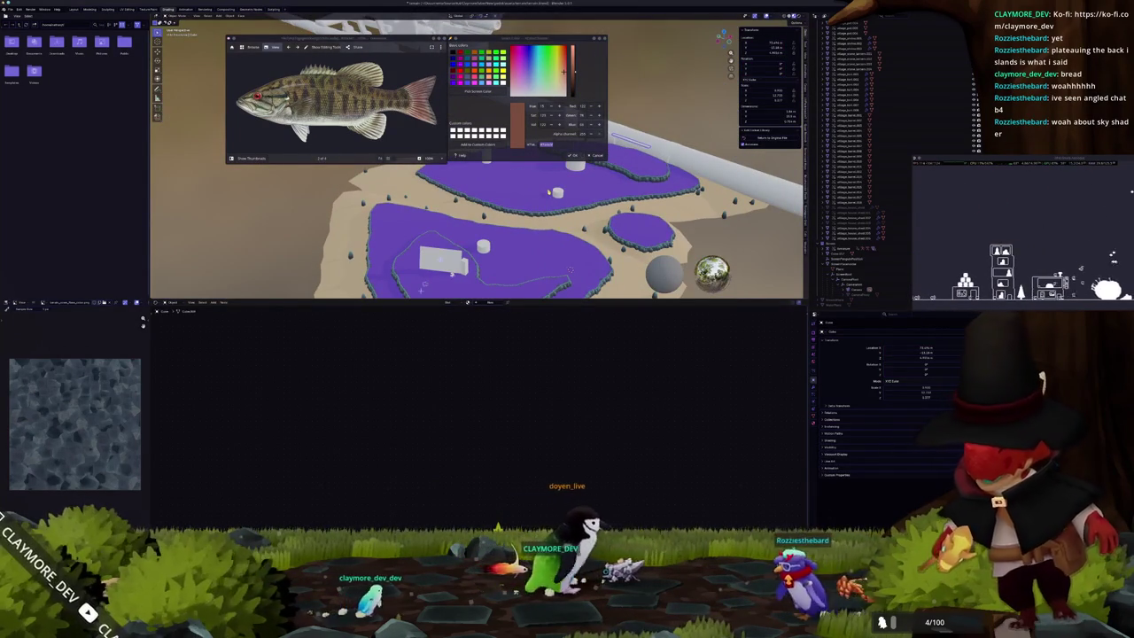
pyautogui.moveTo(636, 231); pyautogui.dragTo(581, 253, button='middle')
pyautogui.press('KP_Decimal')
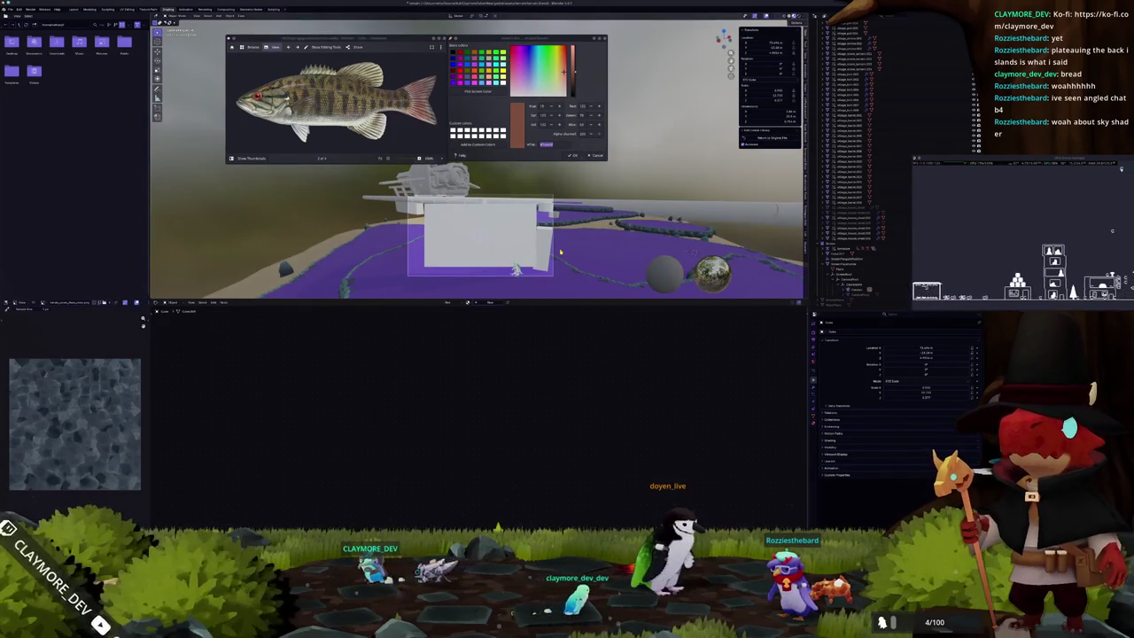
pyautogui.scroll(1, 561, 252)
pyautogui.moveTo(536, 244); pyautogui.dragTo(461, 235, button='middle')
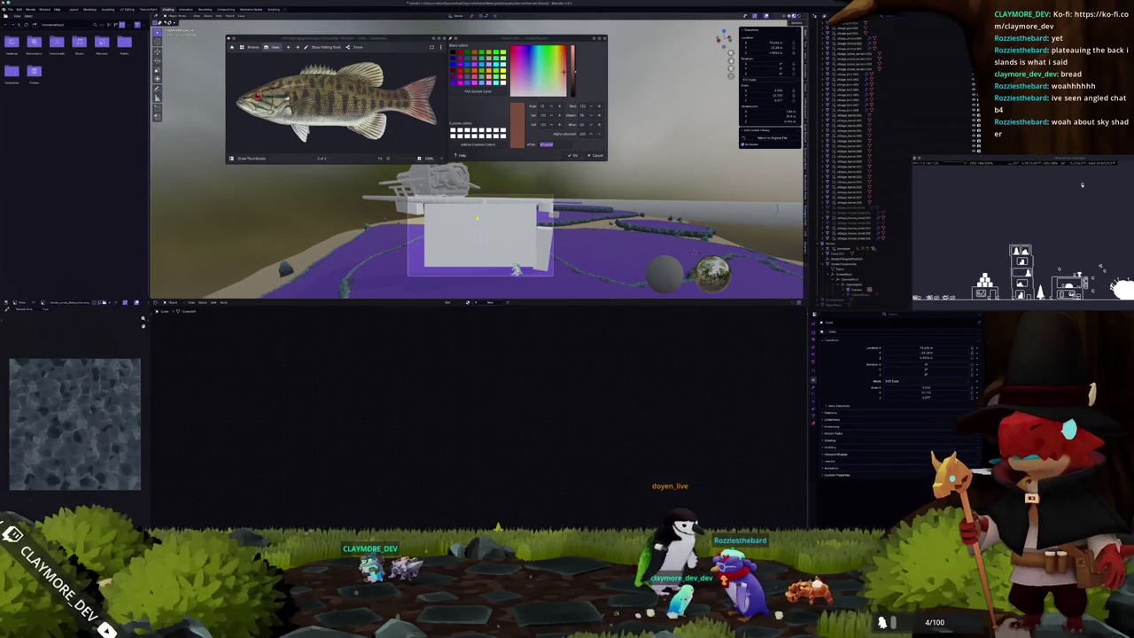
pyautogui.click(352, 224)
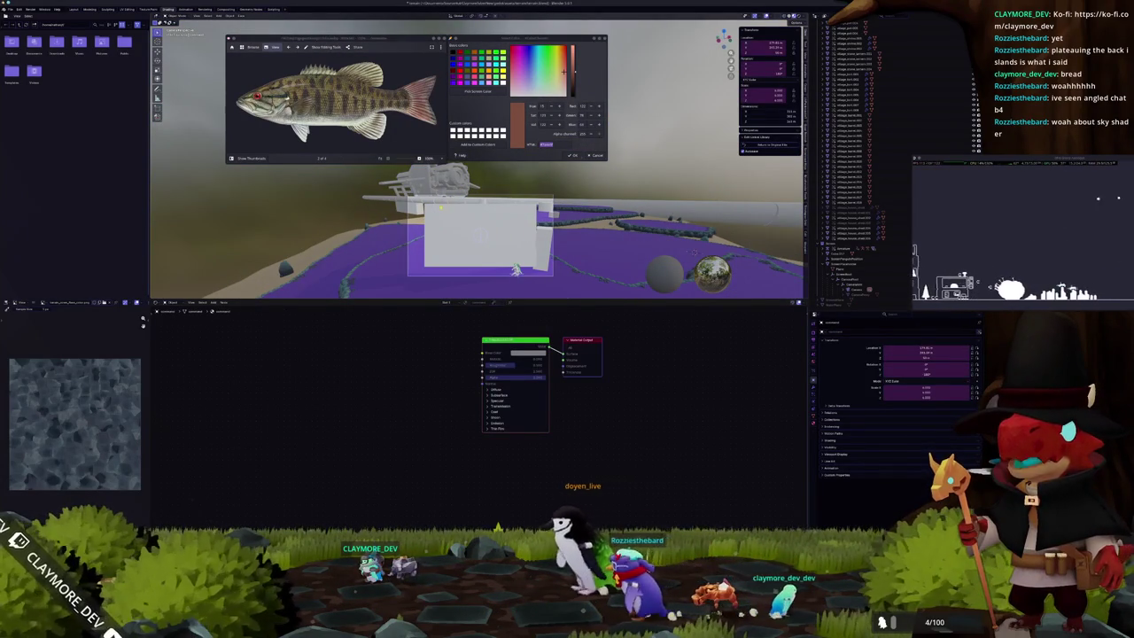
# Zoom in and orbit over the white box, then switch to the Substance Painter bass project.
pyautogui.scroll(1, 541, 215)
pyautogui.scroll(2, 541, 214)
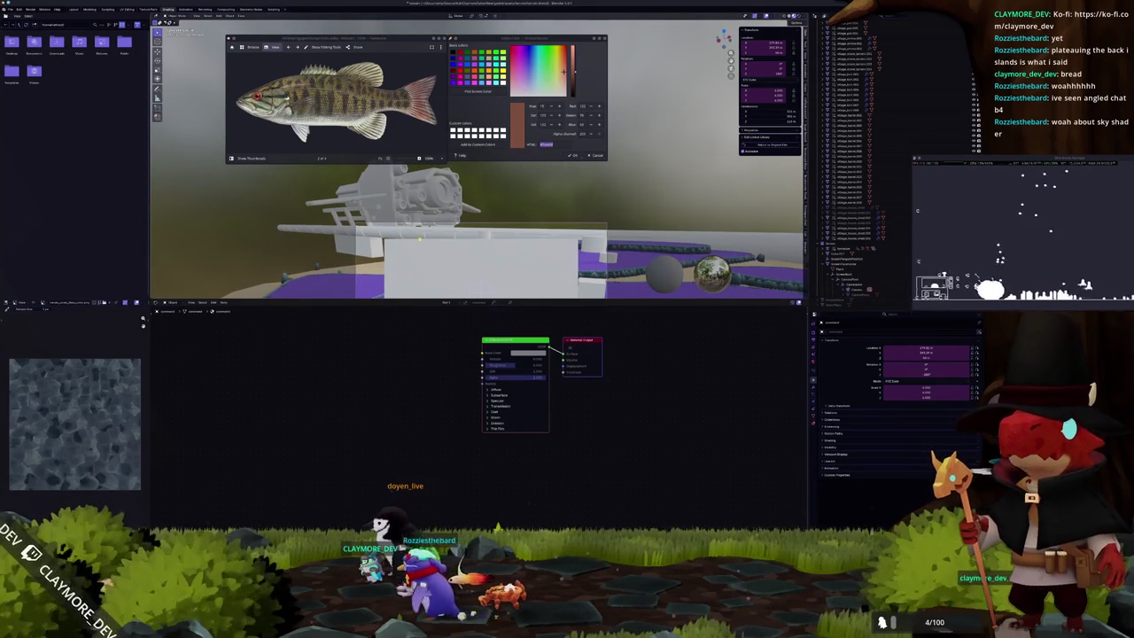
pyautogui.moveTo(496, 248); pyautogui.dragTo(516, 269, button='middle')
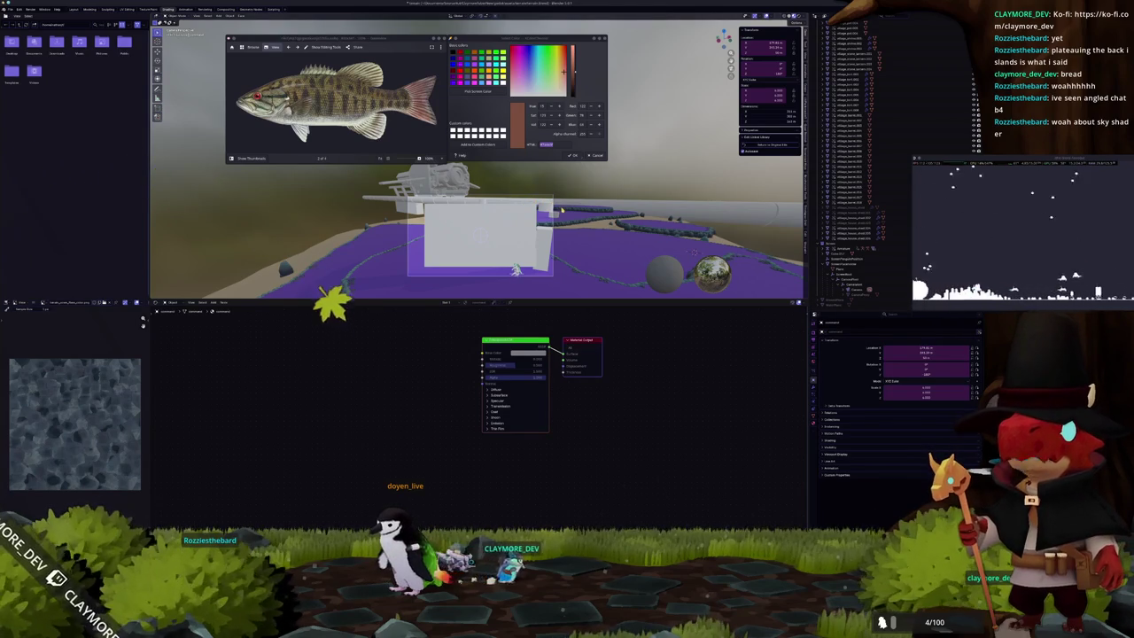
pyautogui.moveTo(517, 269); pyautogui.dragTo(524, 293, button='middle')
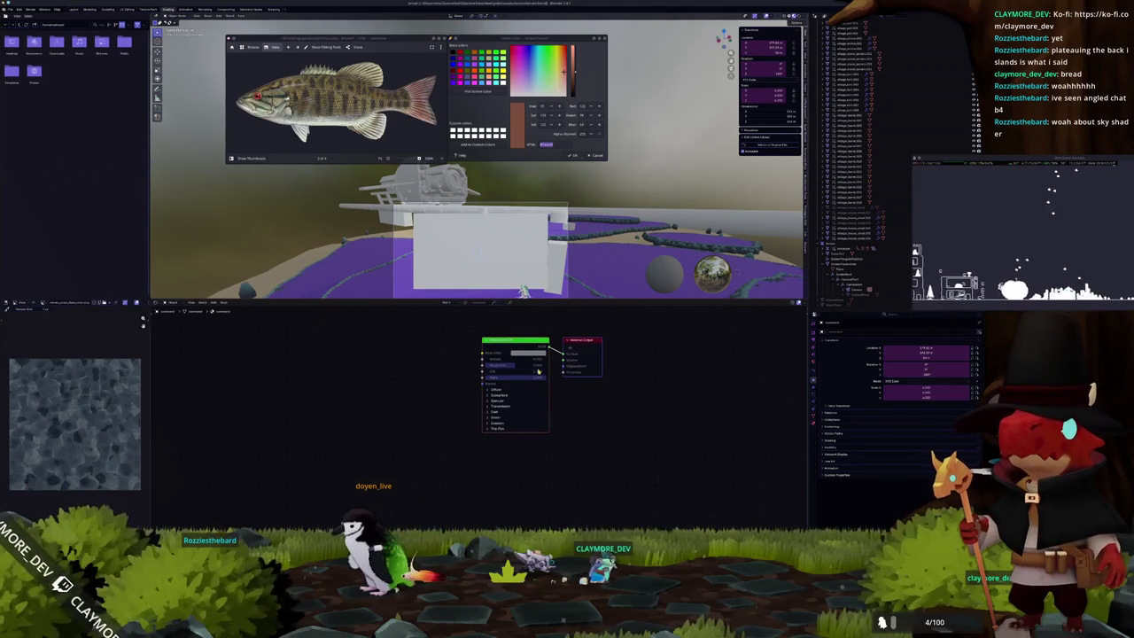
pyautogui.hotkey('alt', 'Tab')
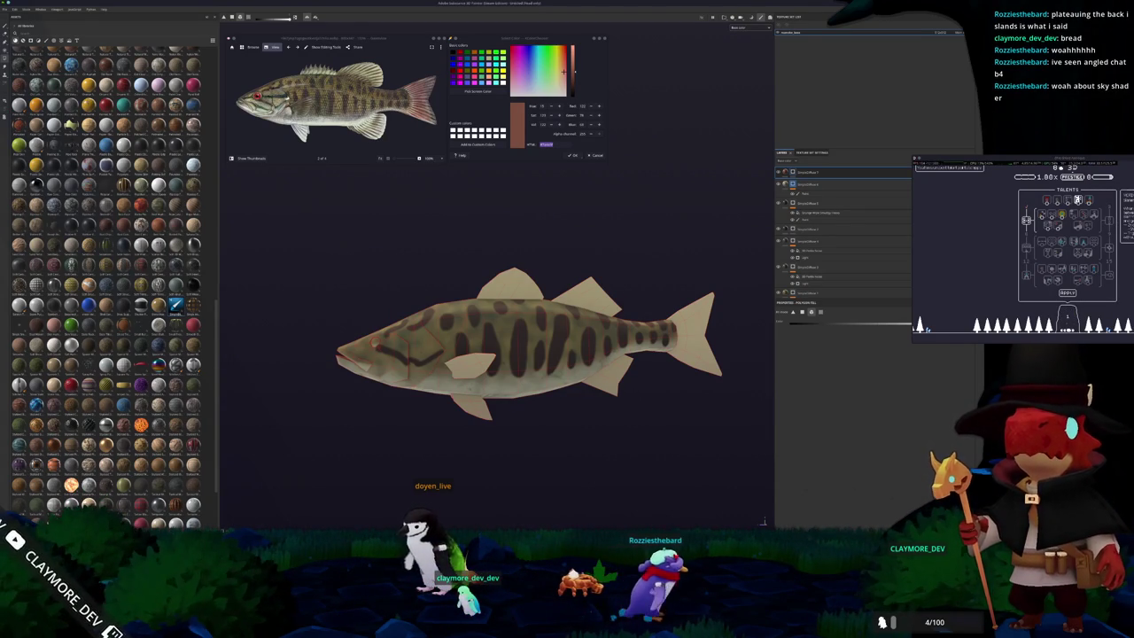
pyautogui.press('Escape')
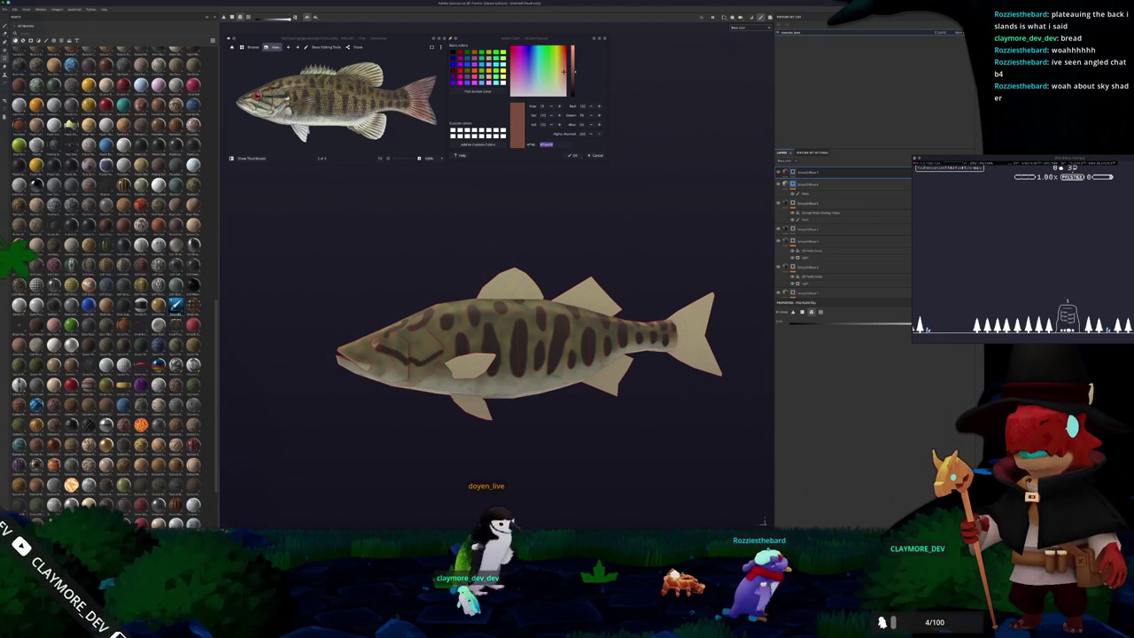
pyautogui.press('t')
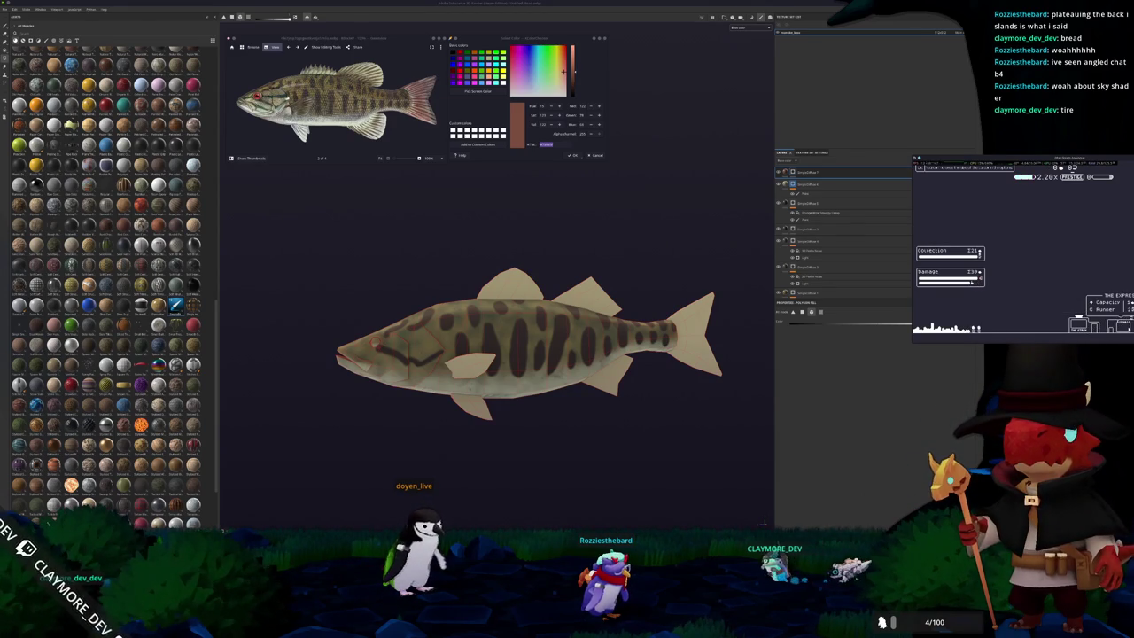
# Fill the bass's tail fin with brownish red and orbit around the fish to check it.
pyautogui.click(697, 365)
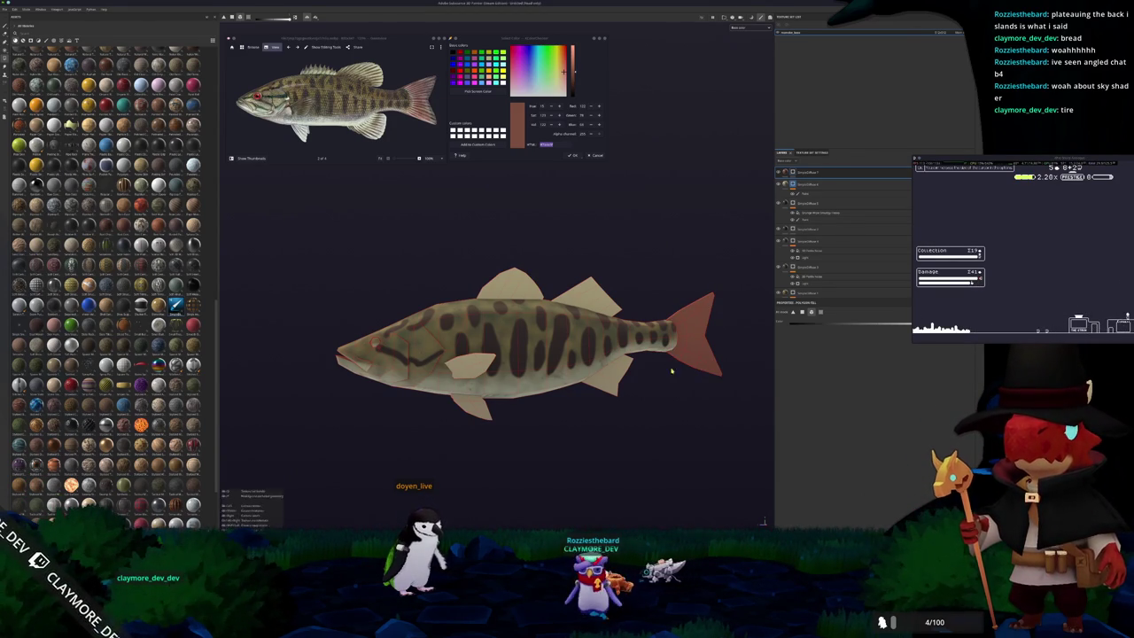
pyautogui.moveTo(670, 367); pyautogui.dragTo(648, 363, button='middle')
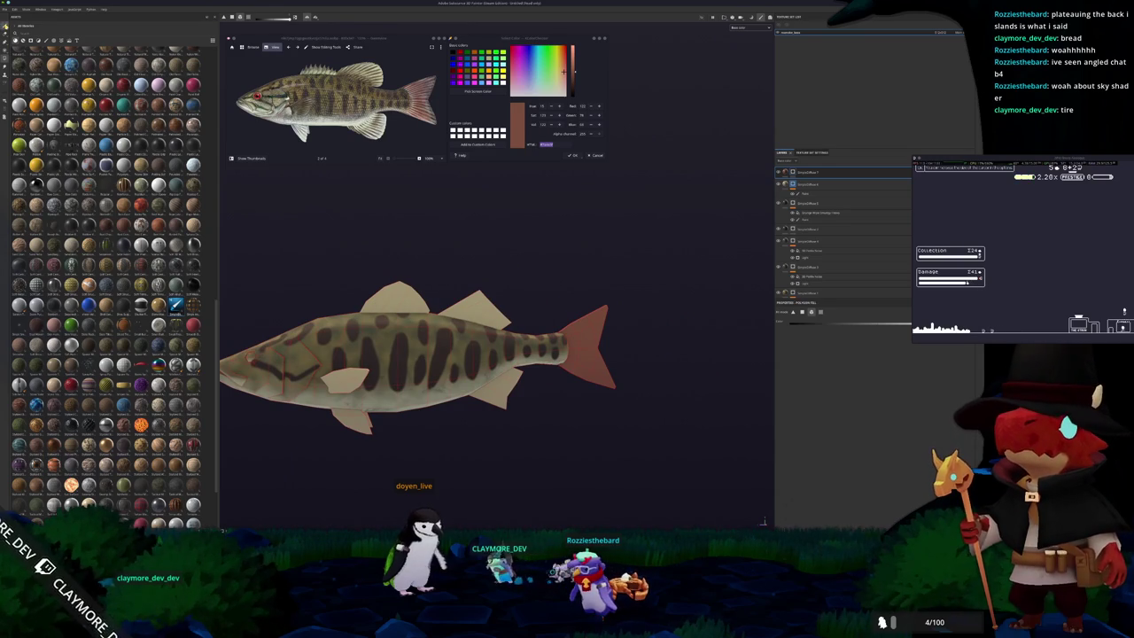
pyautogui.keyDown('alt'); pyautogui.moveTo(649, 363); pyautogui.dragTo(629, 360); pyautogui.keyUp('alt')
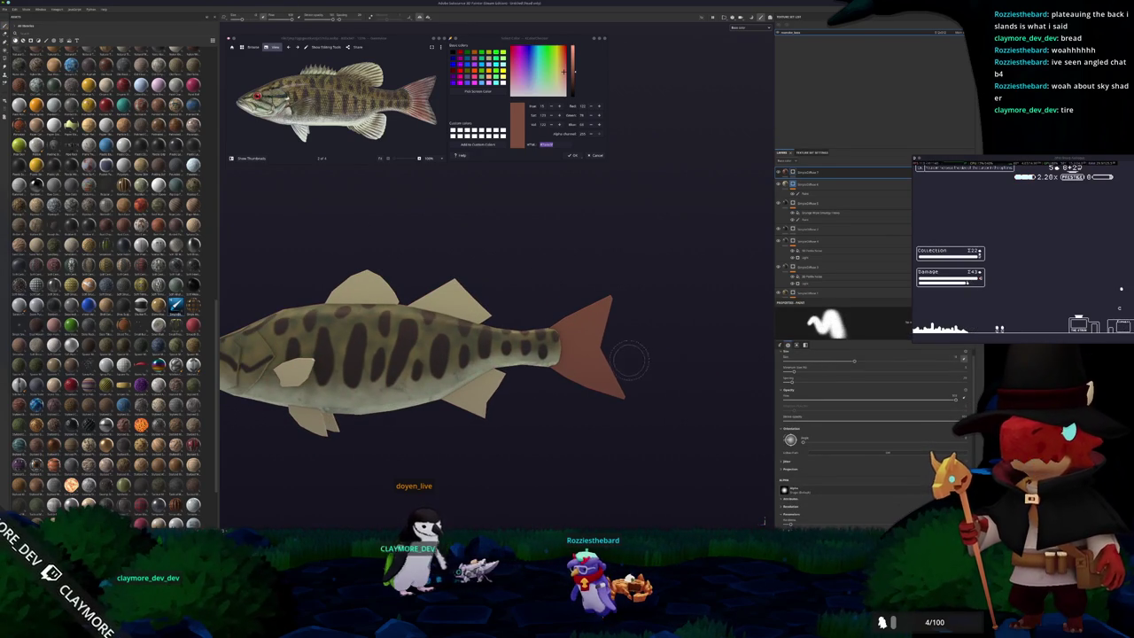
pyautogui.keyDown('alt'); pyautogui.moveTo(763, 523); pyautogui.dragTo(789, 492); pyautogui.keyUp('alt')
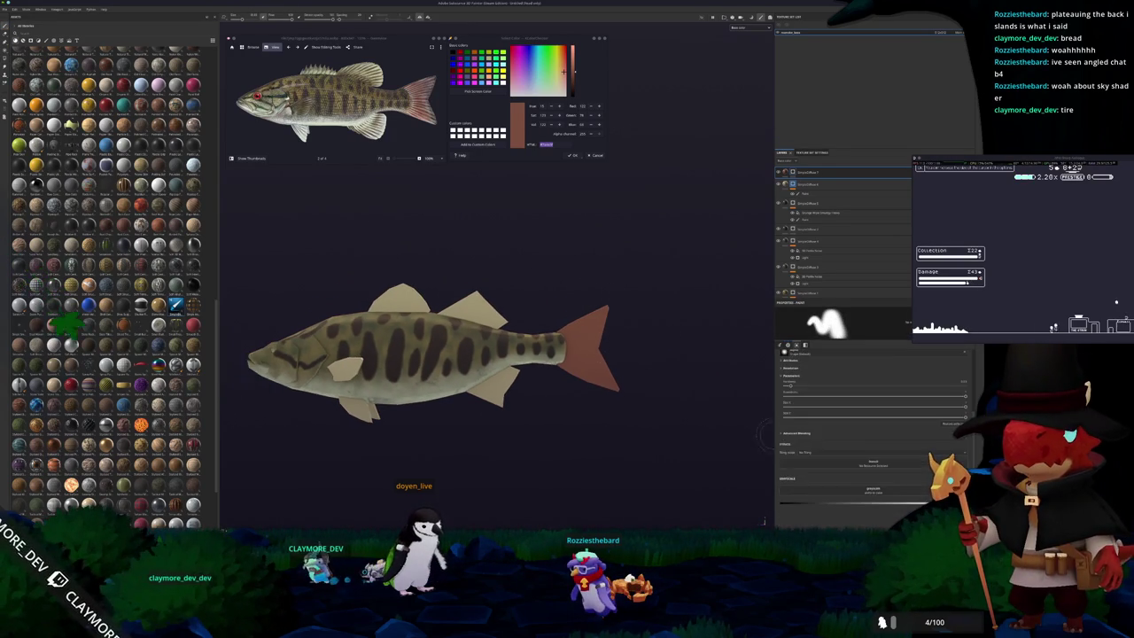
pyautogui.scroll(-3, 799, 478)
pyautogui.scroll(3, 635, 334)
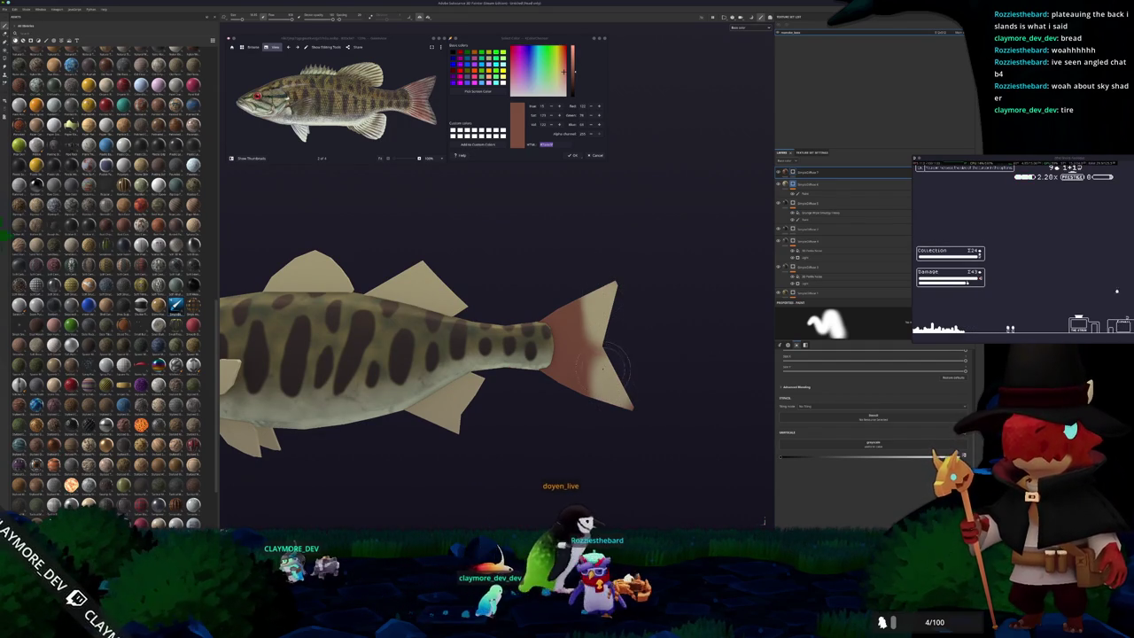
pyautogui.keyDown('alt'); pyautogui.moveTo(608, 368); pyautogui.dragTo(634, 359); pyautogui.keyUp('alt')
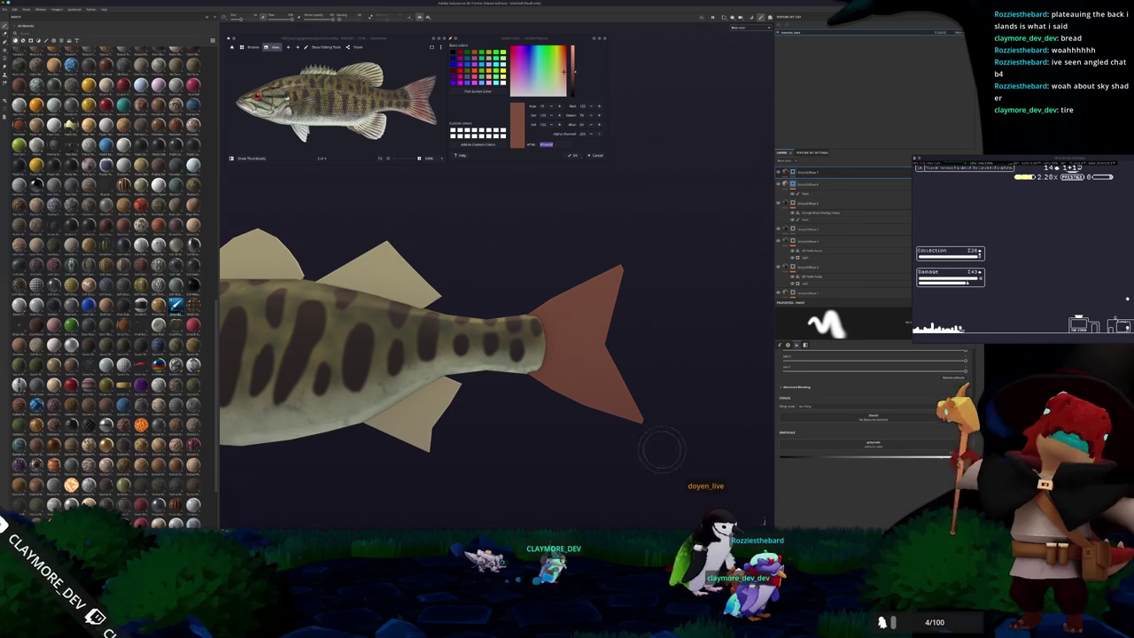
pyautogui.keyDown('alt'); pyautogui.moveTo(661, 450); pyautogui.dragTo(635, 417); pyautogui.keyUp('alt')
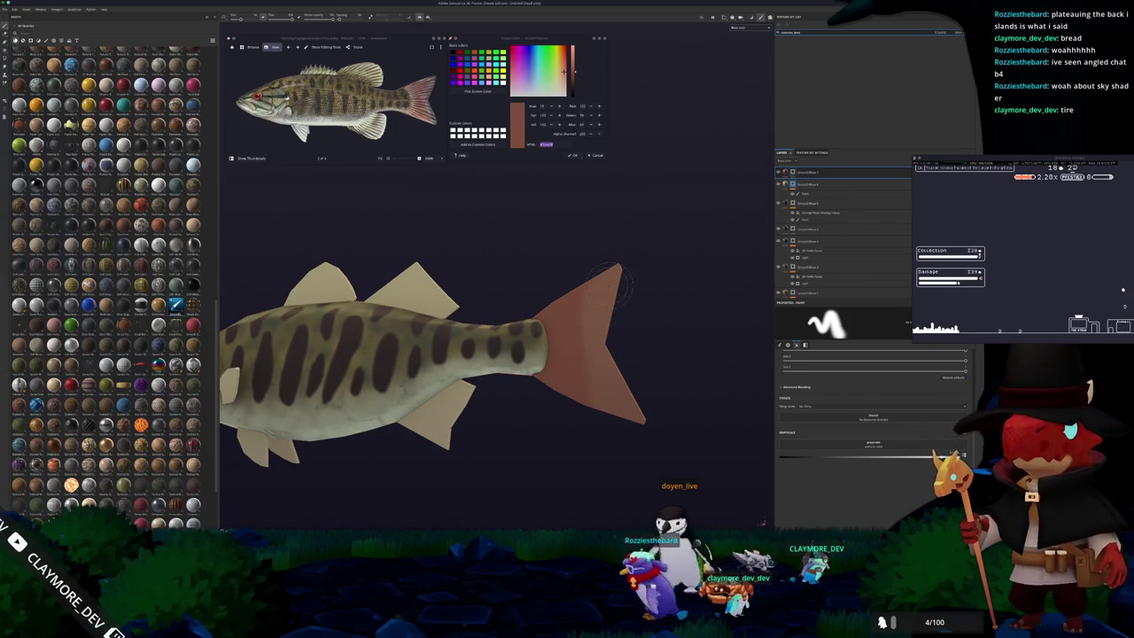
pyautogui.keyDown('alt'); pyautogui.moveTo(612, 275); pyautogui.dragTo(601, 429); pyautogui.keyUp('alt')
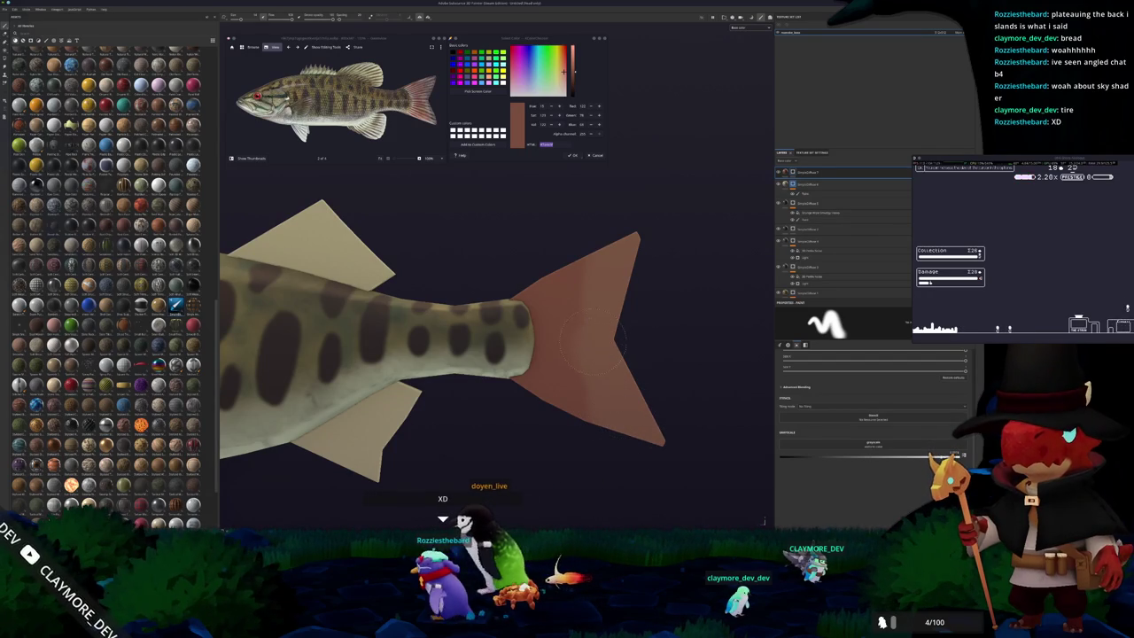
pyautogui.moveTo(629, 417)
pyautogui.keyDown('alt'); pyautogui.mouseDown()
pyautogui.moveTo(545, 370)
pyautogui.moveTo(615, 370)
pyautogui.moveTo(576, 370)
pyautogui.moveTo(590, 369)
pyautogui.mouseUp(); pyautogui.keyUp('alt')
pyautogui.scroll(1, 630, 336)
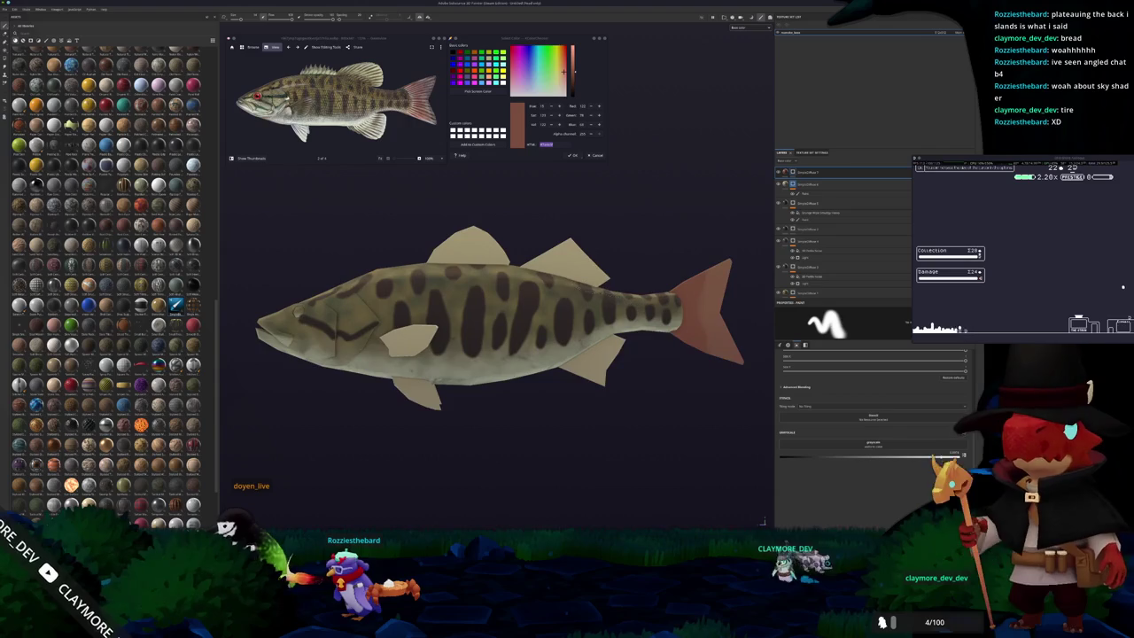
pyautogui.keyDown('alt'); pyautogui.moveTo(631, 337); pyautogui.dragTo(696, 262, button='middle'); pyautogui.keyUp('alt')
# Expand the top layer group and sample the olive-green body colour's hex value from the reference.
pyautogui.click(779, 179)
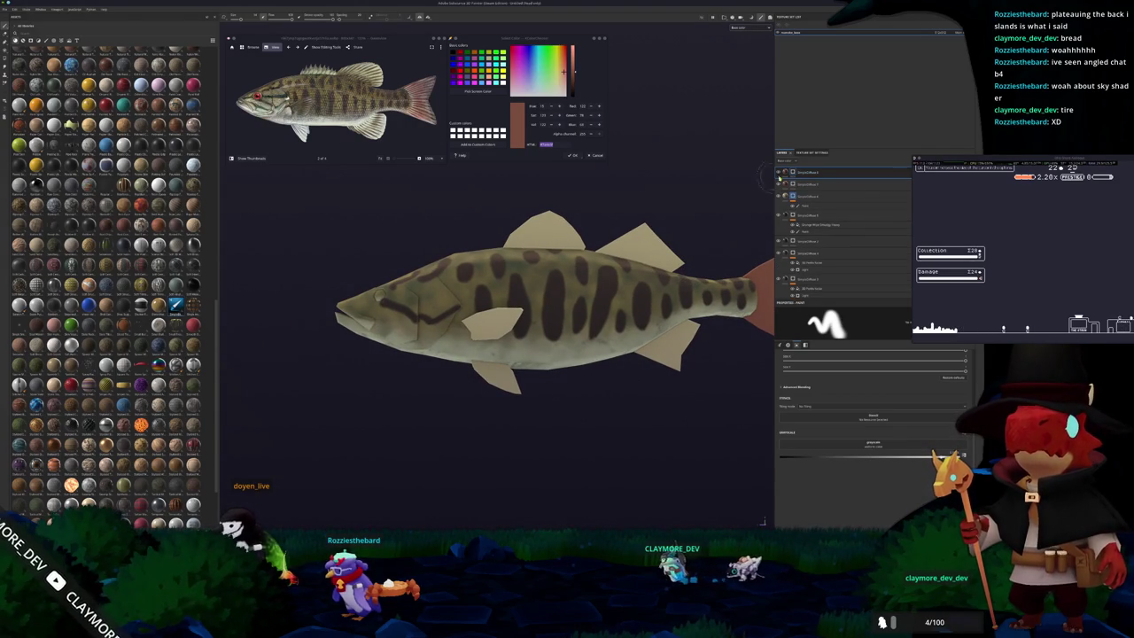
pyautogui.click(447, 269)
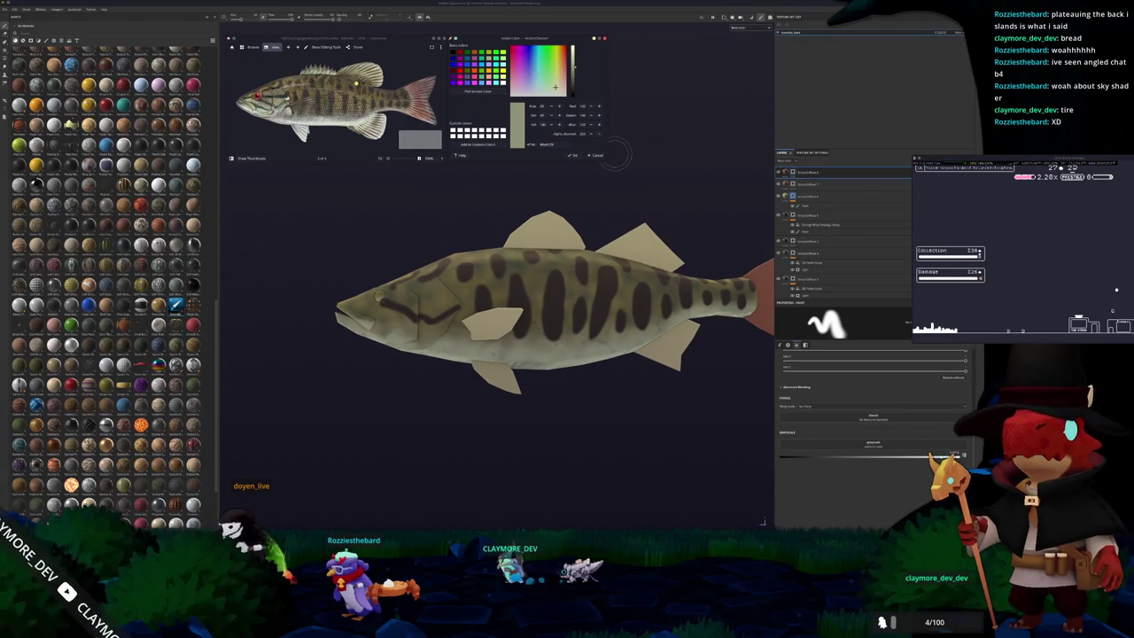
pyautogui.scroll(5, 372, 84)
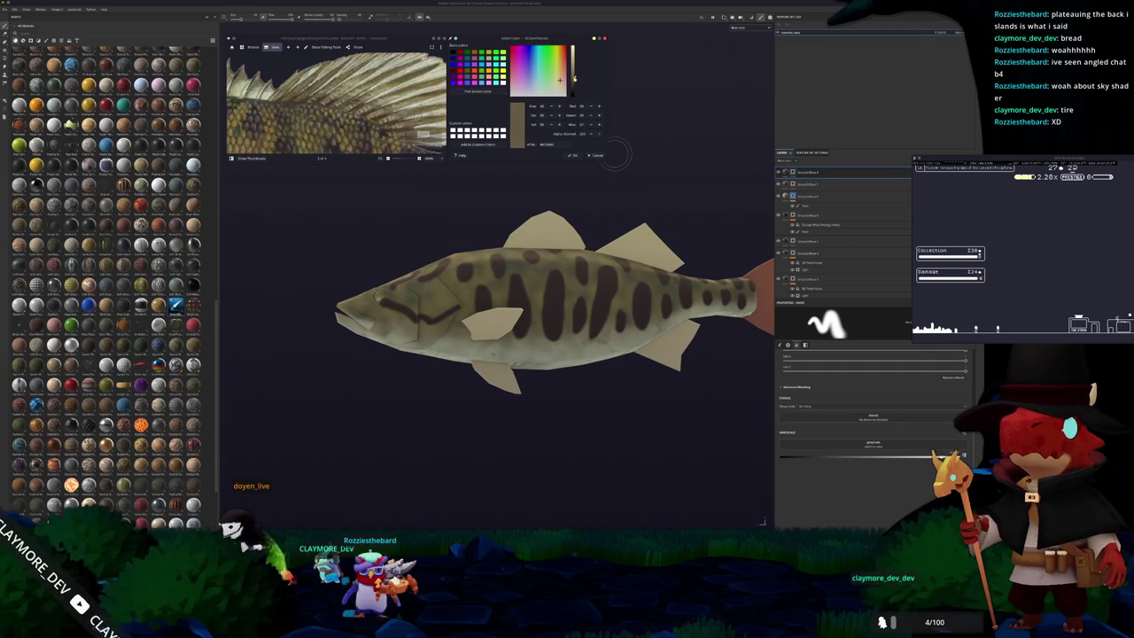
pyautogui.doubleClick(547, 144)
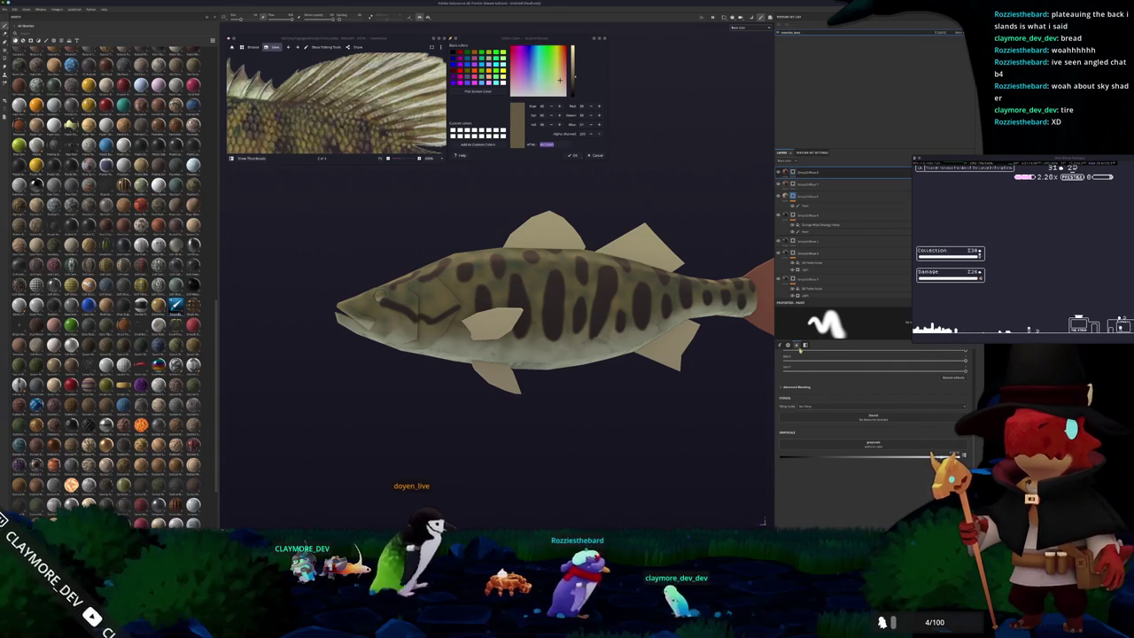
# Add a fill with a brown base colour to the top layer, then bring Godot forward.
pyautogui.rightClick(791, 173)
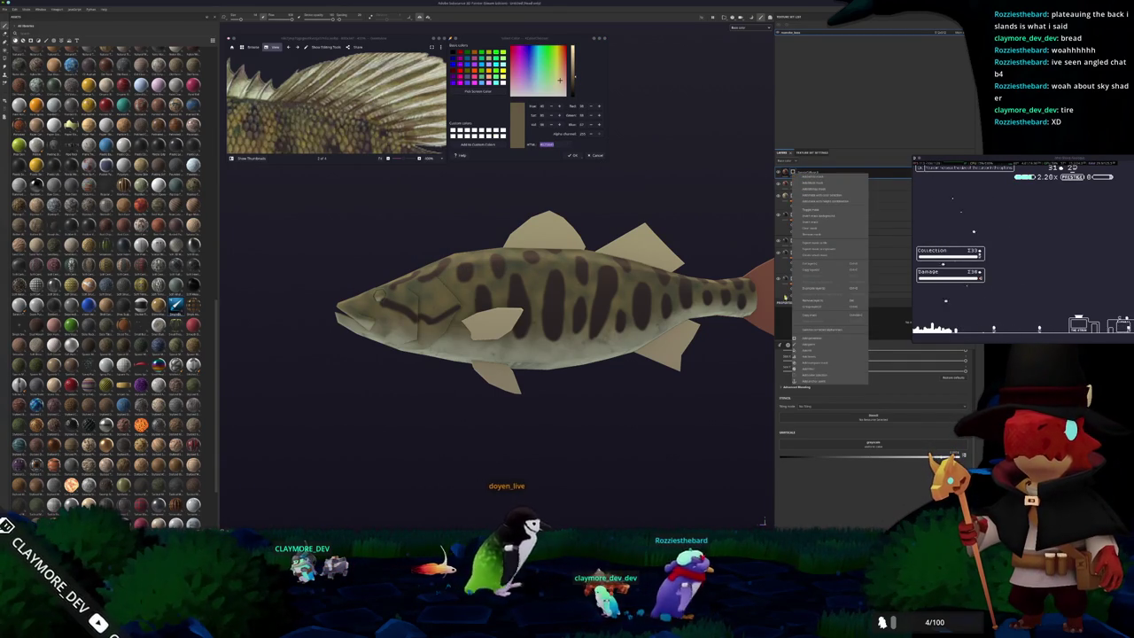
pyautogui.click(807, 234)
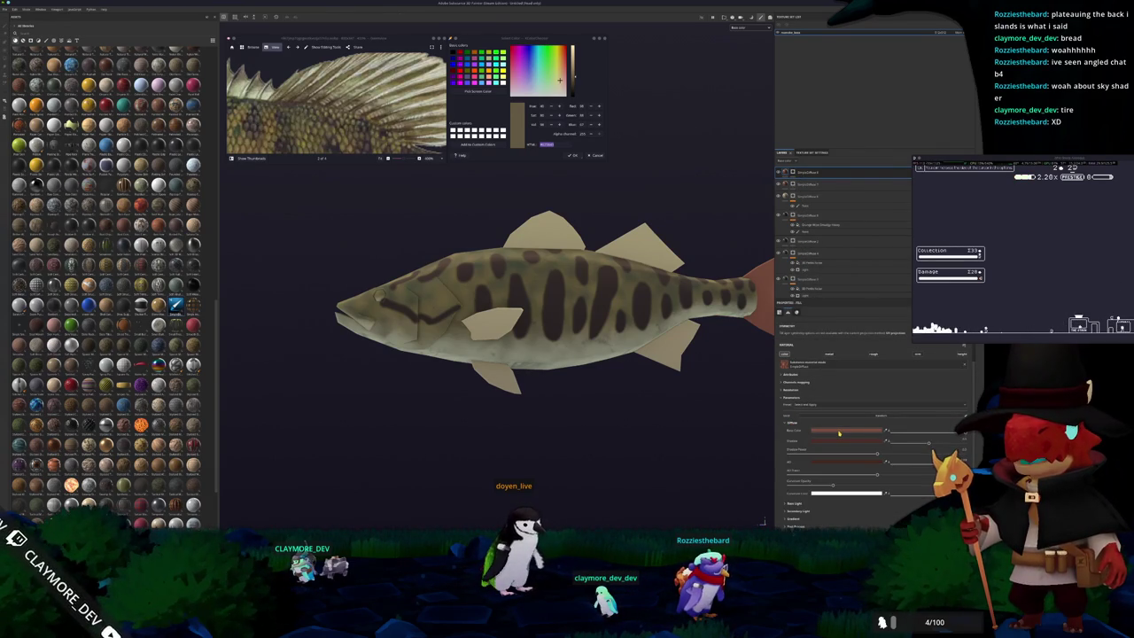
pyautogui.click(839, 432)
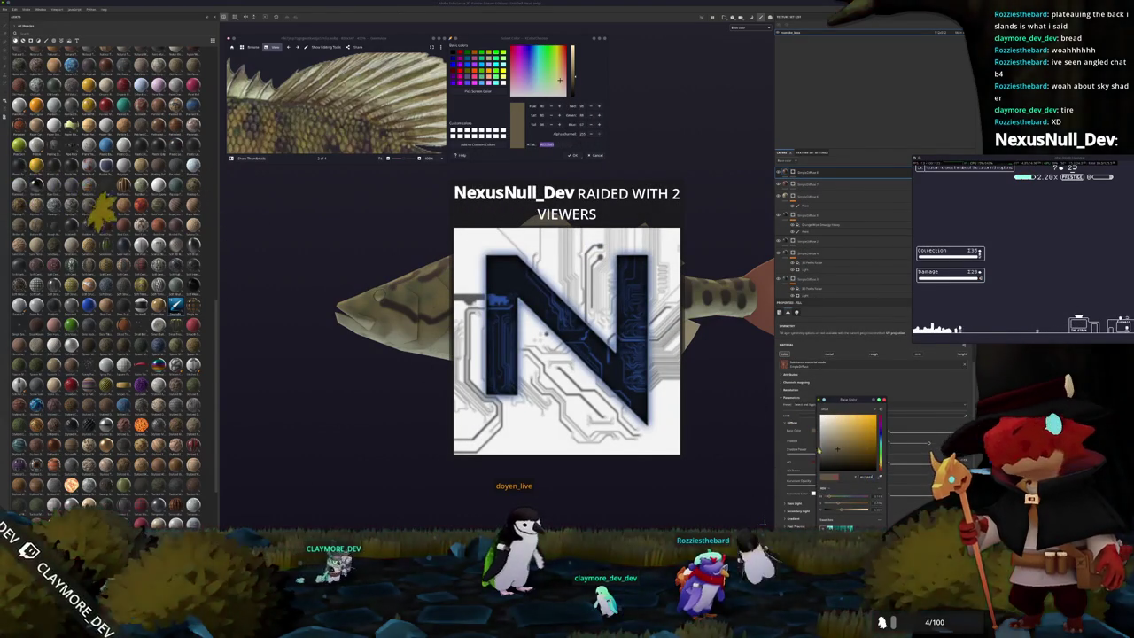
pyautogui.moveTo(880, 416); pyautogui.dragTo(880, 431)
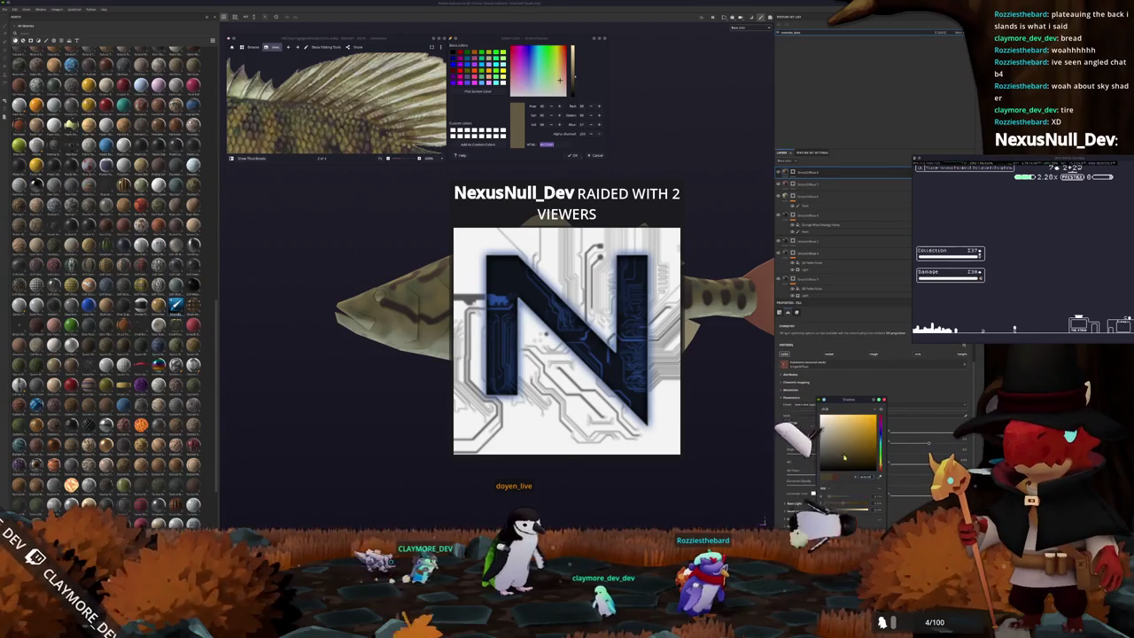
pyautogui.click(838, 449)
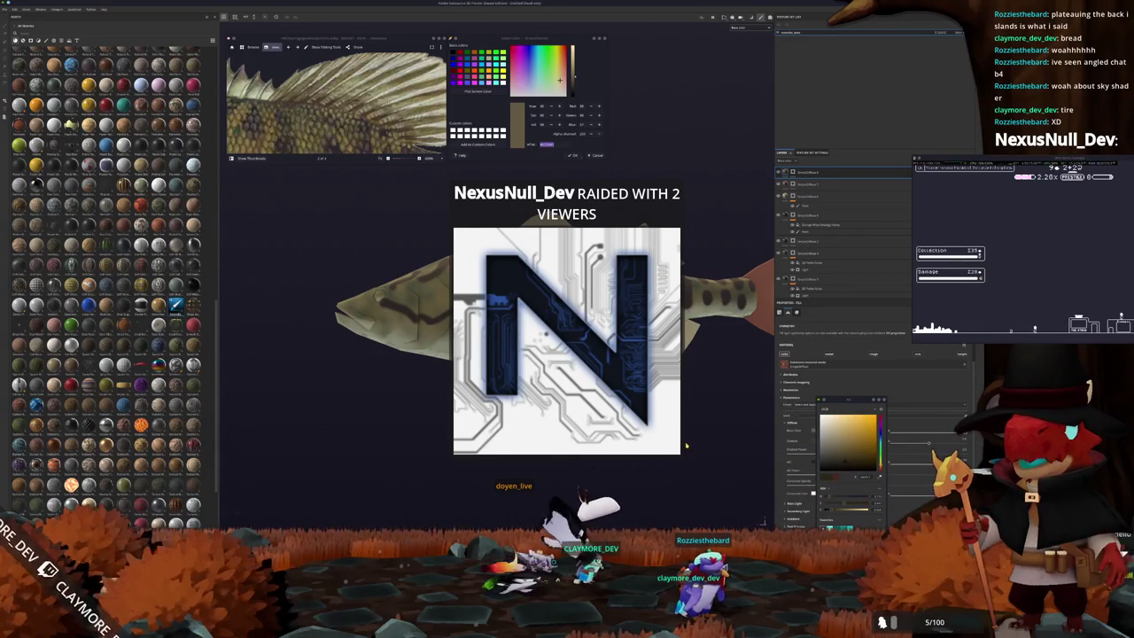
pyautogui.keyDown('alt'); pyautogui.moveTo(685, 446); pyautogui.dragTo(618, 471); pyautogui.keyUp('alt')
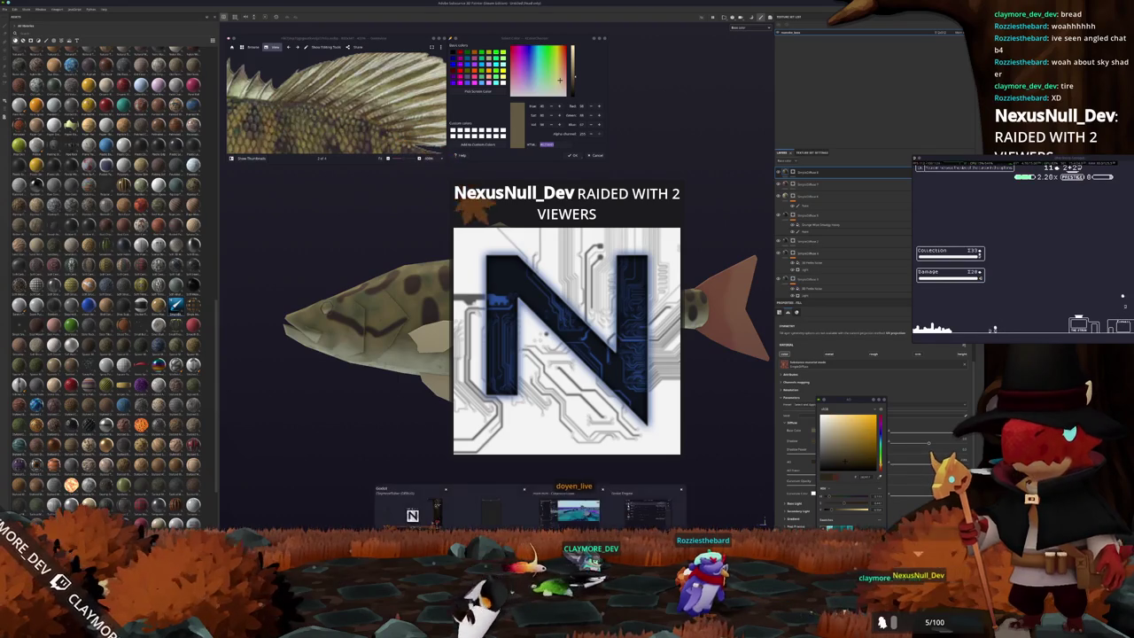
pyautogui.click(567, 512)
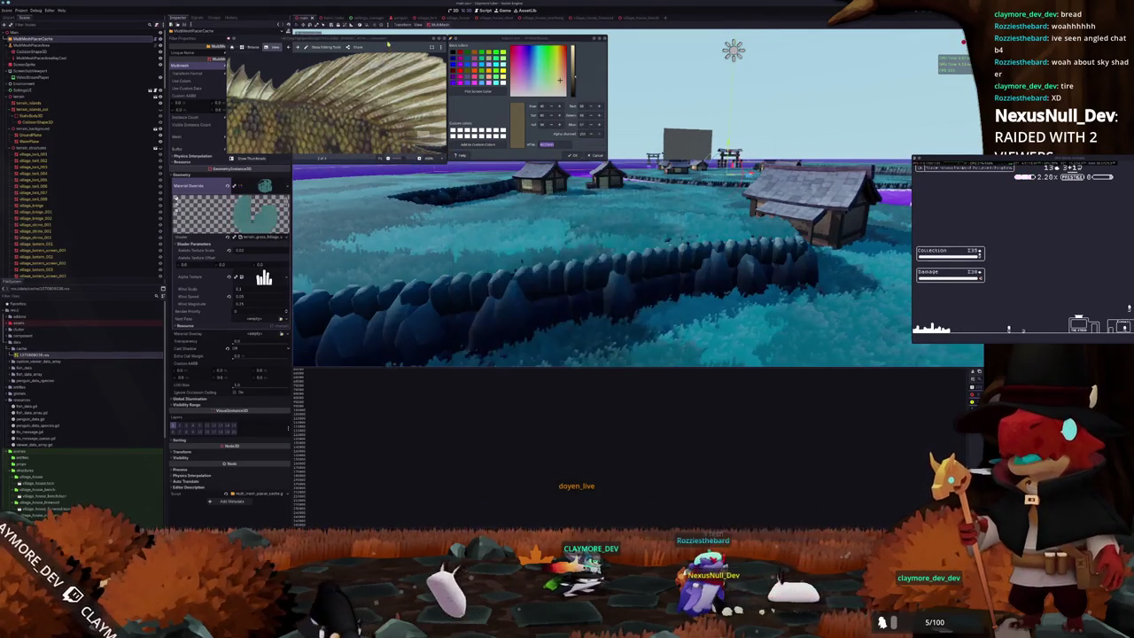
# Move the reference photo viewer right and compare the MultiMeshPlacerCache and MultiMeshPlacerArea properties.
pyautogui.moveTo(387, 42); pyautogui.dragTo(470, 46)
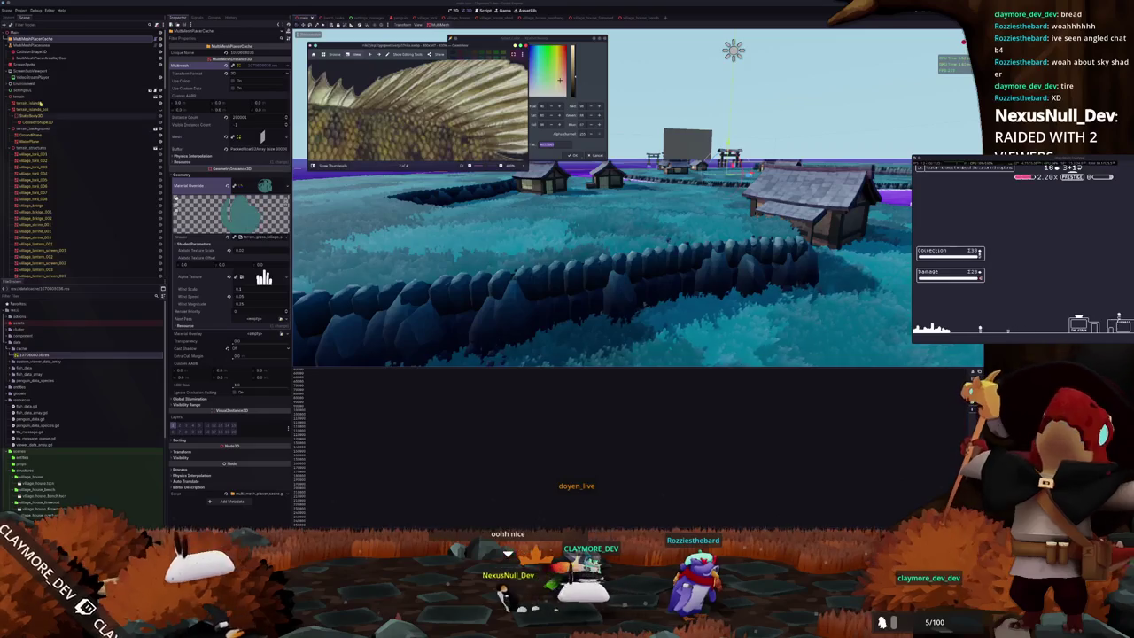
pyautogui.click(37, 45)
pyautogui.click(38, 39)
pyautogui.click(38, 45)
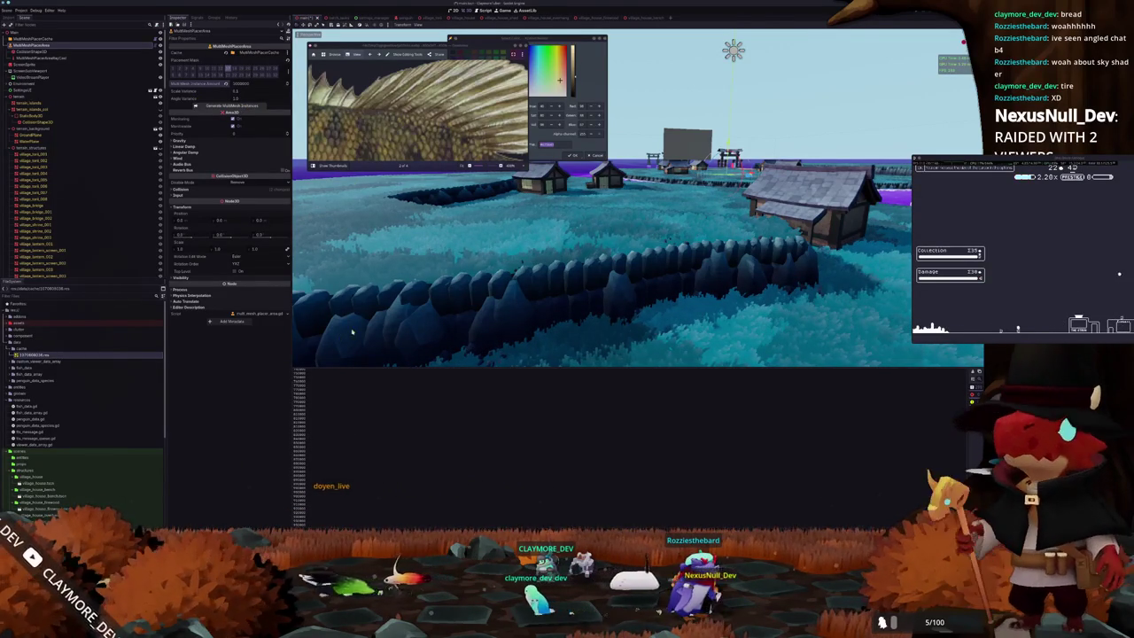
pyautogui.scroll(2, 400, 317)
pyautogui.scroll(3, 434, 315)
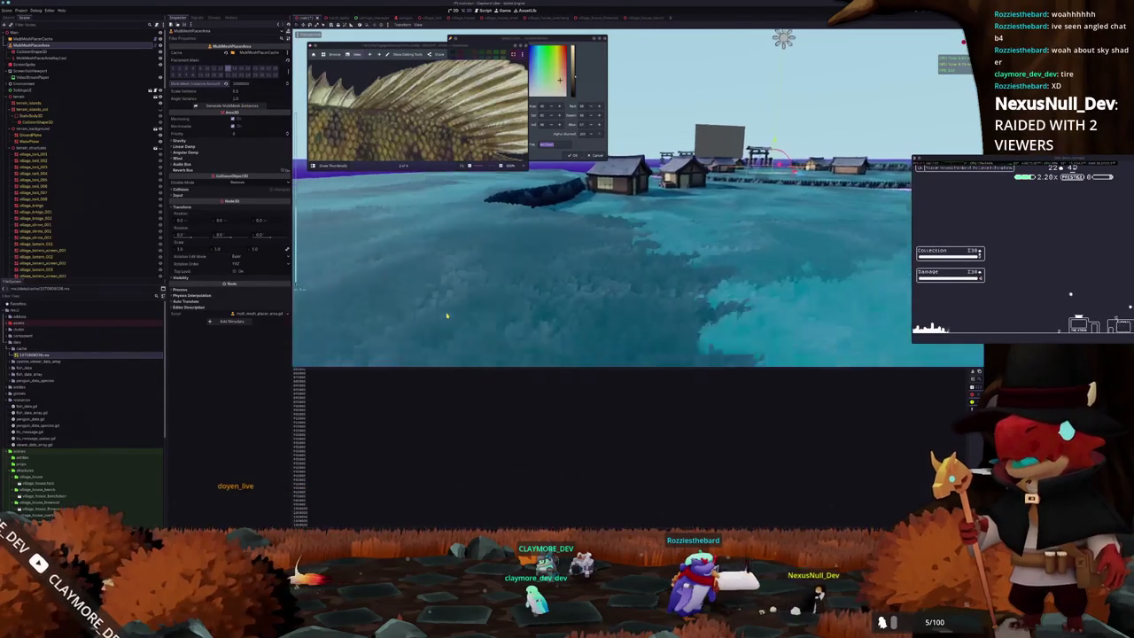
pyautogui.scroll(2, 470, 311)
pyautogui.scroll(2, 475, 311)
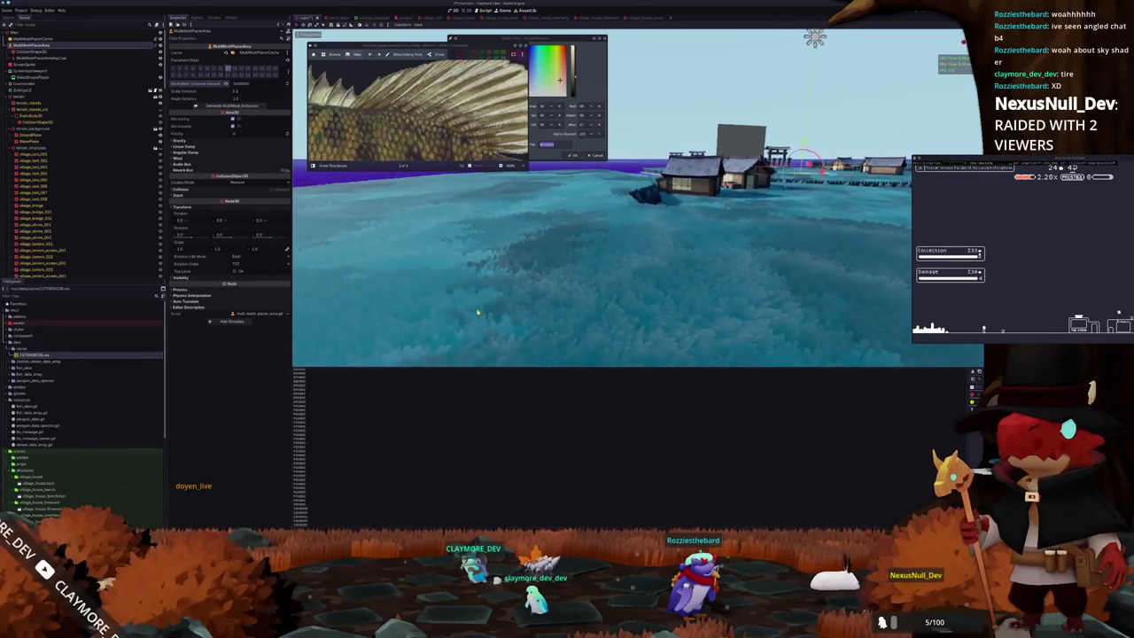
pyautogui.scroll(-3, 509, 304)
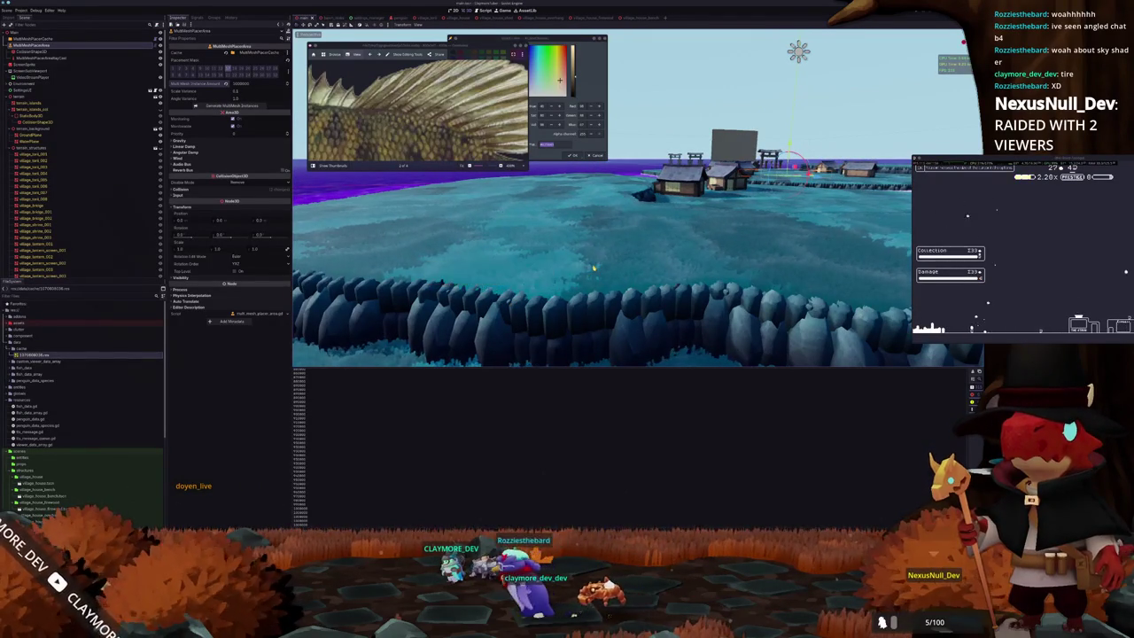
# Expand MultiMeshPlacerCache's MultiMesh property and open that resource for editing.
pyautogui.click(36, 39)
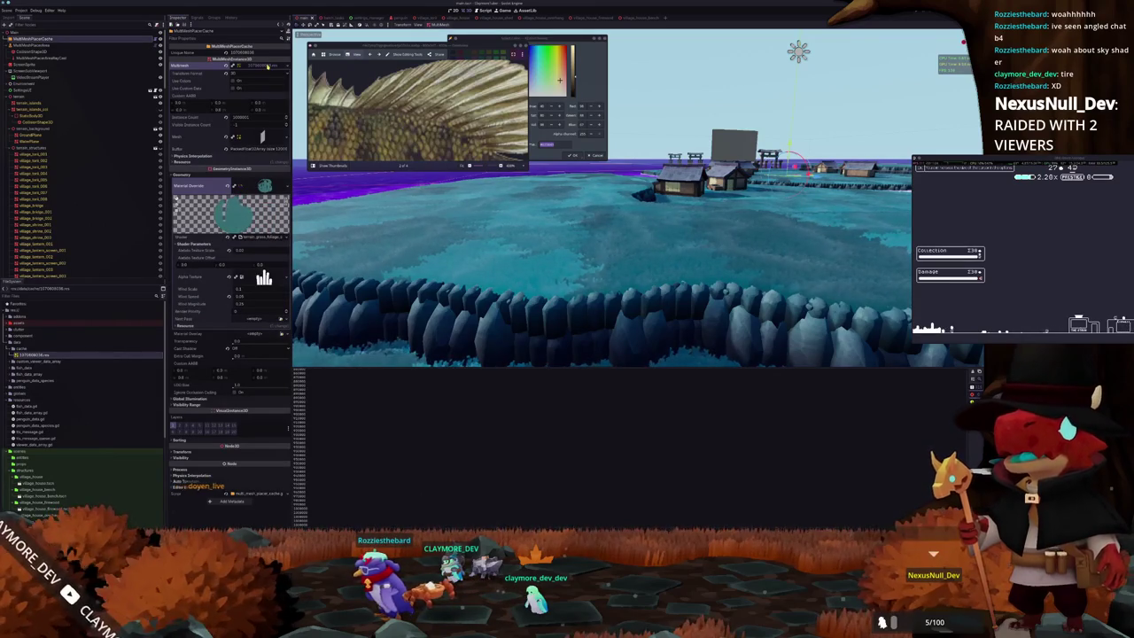
pyautogui.scroll(-3, 267, 66)
pyautogui.click(263, 66)
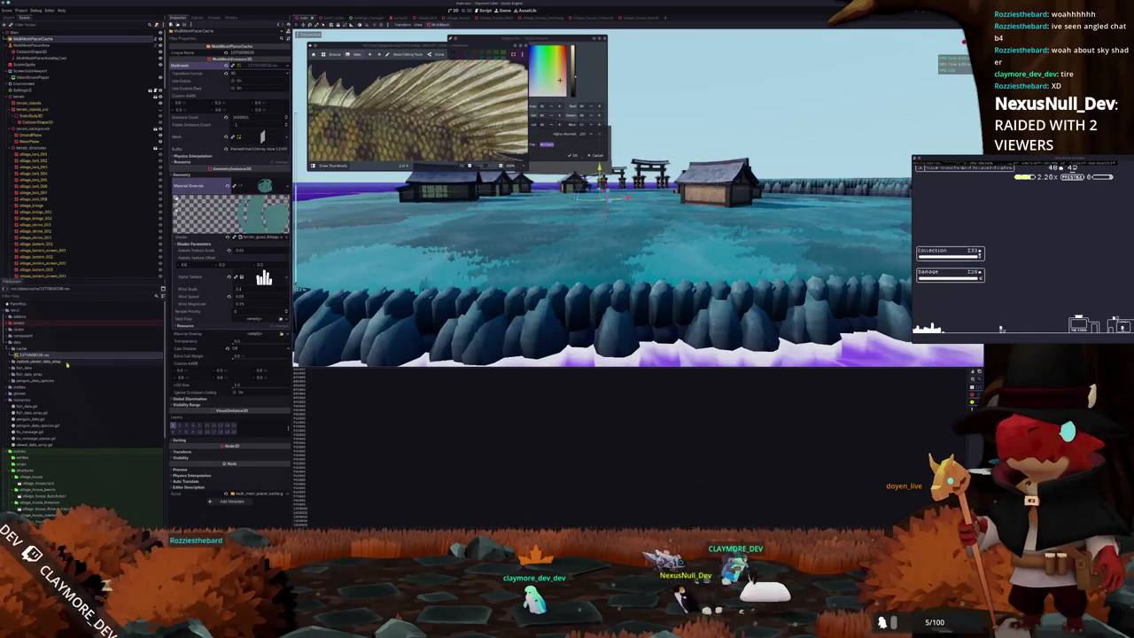
pyautogui.click(38, 355)
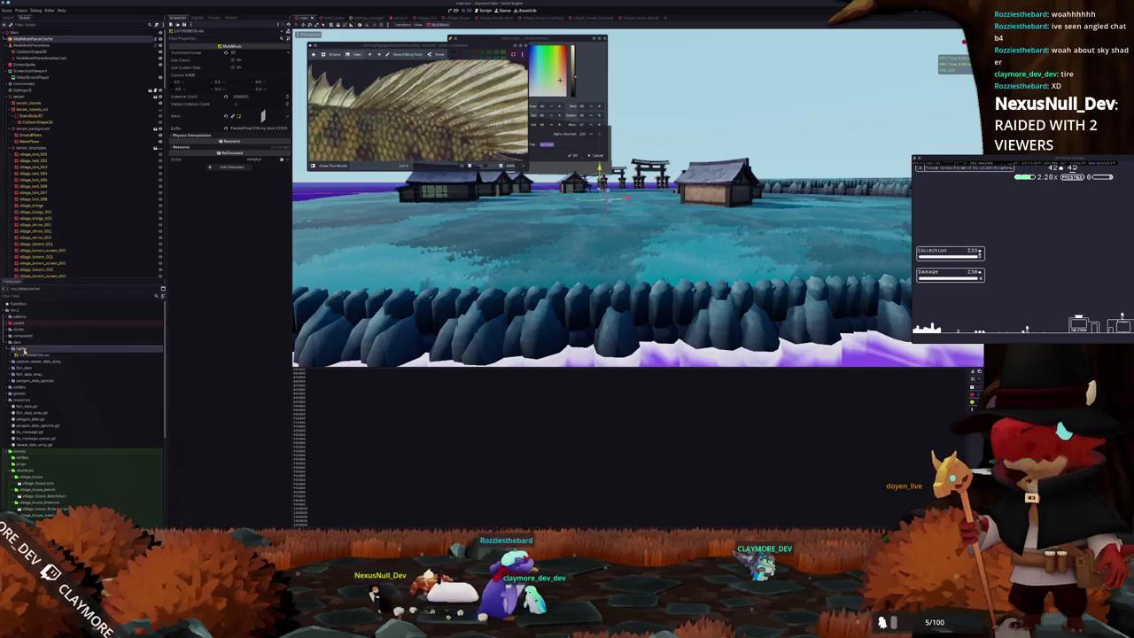
# Collapse the cache folder and regenerate the MultiMeshPlaceArea multimesh instances.
pyautogui.click(27, 348)
pyautogui.click(60, 45)
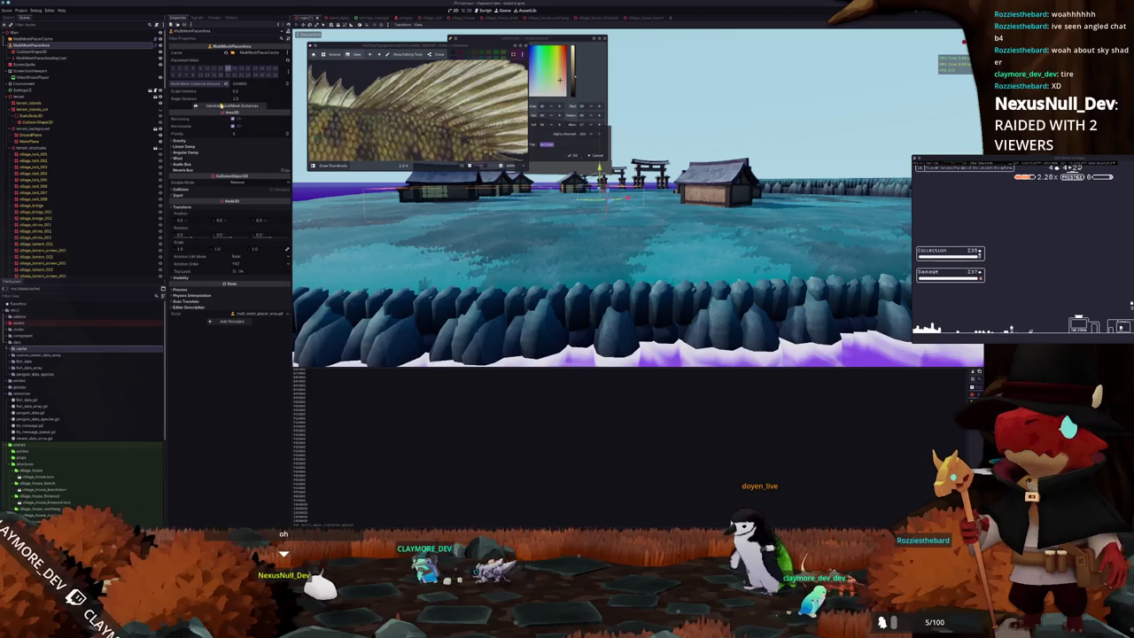
pyautogui.click(221, 107)
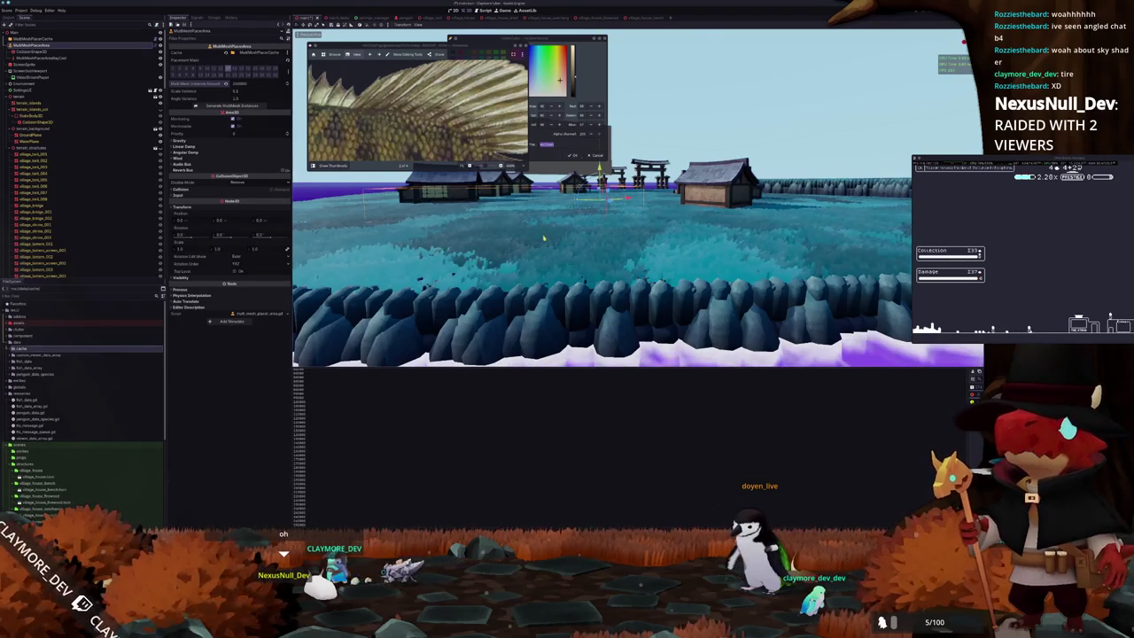
# Fly toward the village and select one of the wooden houses.
pyautogui.moveTo(532, 238); pyautogui.dragTo(541, 257, button='right')
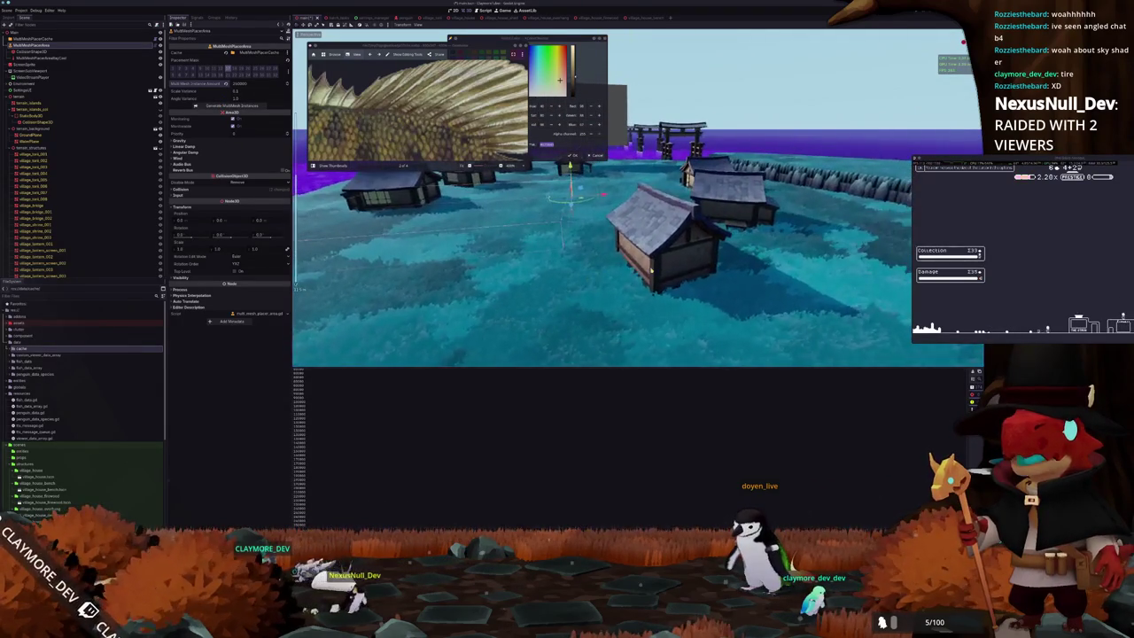
pyautogui.click(647, 239)
pyautogui.moveTo(647, 239)
pyautogui.mouseDown(button='right')
pyautogui.moveTo(583, 250)
pyautogui.moveTo(641, 277)
pyautogui.moveTo(695, 270)
pyautogui.moveTo(611, 267)
pyautogui.mouseUp(button='right')
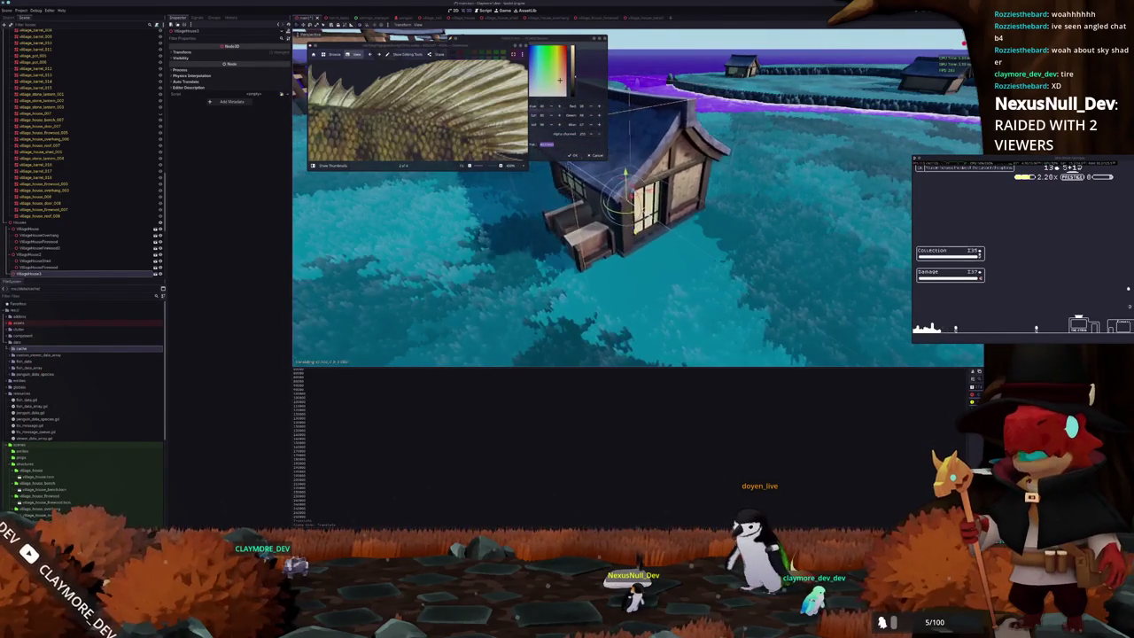
# Reposition VillageHouse3 with its move gizmo, overlook the village, and select a MeshInstance3D node.
pyautogui.moveTo(610, 267); pyautogui.dragTo(688, 272, button='right')
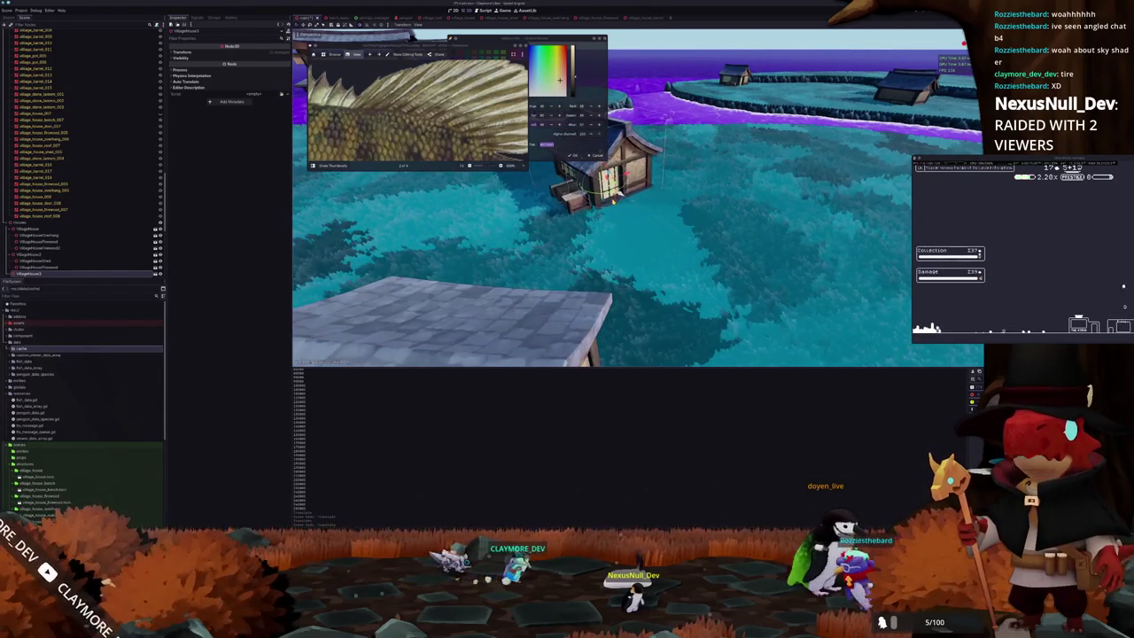
pyautogui.moveTo(680, 262)
pyautogui.mouseDown(button='right')
pyautogui.moveTo(649, 257)
pyautogui.moveTo(705, 267)
pyautogui.mouseUp(button='right')
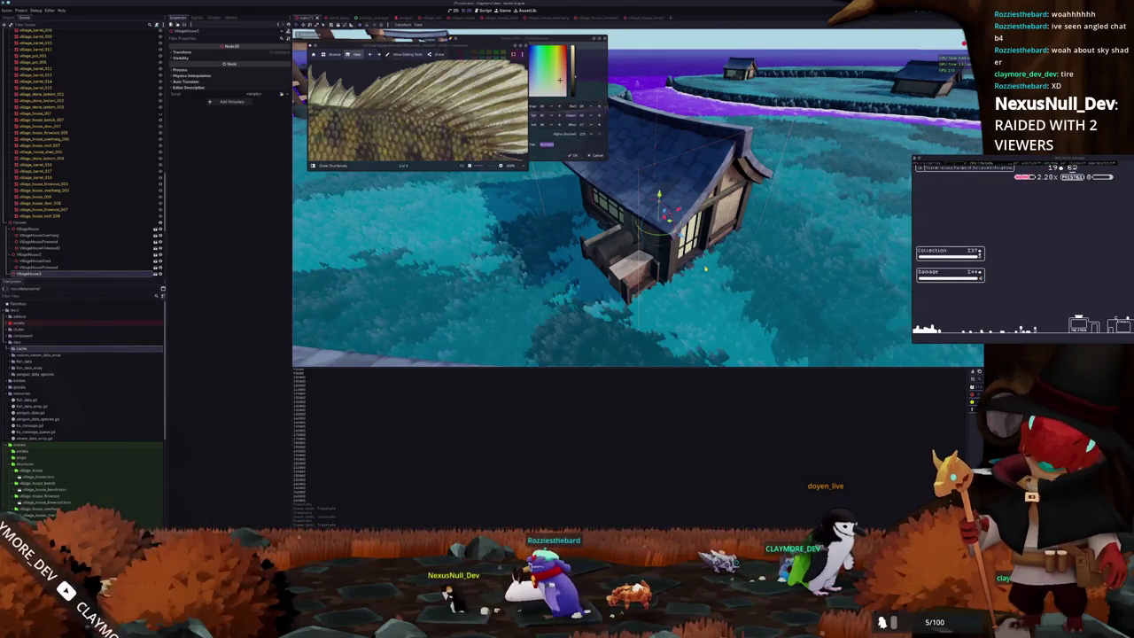
pyautogui.moveTo(705, 267)
pyautogui.mouseDown(button='right')
pyautogui.moveTo(714, 259)
pyautogui.moveTo(573, 247)
pyautogui.moveTo(620, 275)
pyautogui.mouseUp(button='right')
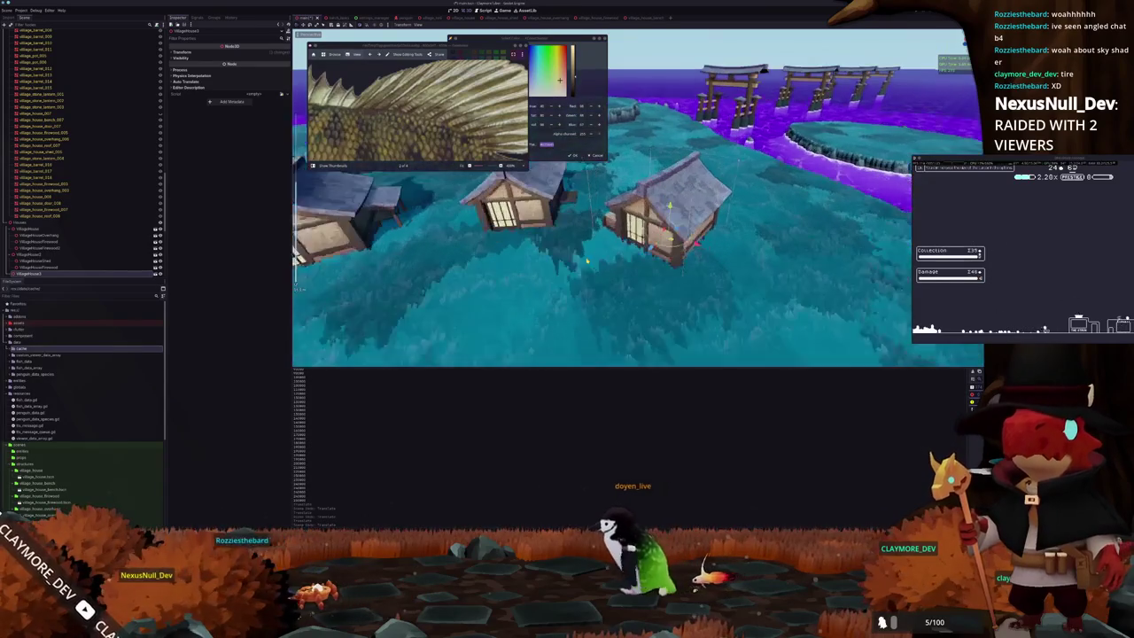
pyautogui.moveTo(652, 253); pyautogui.dragTo(699, 250)
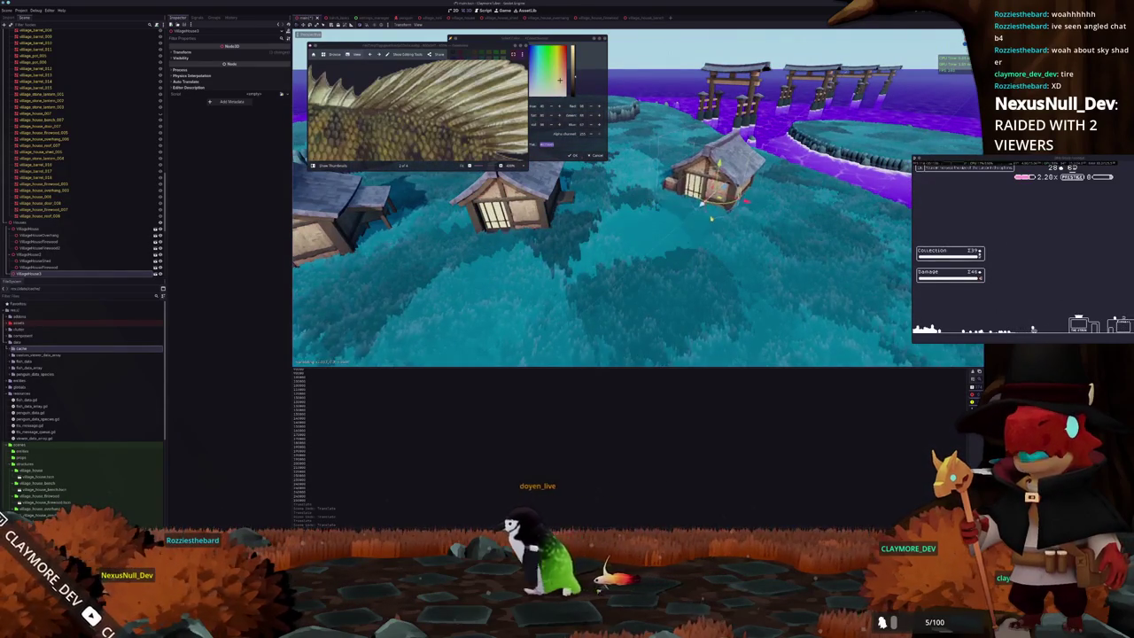
pyautogui.moveTo(699, 250)
pyautogui.mouseDown(button='right')
pyautogui.moveTo(541, 282)
pyautogui.moveTo(649, 282)
pyautogui.mouseUp(button='right')
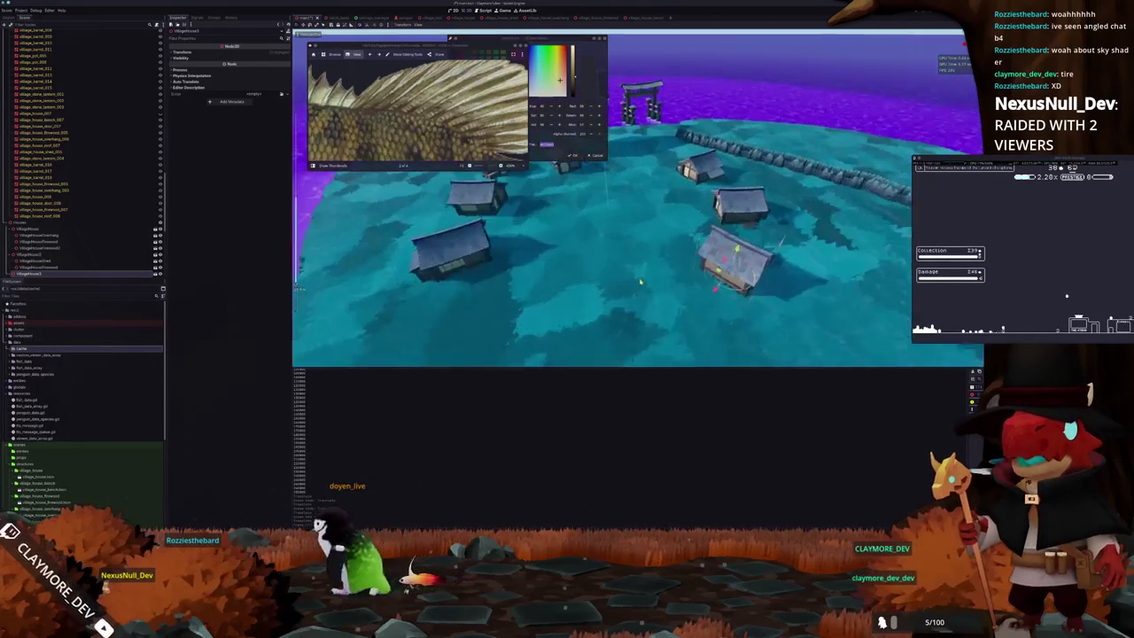
pyautogui.moveTo(648, 282); pyautogui.dragTo(665, 283)
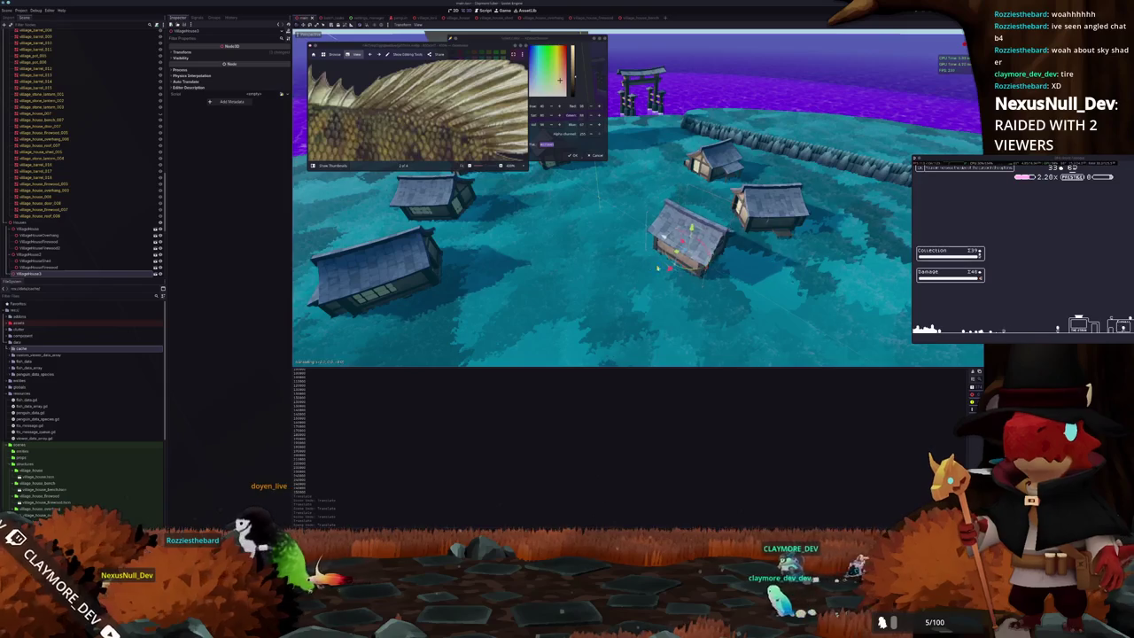
pyautogui.moveTo(664, 283); pyautogui.dragTo(586, 264, button='right')
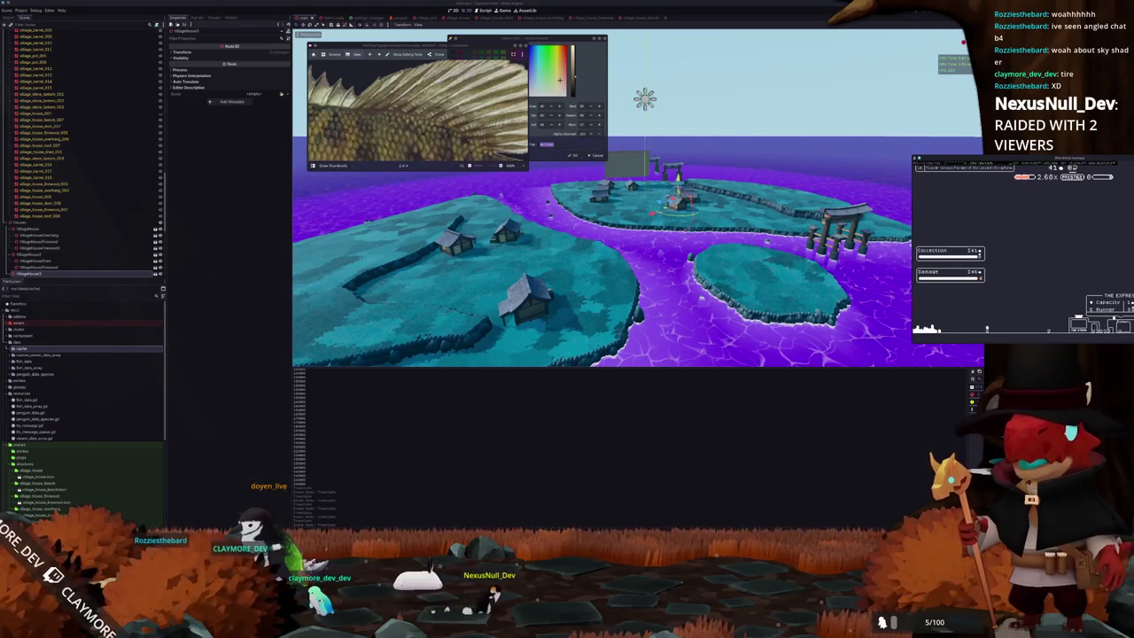
pyautogui.click(712, 349)
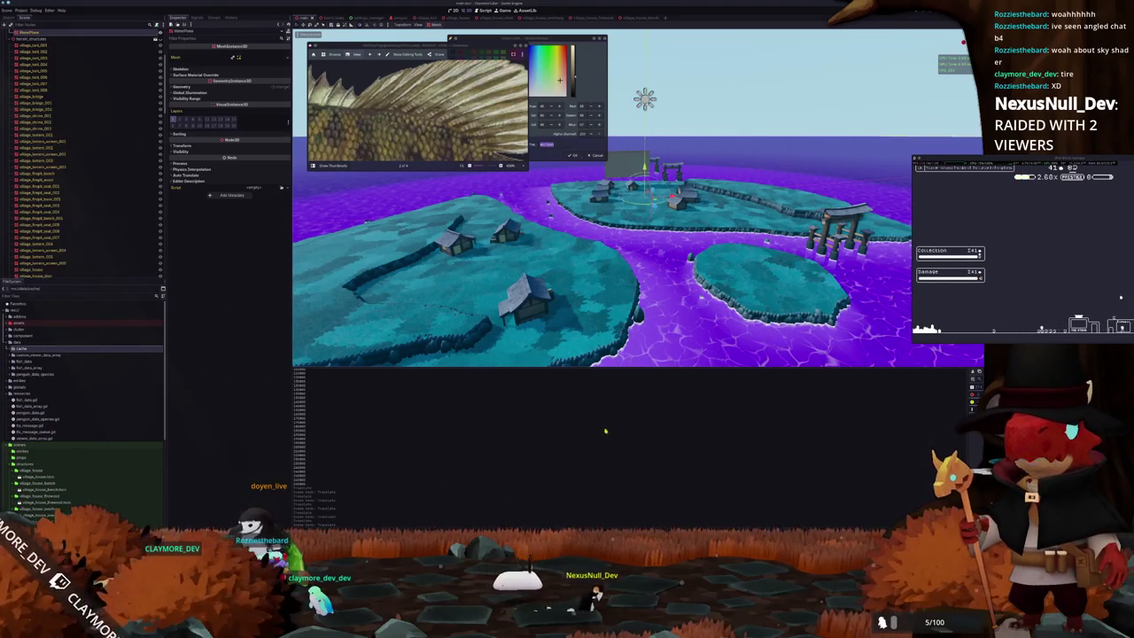
pyautogui.hotkey('alt', 'Tab')
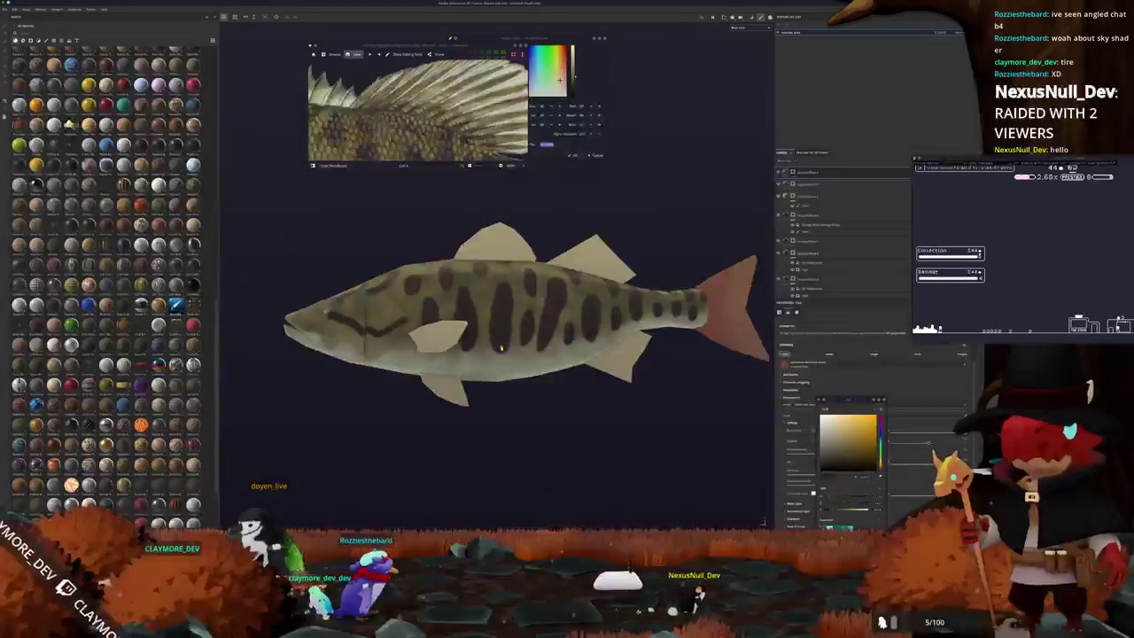
# Orbit and zoom in on the bass, and zoom the reference photo out to the whole fish.
pyautogui.keyDown('alt'); pyautogui.moveTo(534, 373); pyautogui.dragTo(515, 419); pyautogui.keyUp('alt')
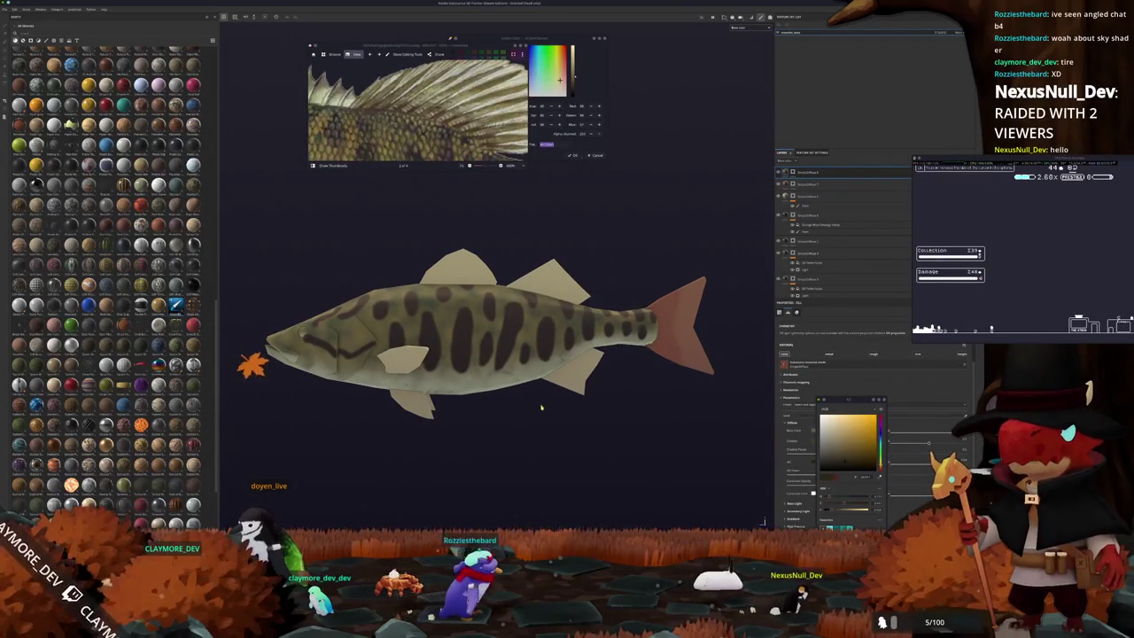
pyautogui.keyDown('alt'); pyautogui.moveTo(539, 411); pyautogui.dragTo(444, 139, button='right'); pyautogui.keyUp('alt')
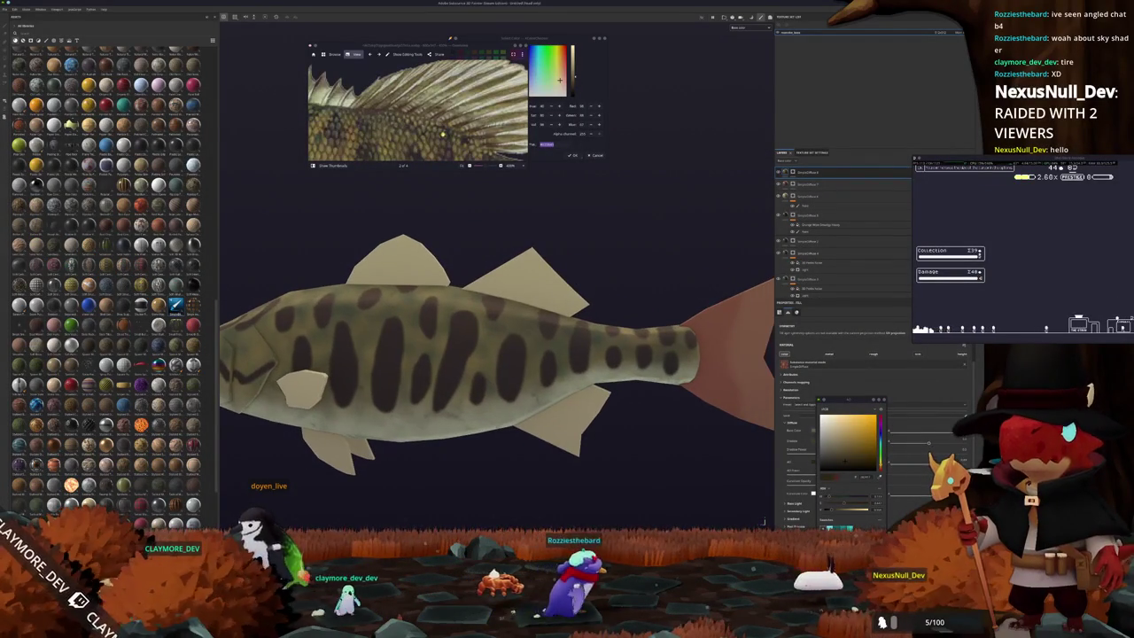
pyautogui.scroll(-3, 444, 139)
pyautogui.keyDown('alt'); pyautogui.moveTo(325, 473); pyautogui.dragTo(535, 287); pyautogui.keyUp('alt')
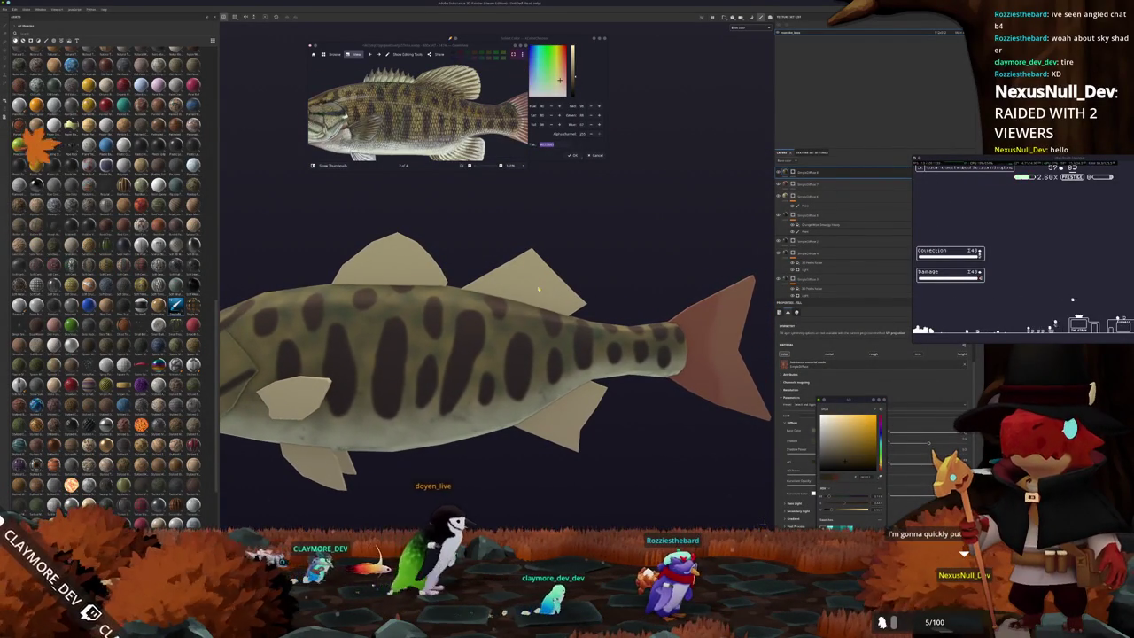
pyautogui.keyDown('alt'); pyautogui.moveTo(535, 286); pyautogui.dragTo(645, 311, button='right'); pyautogui.keyUp('alt')
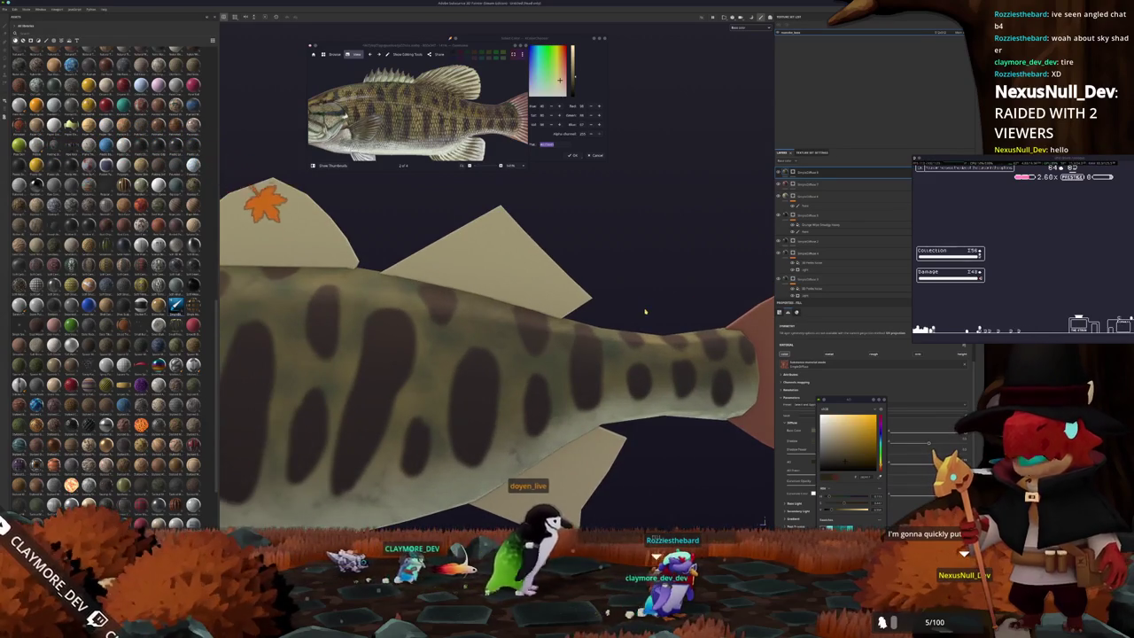
# Switch to the Paint brush, orbit along the bass's back and tail, and bring up OBS.
pyautogui.press('1')
pyautogui.moveTo(671, 228)
pyautogui.keyDown('alt'); pyautogui.mouseDown()
pyautogui.moveTo(444, 283)
pyautogui.moveTo(440, 477)
pyautogui.mouseUp(); pyautogui.keyUp('alt')
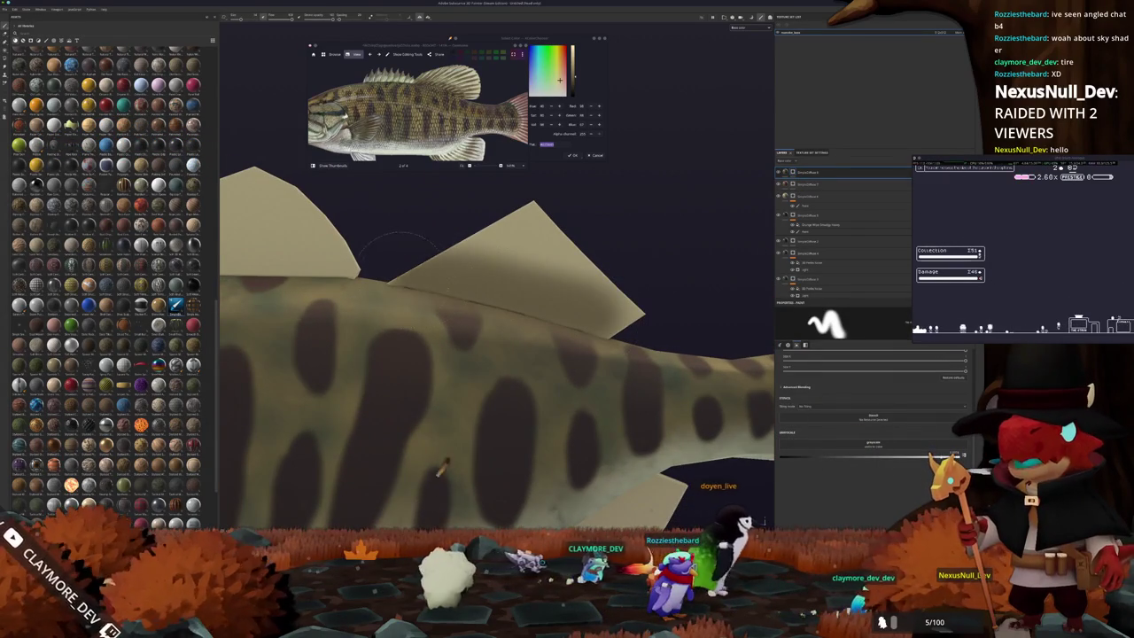
pyautogui.keyDown('alt'); pyautogui.moveTo(441, 477); pyautogui.dragTo(442, 501); pyautogui.keyUp('alt')
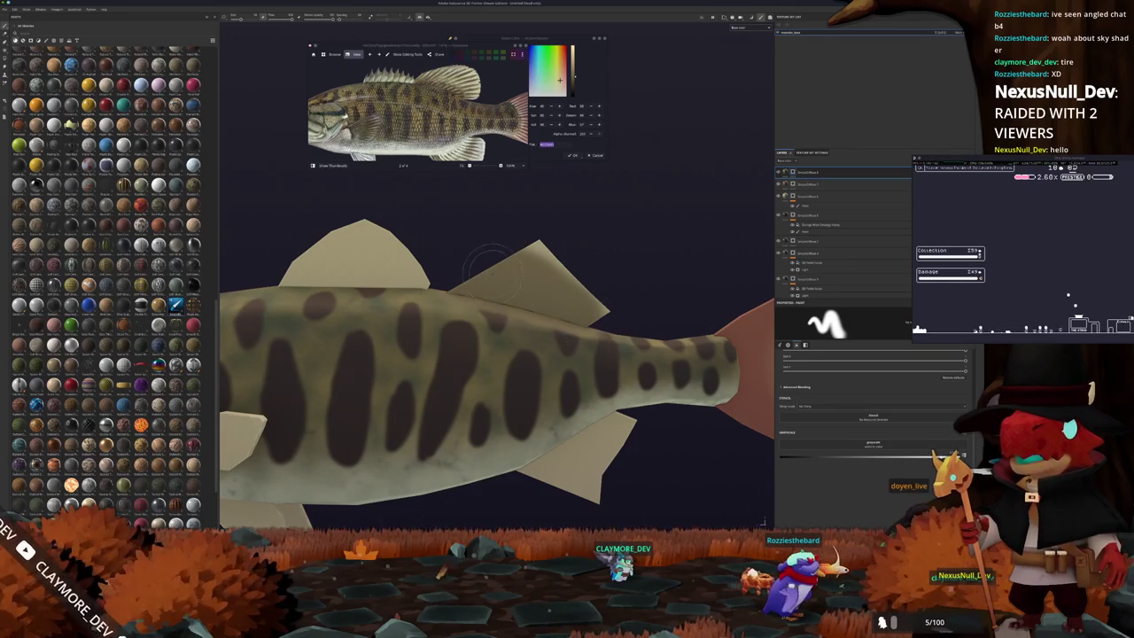
pyautogui.keyDown('alt'); pyautogui.moveTo(487, 263); pyautogui.dragTo(530, 266); pyautogui.keyUp('alt')
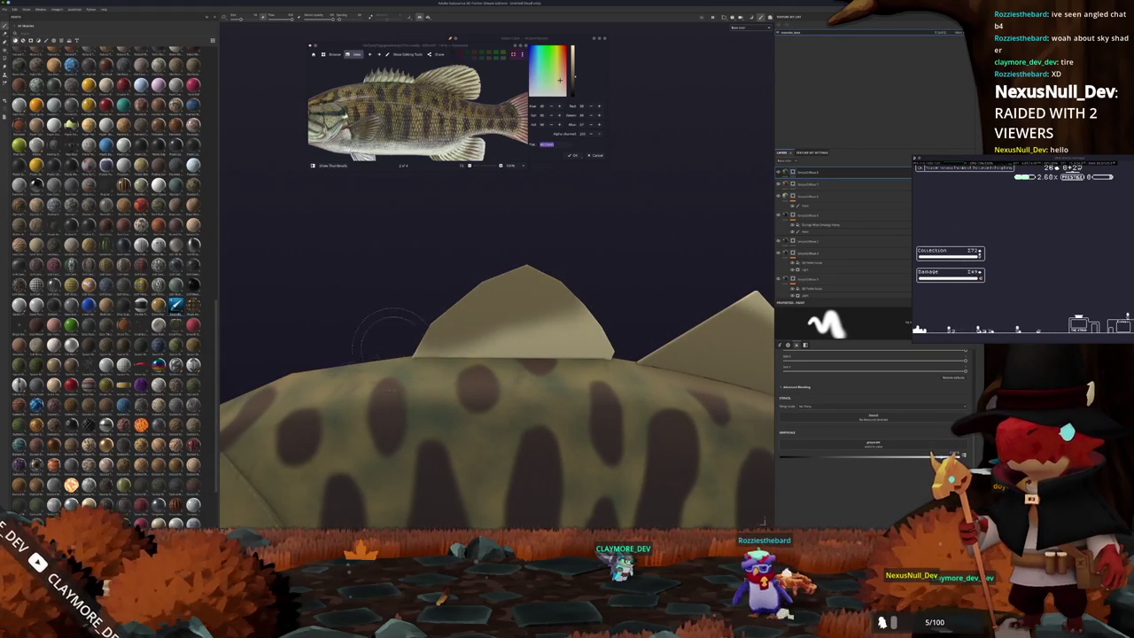
pyautogui.keyDown('alt'); pyautogui.moveTo(386, 339); pyautogui.dragTo(399, 295); pyautogui.keyUp('alt')
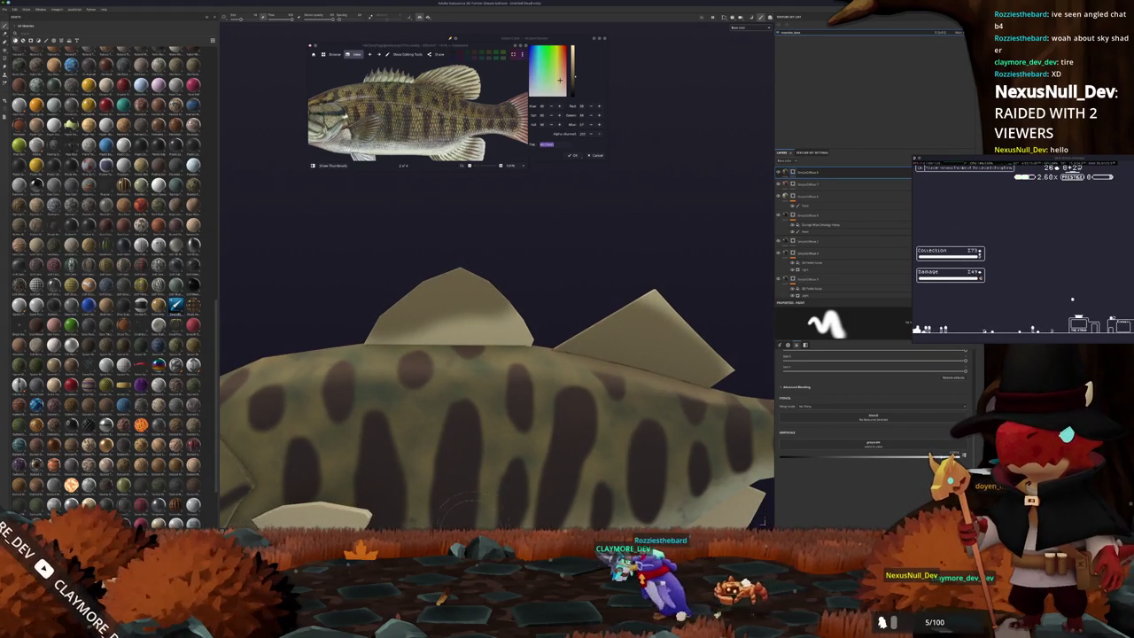
pyautogui.hotkey('alt', 'Tab')
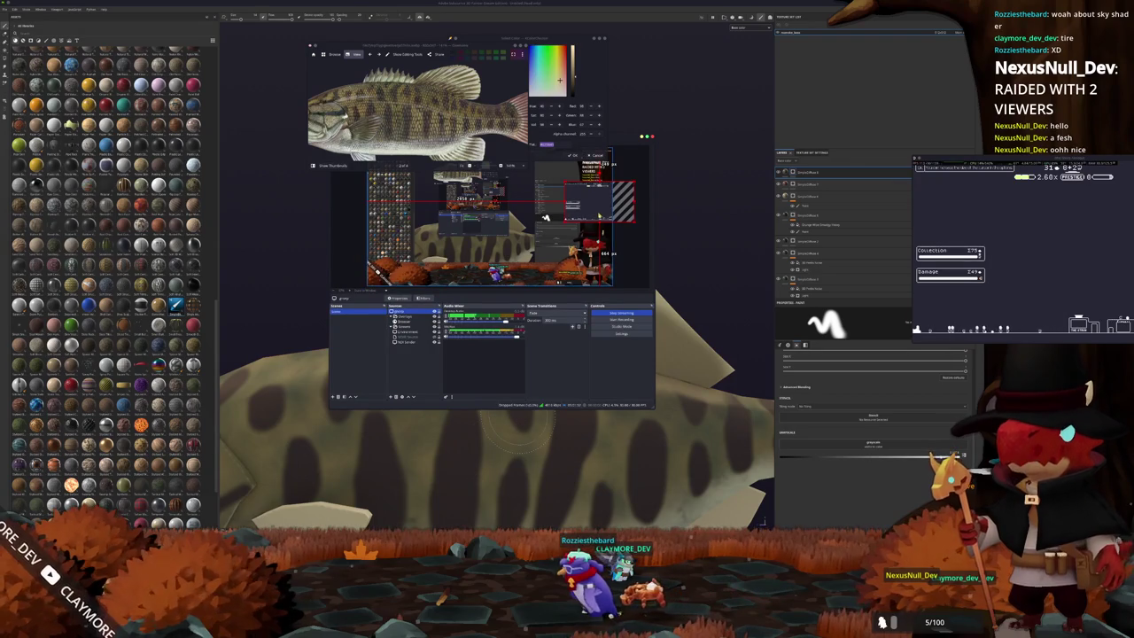
# Drag the game window to the desktop's top-left and nudge the OBS window.
pyautogui.moveTo(974, 165)
pyautogui.mouseDown()
pyautogui.moveTo(581, 428)
pyautogui.moveTo(75, 420)
pyautogui.moveTo(62, 459)
pyautogui.moveTo(62, 46)
pyautogui.mouseUp()
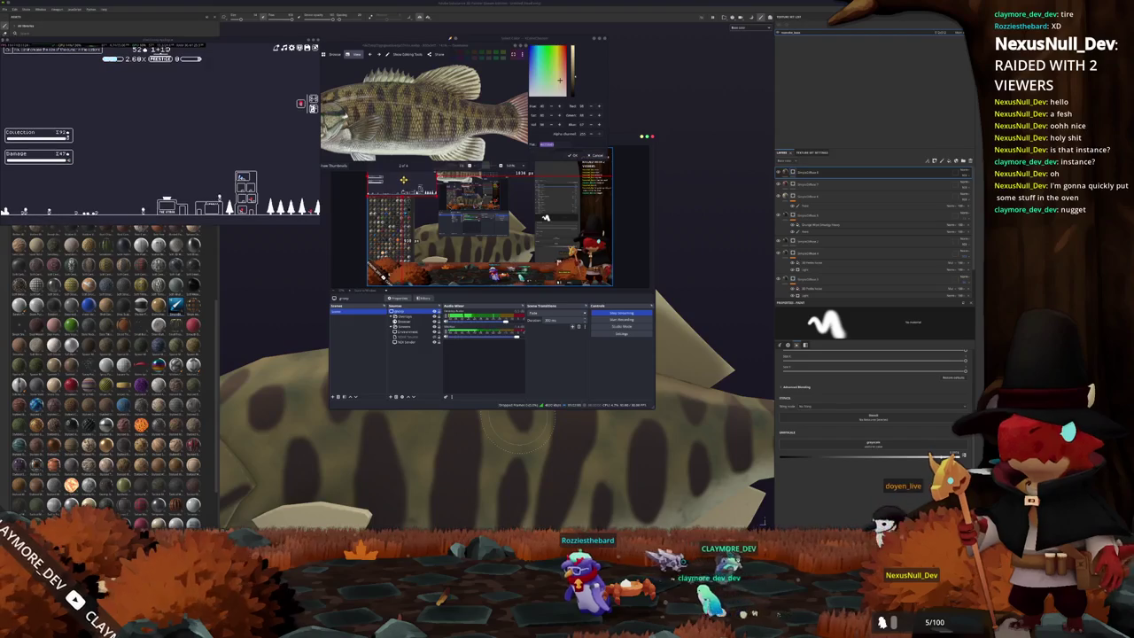
pyautogui.moveTo(490, 171); pyautogui.dragTo(514, 205)
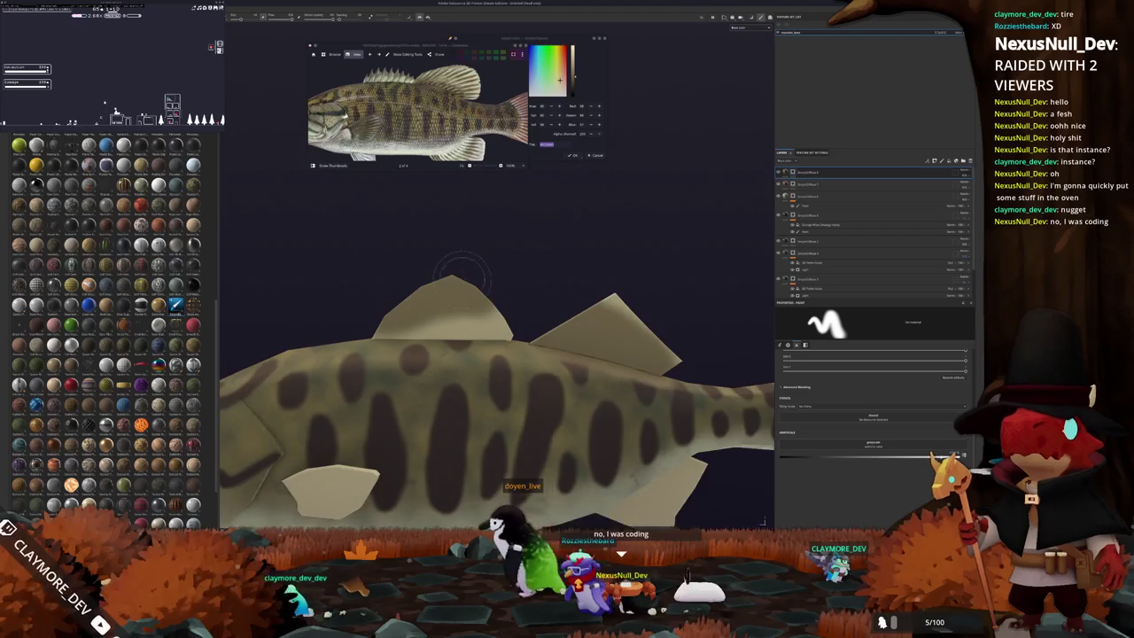
# Paint a dark stroke along the bass's lower fin, then orbit out to a side view.
pyautogui.keyDown('alt'); pyautogui.moveTo(473, 469); pyautogui.dragTo(480, 366); pyautogui.keyUp('alt')
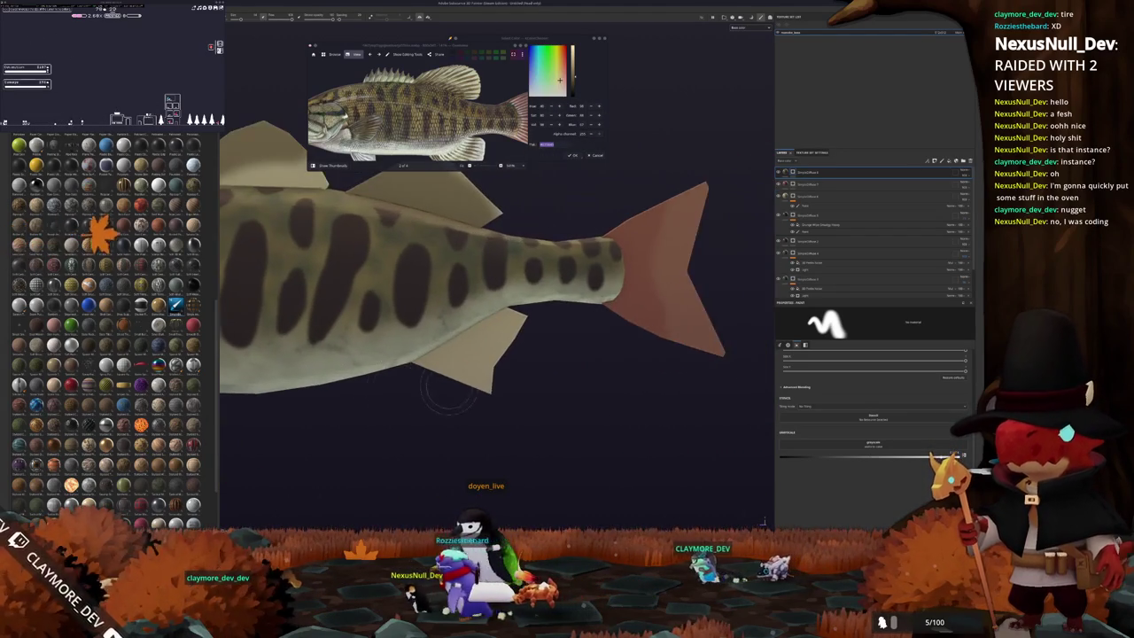
pyautogui.moveTo(542, 300); pyautogui.dragTo(435, 379)
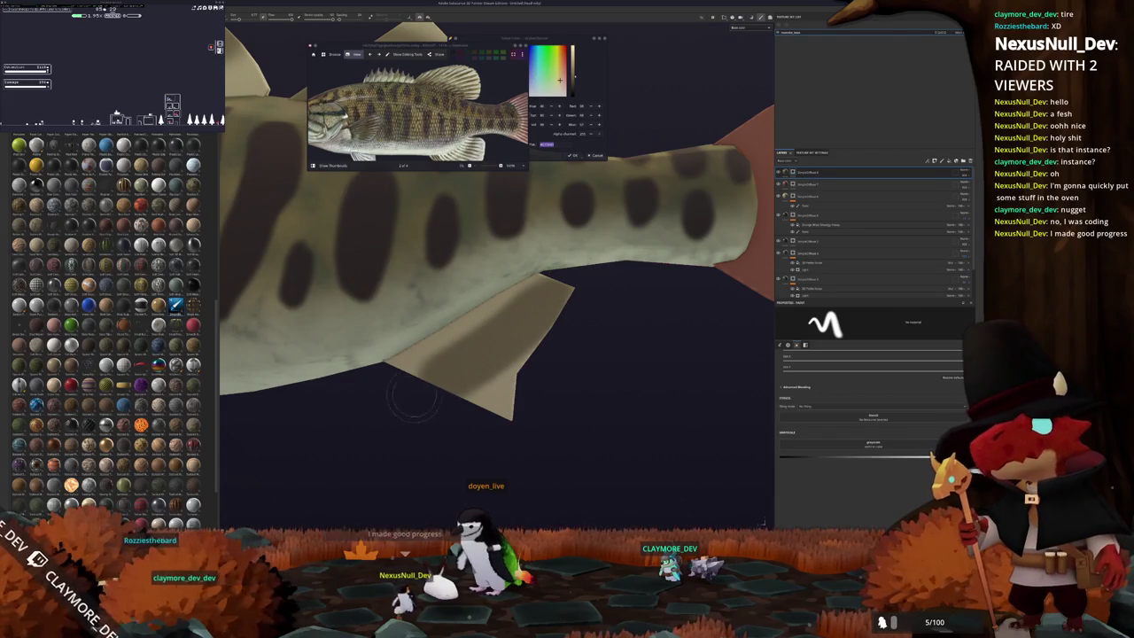
pyautogui.keyDown('alt'); pyautogui.moveTo(410, 399); pyautogui.dragTo(694, 388); pyautogui.keyUp('alt')
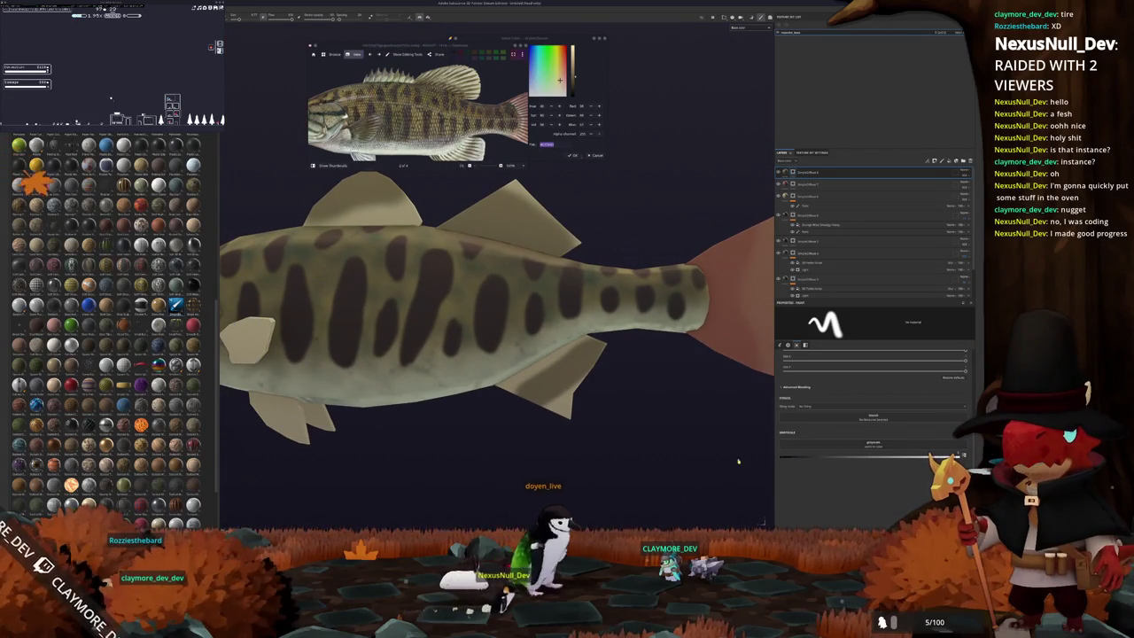
# Switch to Polygon Fill and tilt and pan the fish so its tail points up-right.
pyautogui.press('4')
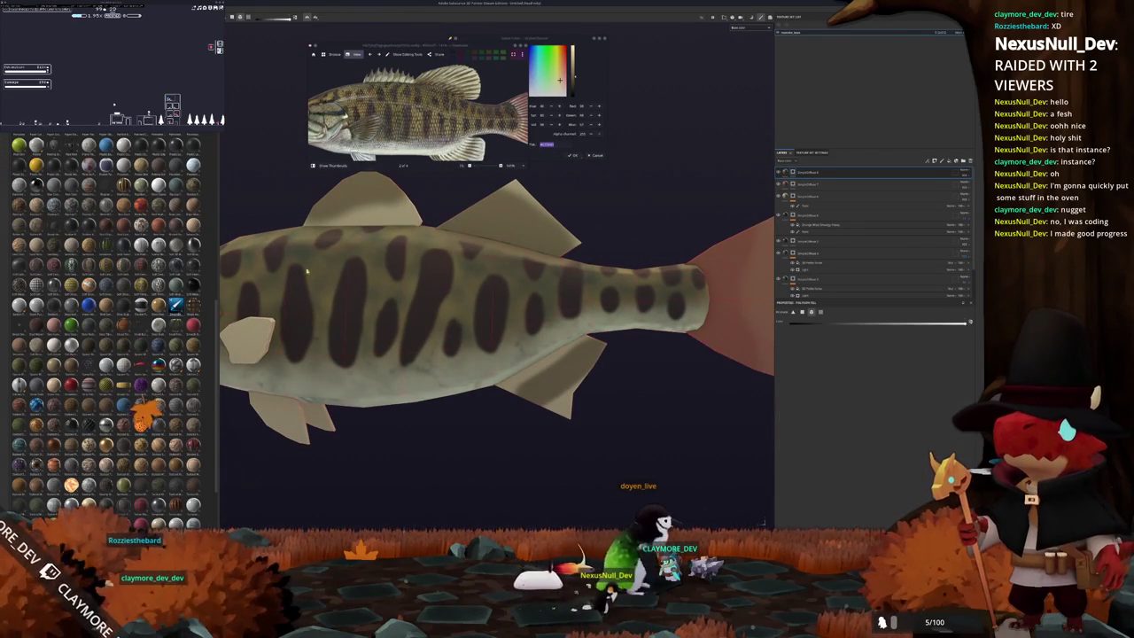
pyautogui.scroll(-3, 278, 253)
pyautogui.keyDown('alt'); pyautogui.moveTo(278, 253); pyautogui.dragTo(374, 271); pyautogui.keyUp('alt')
pyautogui.keyDown('alt'); pyautogui.moveTo(374, 271); pyautogui.dragTo(432, 275, button='middle'); pyautogui.keyUp('alt')
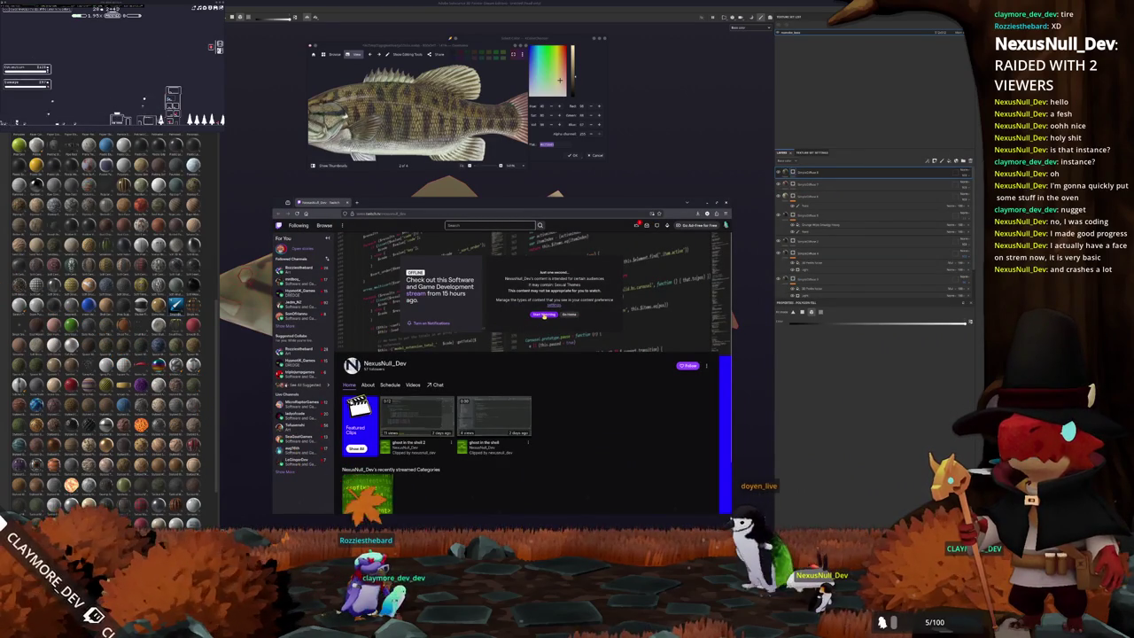
# Dismiss the content warning, make the player full screen, and open the Videos tab.
pyautogui.click(544, 315)
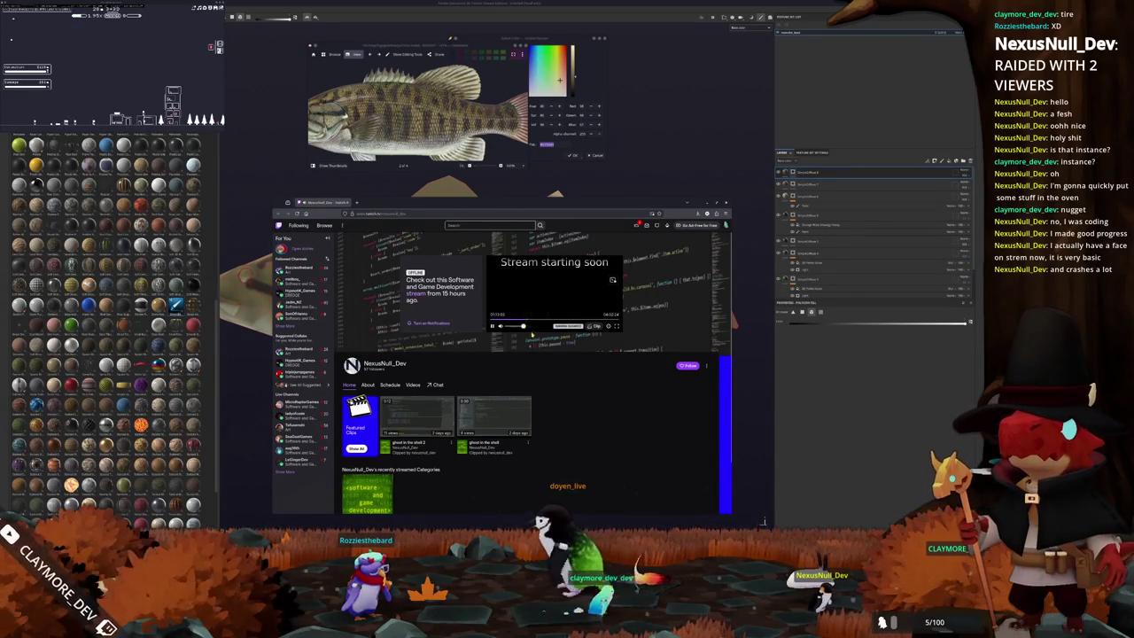
pyautogui.doubleClick(585, 317)
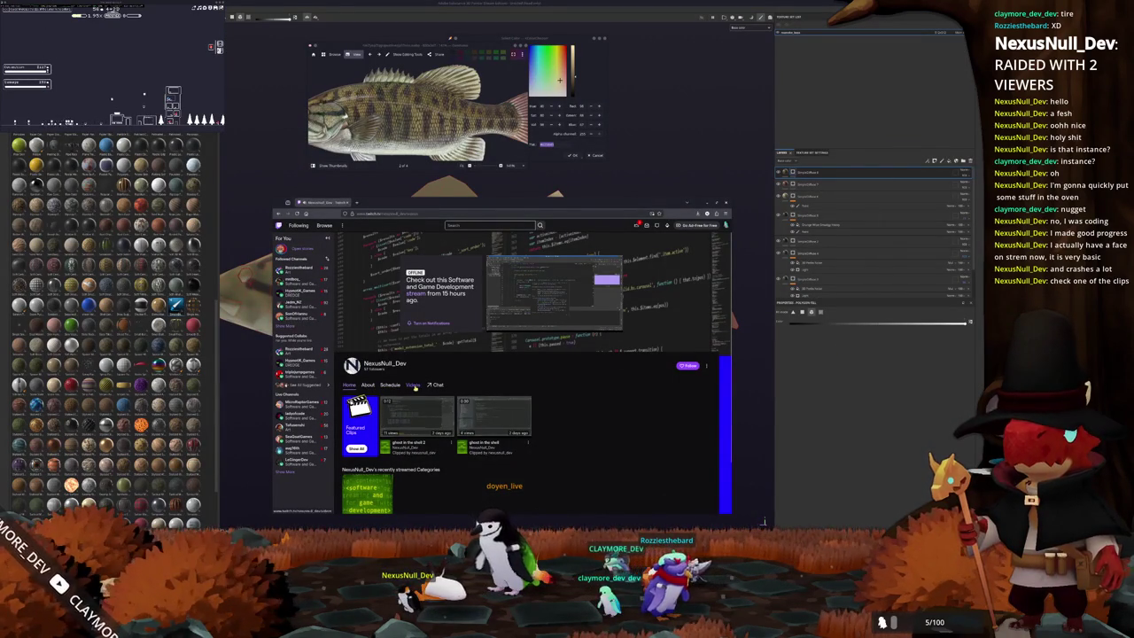
pyautogui.click(413, 387)
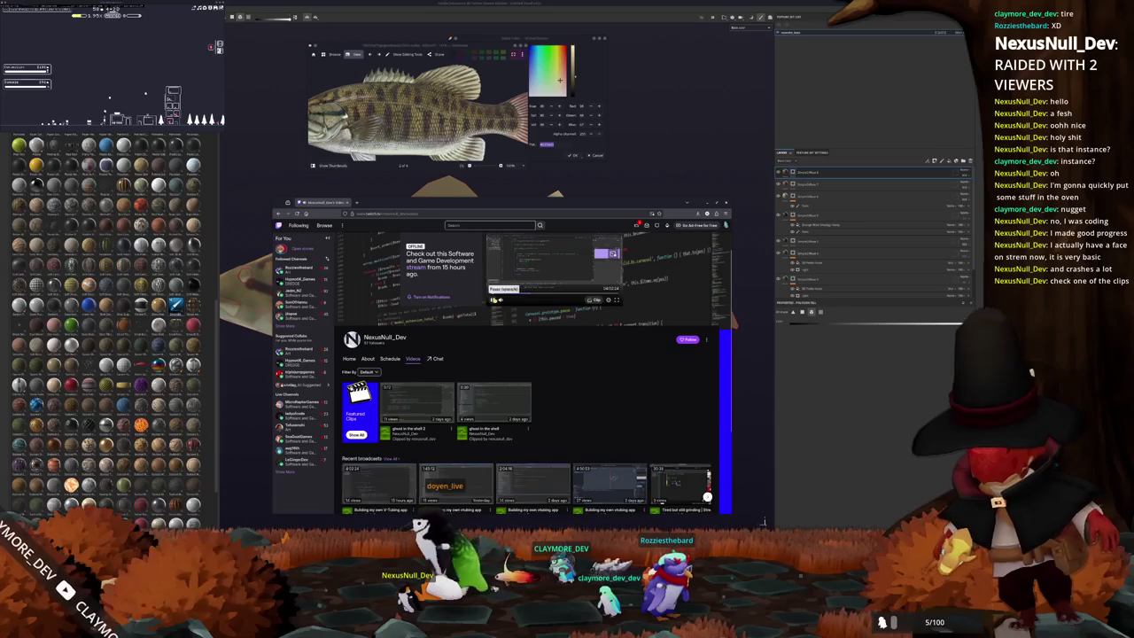
# Browse the channel's Home, About and weekly Schedule pages.
pyautogui.scroll(-1, 391, 364)
pyautogui.scroll(-2, 392, 363)
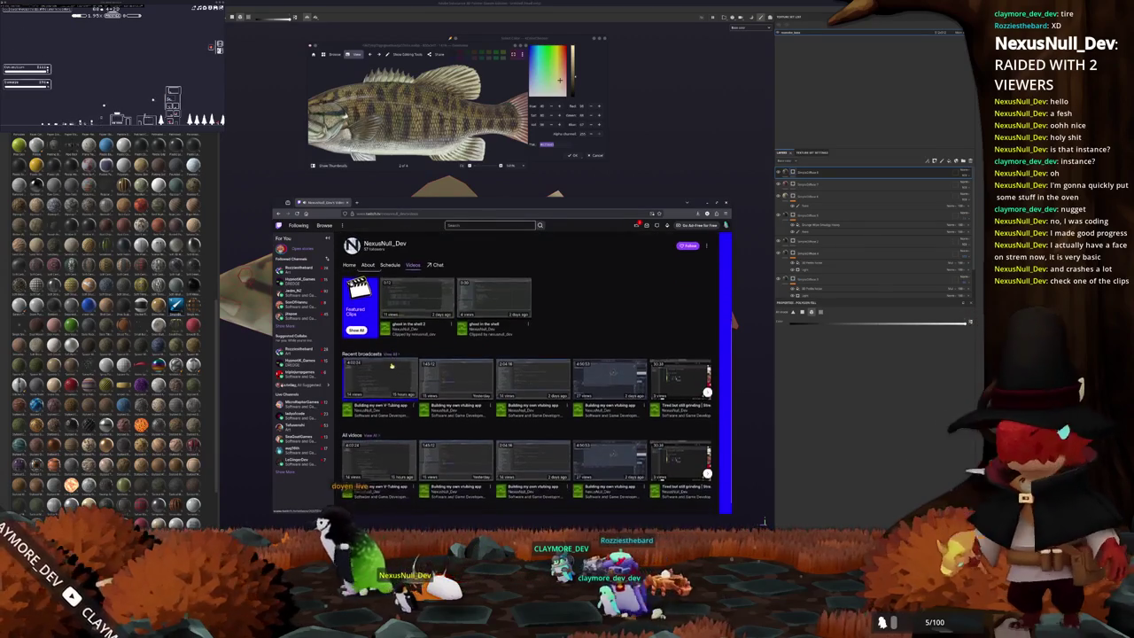
pyautogui.click(349, 264)
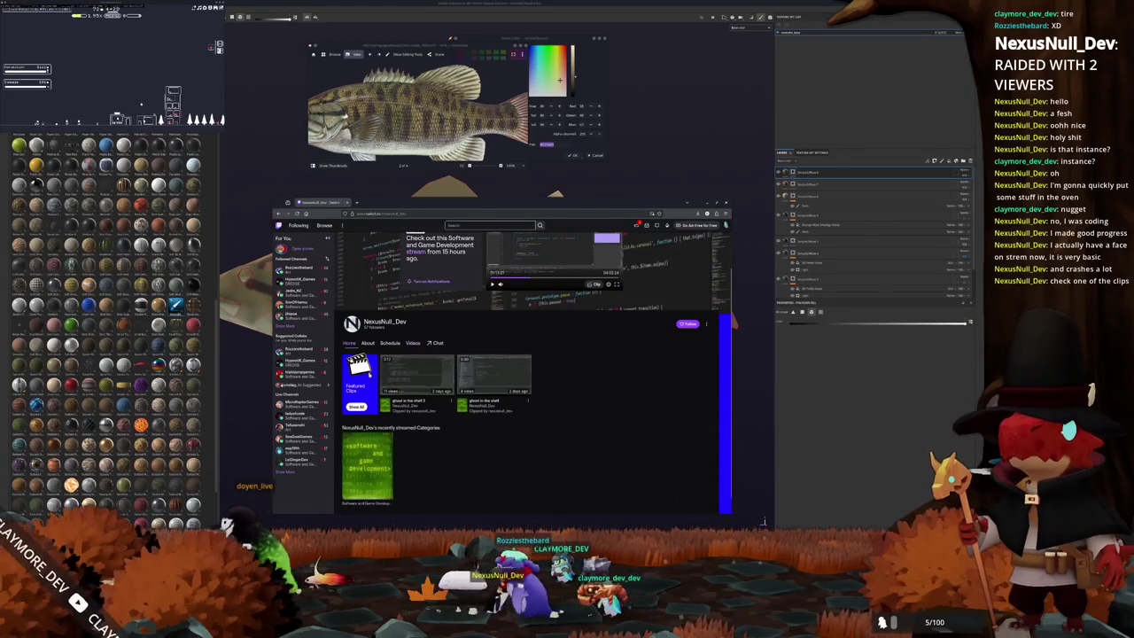
pyautogui.scroll(-1, 383, 395)
pyautogui.click(373, 330)
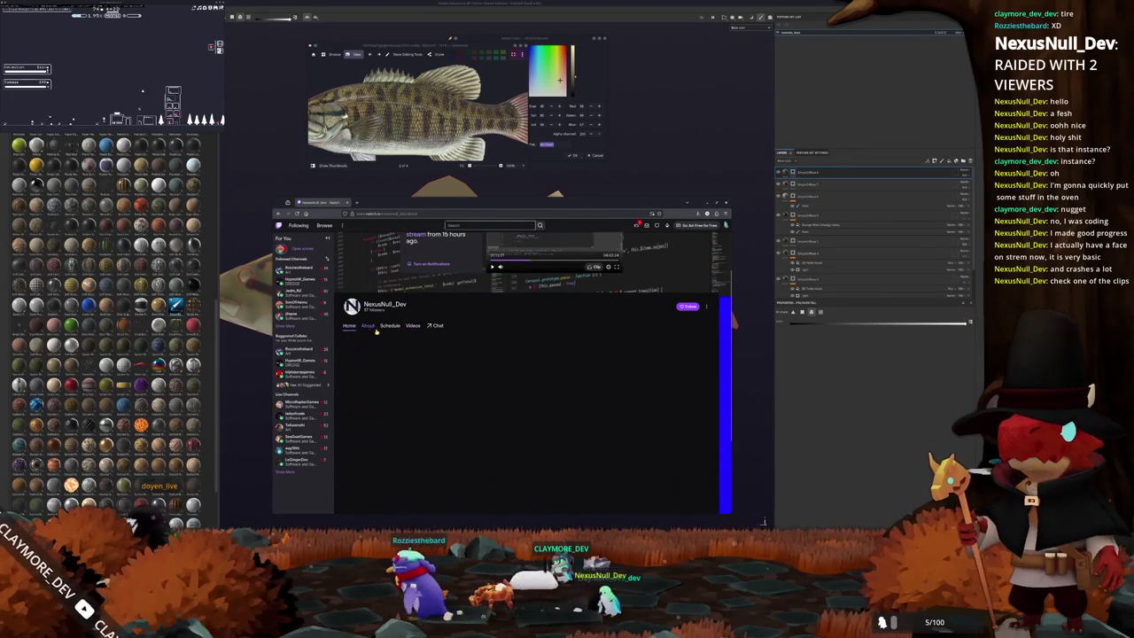
pyautogui.scroll(-1, 360, 361)
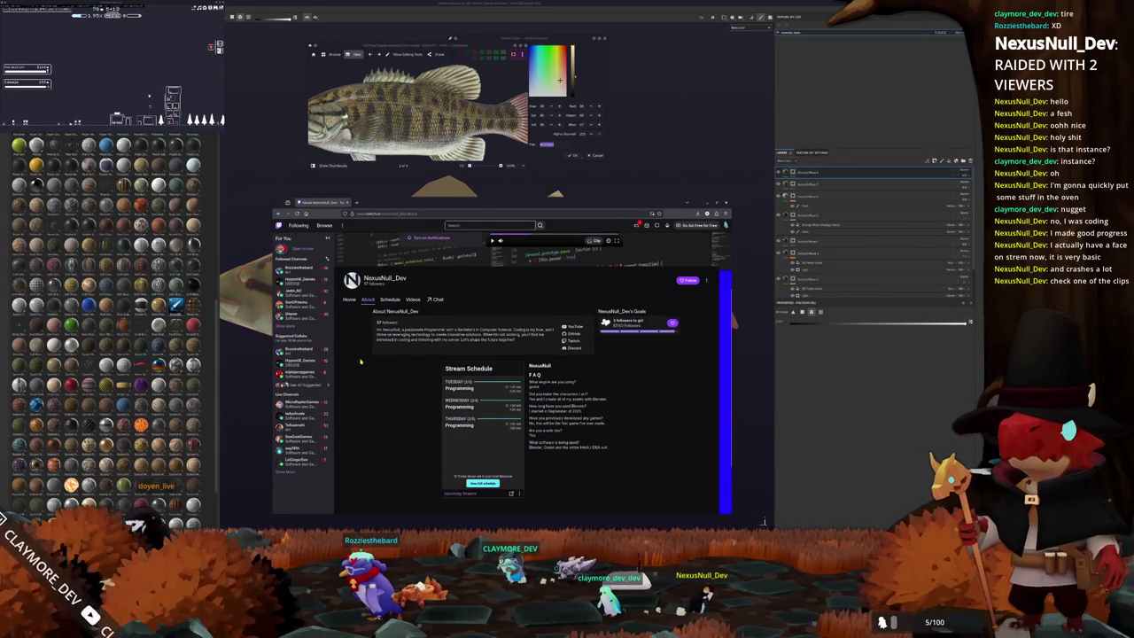
pyautogui.click(387, 300)
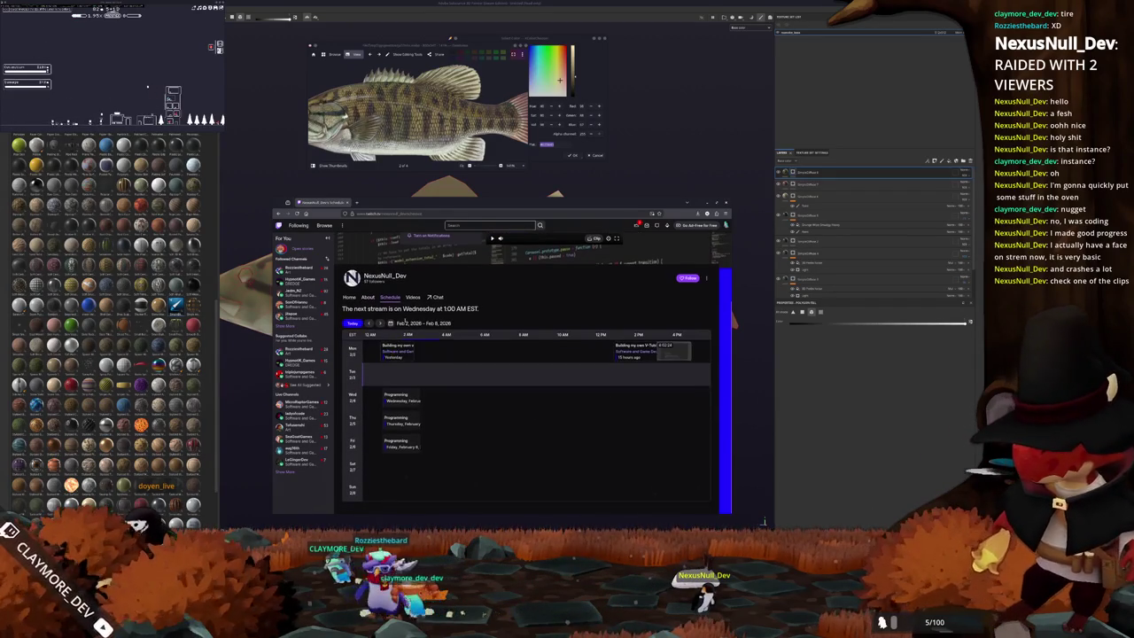
# Back on Videos, filter by Clips and open the first popular clip.
pyautogui.click(413, 297)
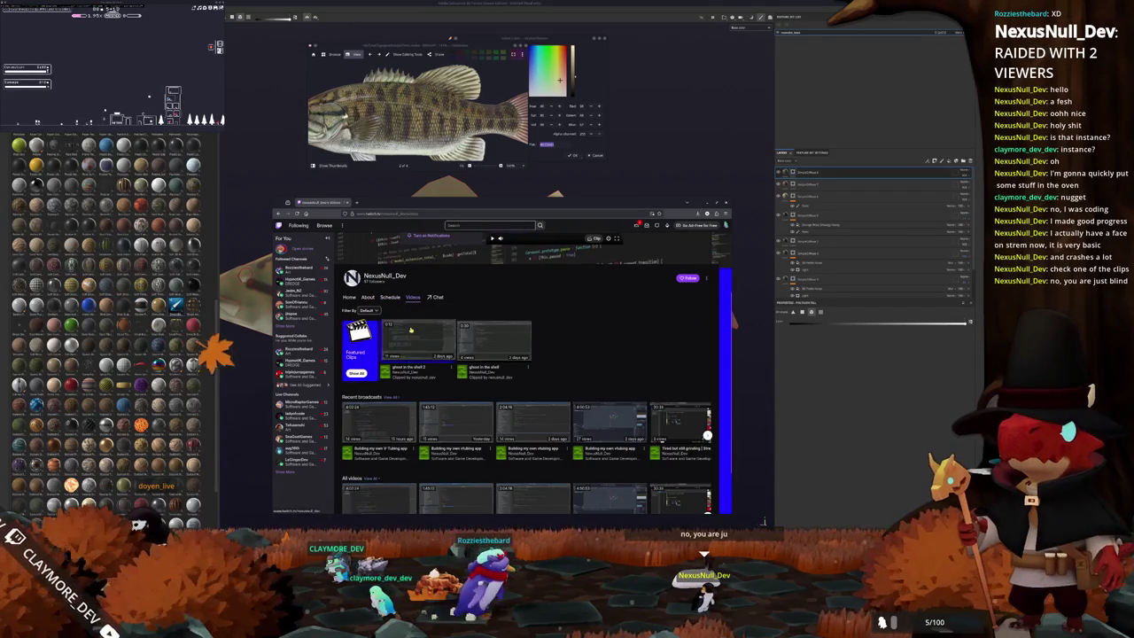
pyautogui.scroll(-1, 410, 329)
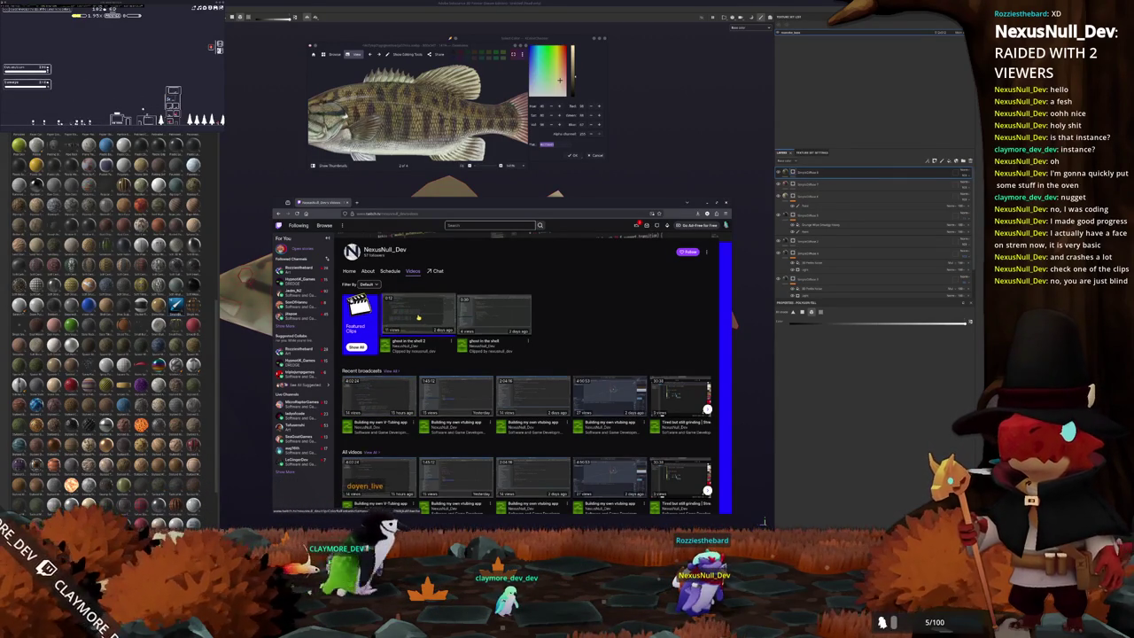
pyautogui.click(355, 345)
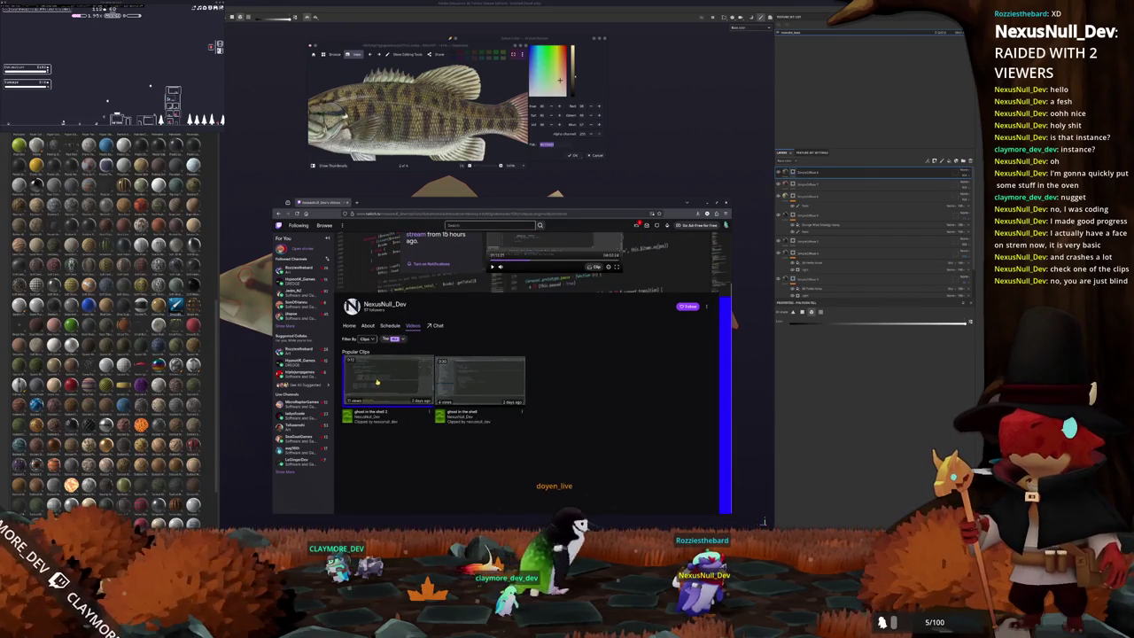
pyautogui.click(376, 382)
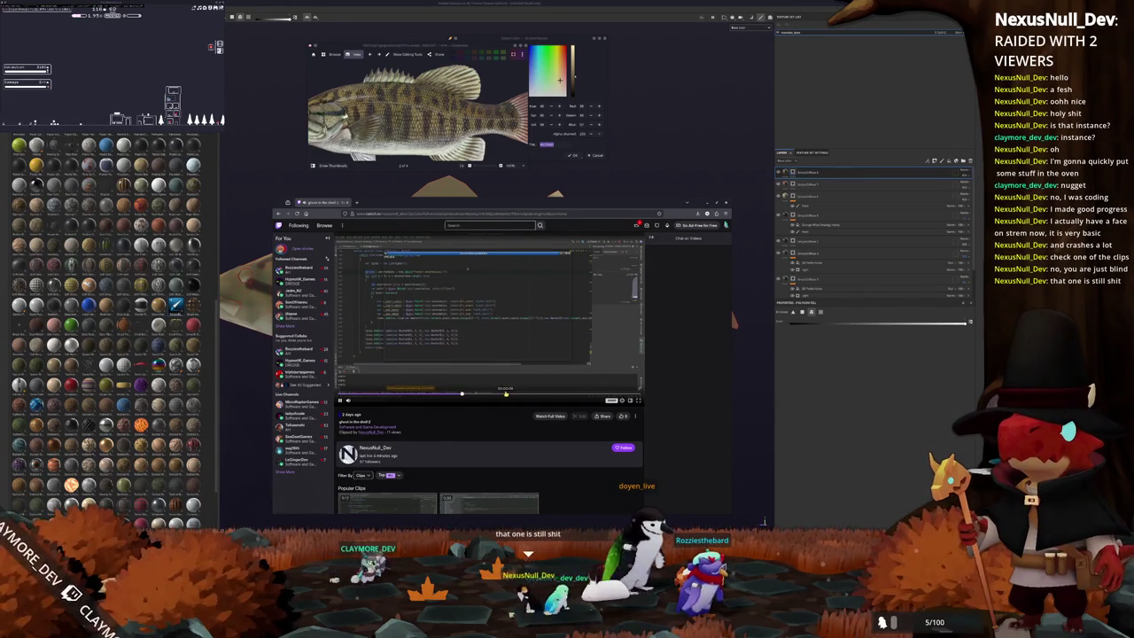
# Pause the clip, jump ahead in it, then go back to the channel page.
pyautogui.press('space')
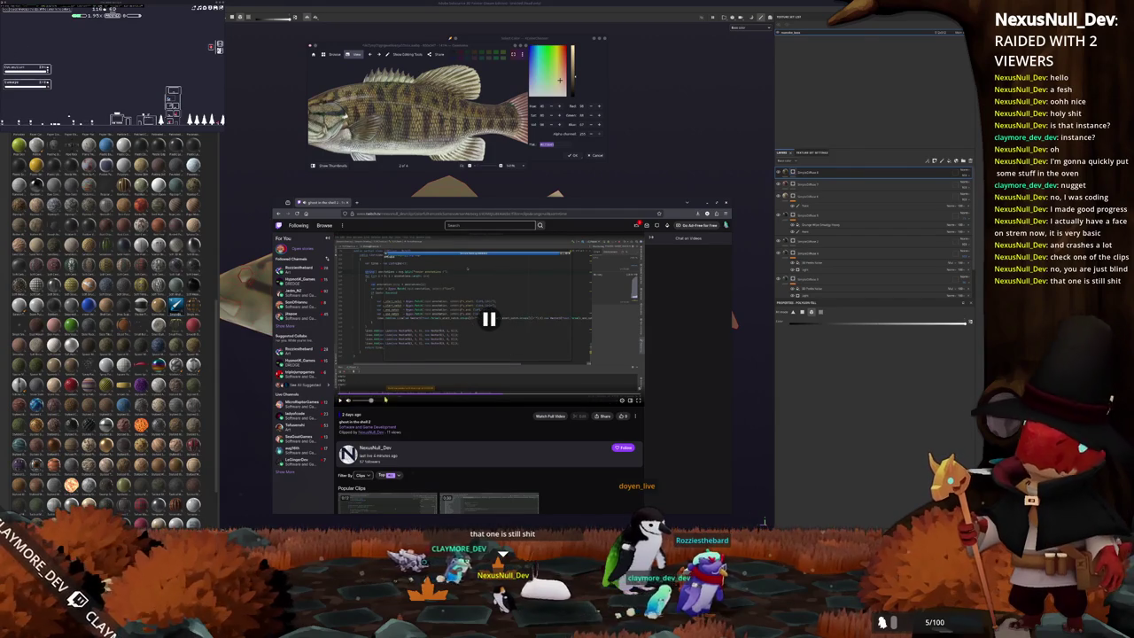
pyautogui.click(493, 397)
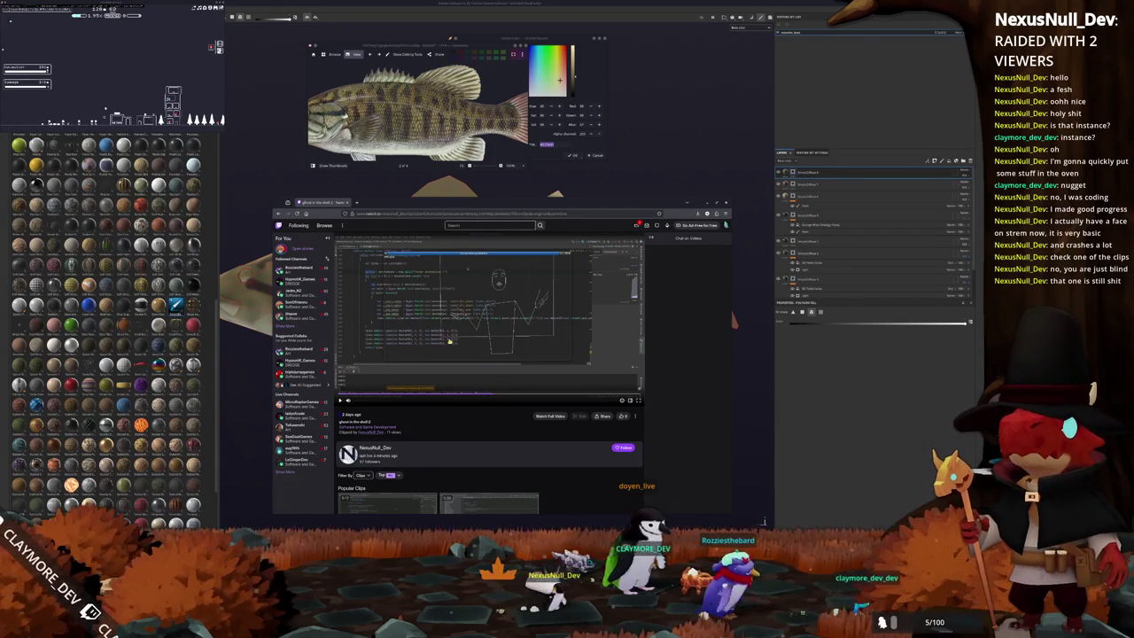
pyautogui.hotkey('alt', 'Left')
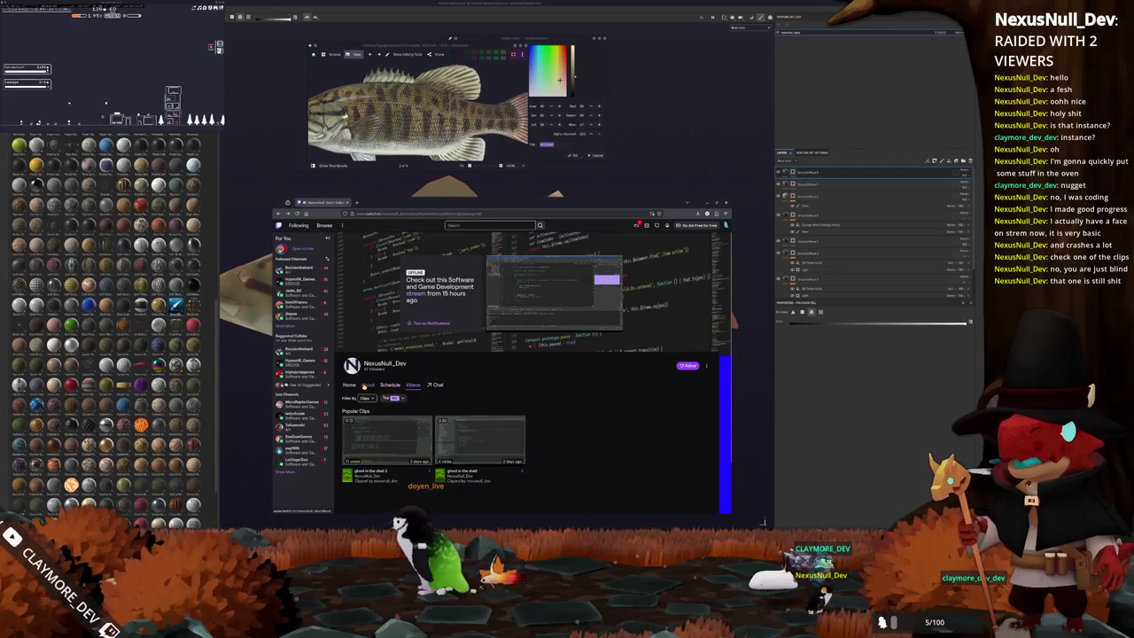
# Go through Home to the Videos tab and open the most recent broadcast.
pyautogui.click(363, 385)
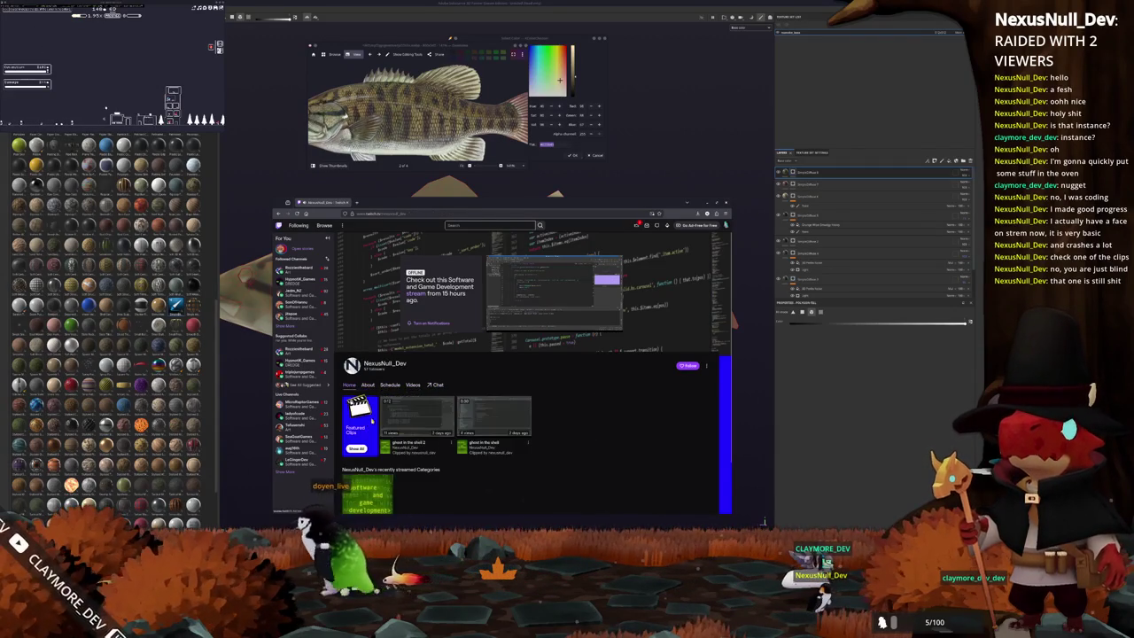
pyautogui.scroll(-2, 370, 421)
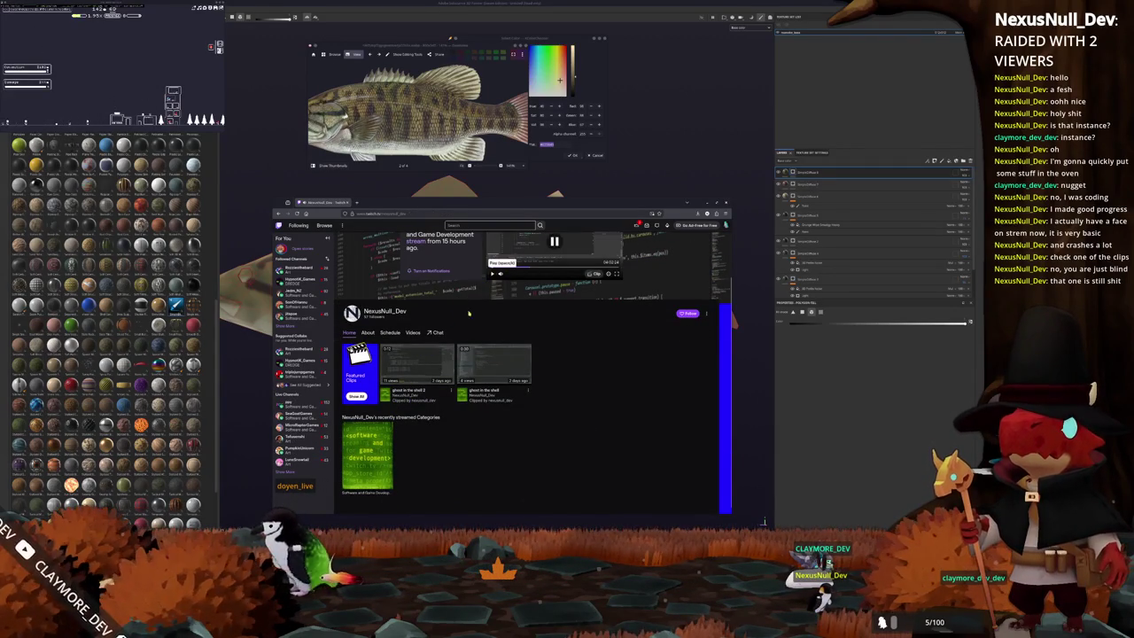
pyautogui.scroll(-1, 419, 418)
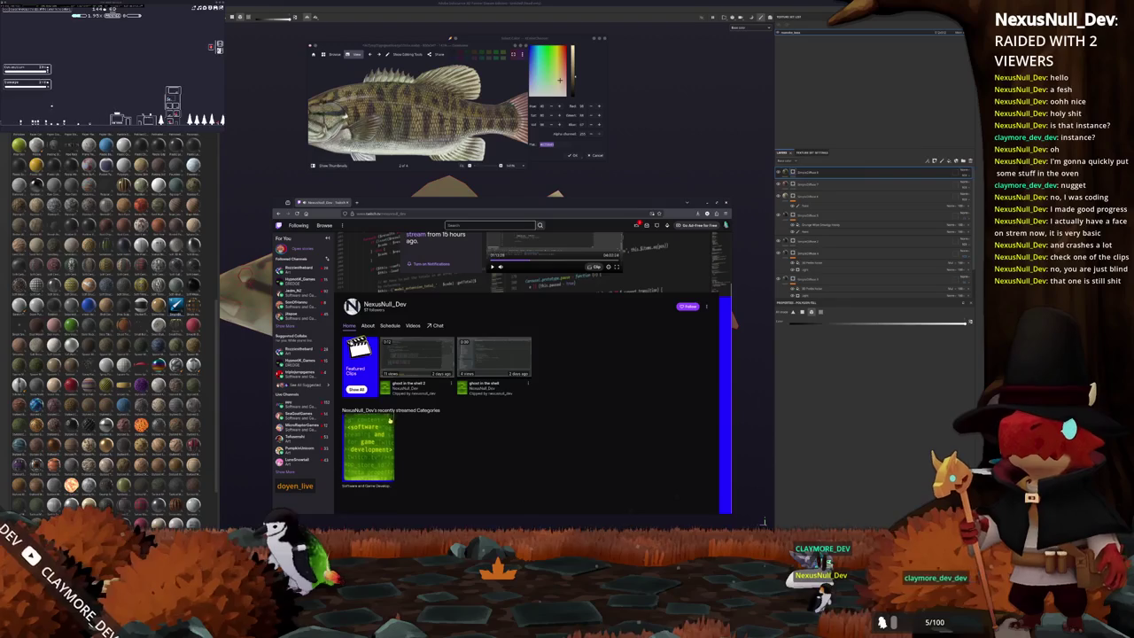
pyautogui.click(408, 325)
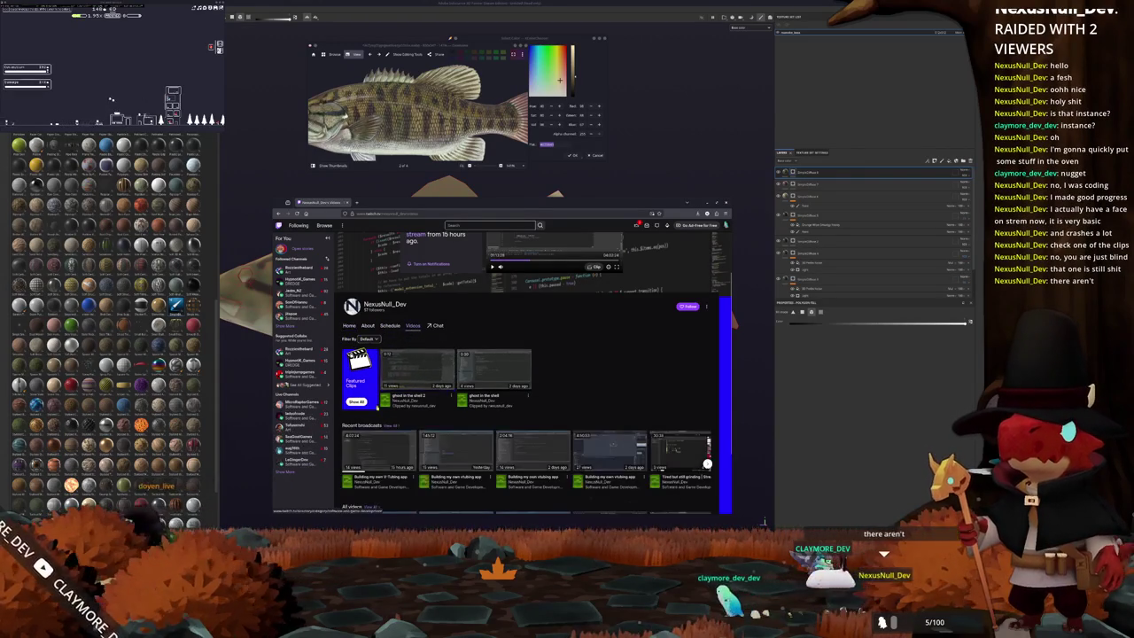
pyautogui.scroll(-2, 373, 397)
pyautogui.click(374, 399)
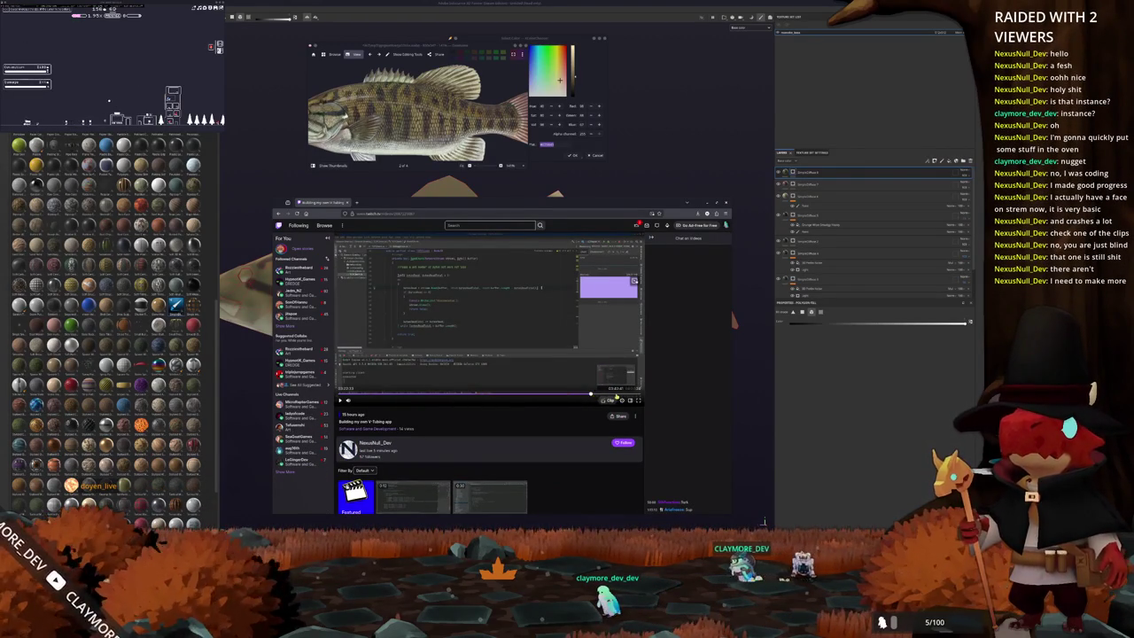
# Skip the broadcast to a 3D scene, then to a code-editor section, and pause it.
pyautogui.click(590, 394)
pyautogui.click(620, 393)
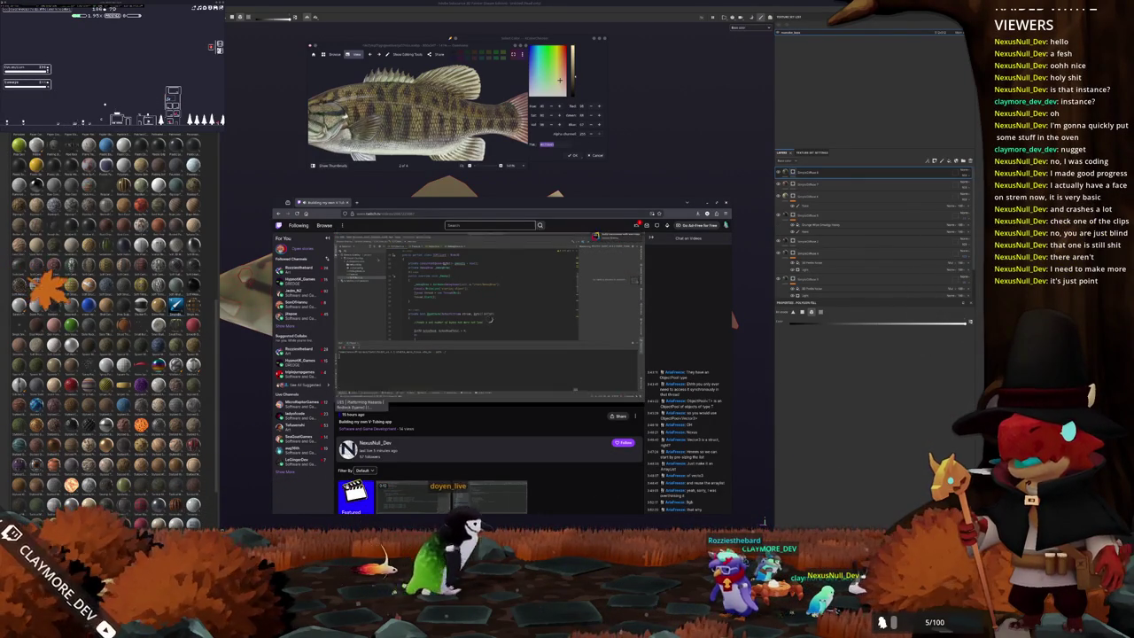
pyautogui.click(480, 351)
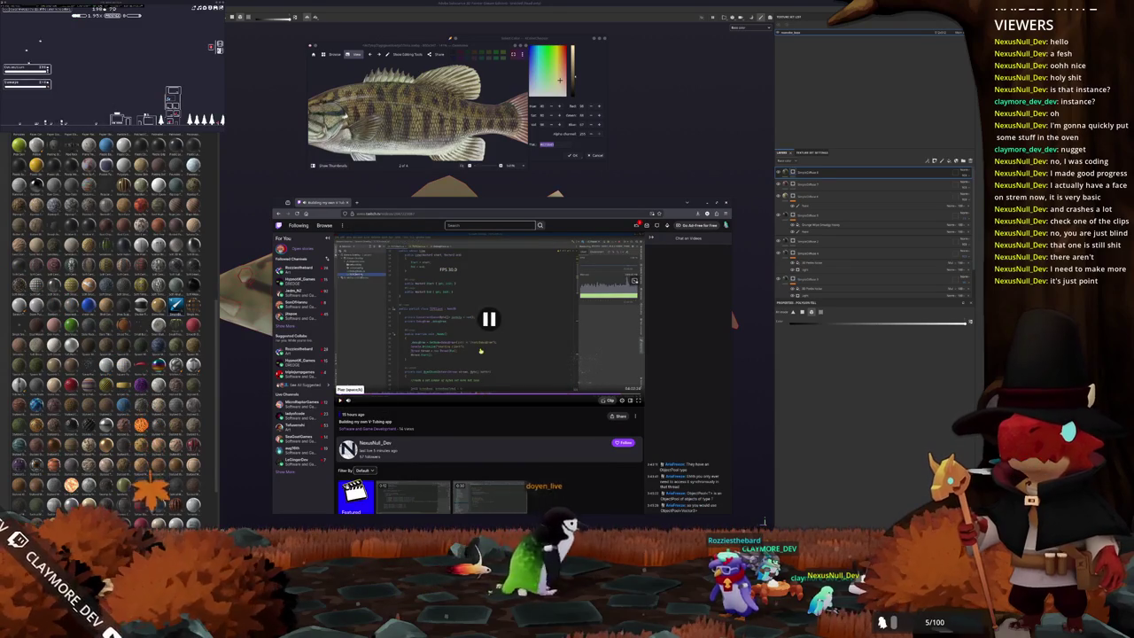
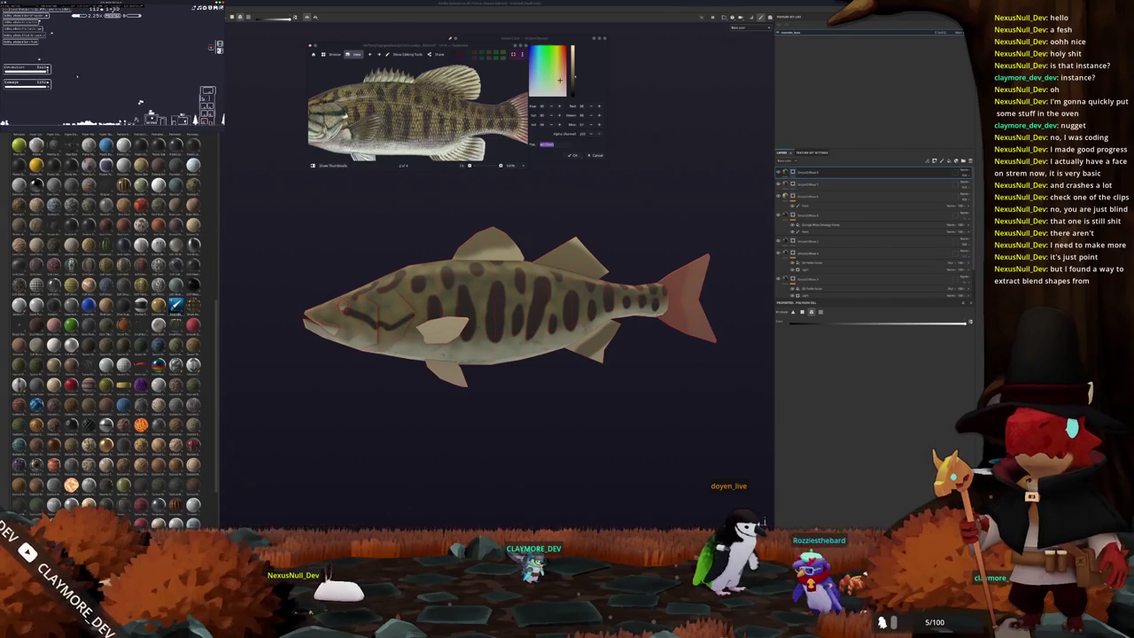
# Inspect the textured bass from several sides, zoom the reference photo onto the eye and uncover the colour swatches.
pyautogui.moveTo(441, 311)
pyautogui.keyDown('alt'); pyautogui.mouseDown()
pyautogui.moveTo(707, 301)
pyautogui.moveTo(499, 292)
pyautogui.moveTo(507, 307)
pyautogui.mouseUp(); pyautogui.keyUp('alt')
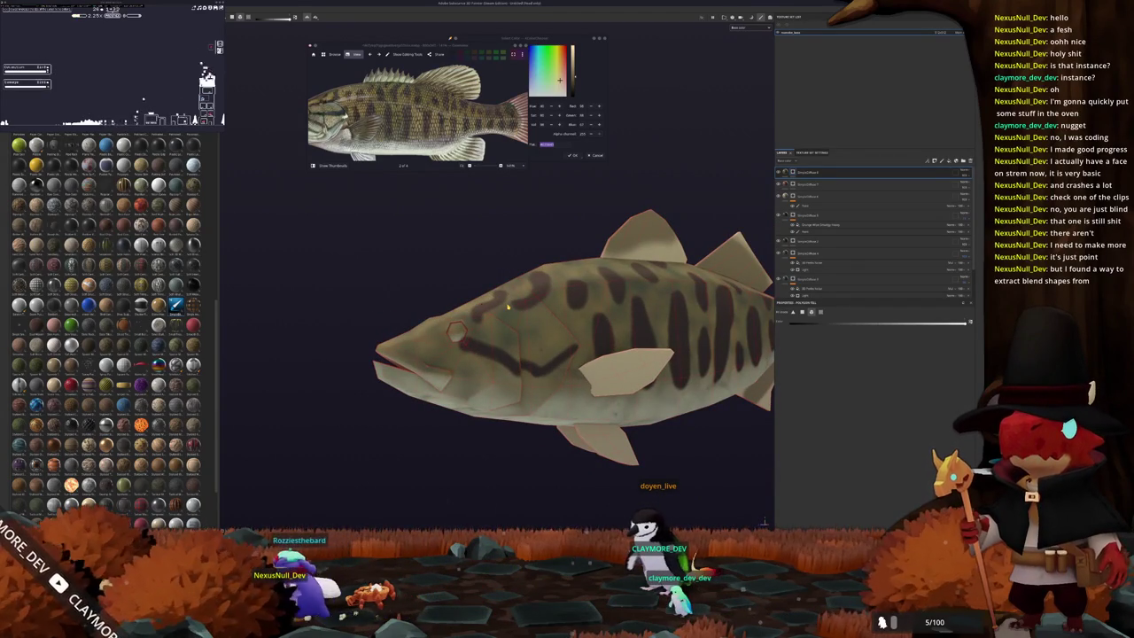
pyautogui.keyDown('alt'); pyautogui.moveTo(504, 310); pyautogui.dragTo(532, 301); pyautogui.keyUp('alt')
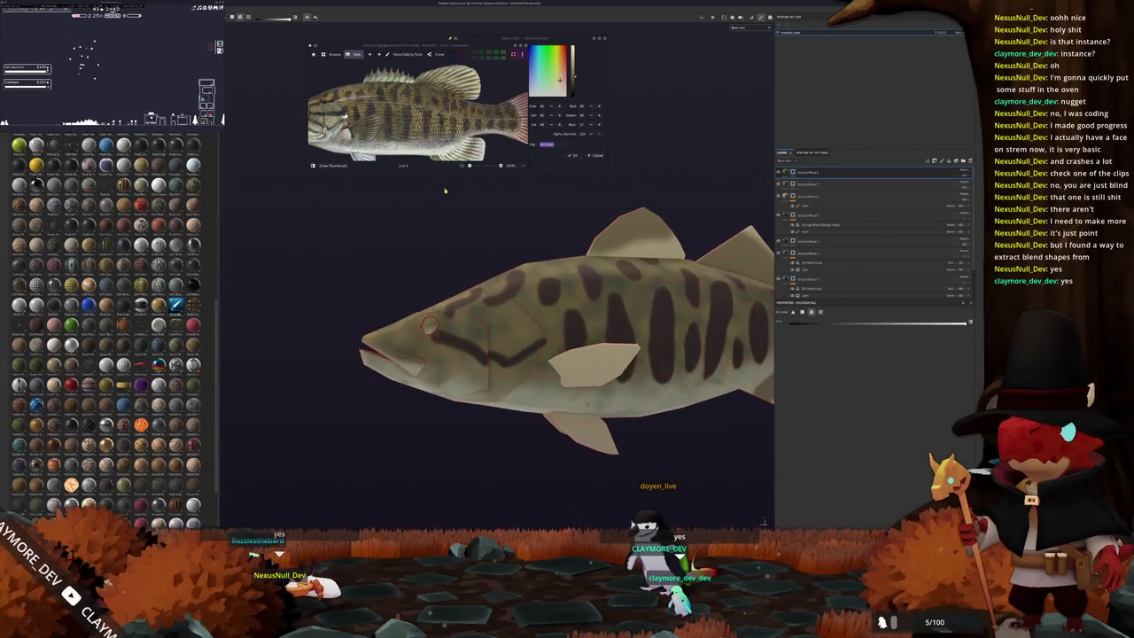
pyautogui.scroll(3, 332, 103)
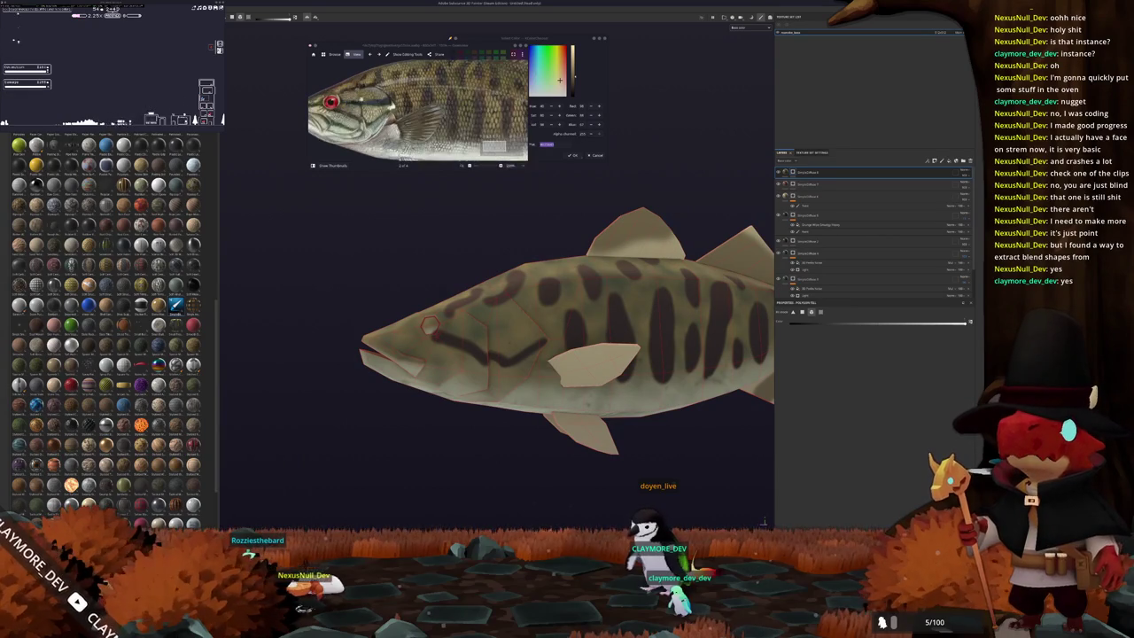
pyautogui.moveTo(484, 44); pyautogui.dragTo(404, 34)
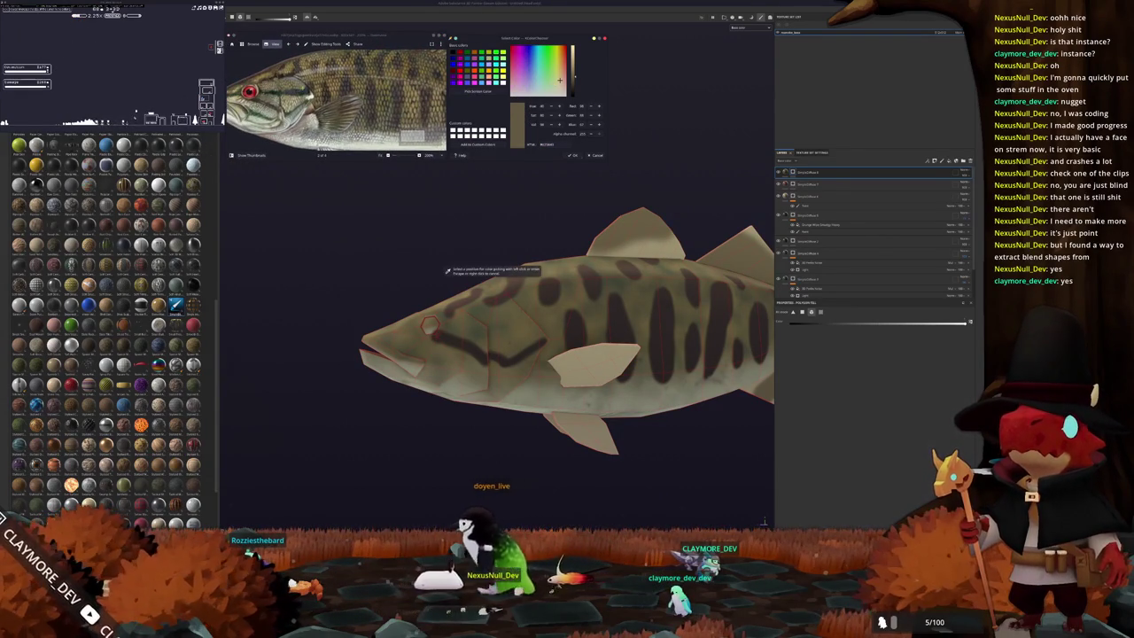
# Select the current colour's hex value and the top layer, then switch to the paint brush.
pyautogui.doubleClick(546, 143)
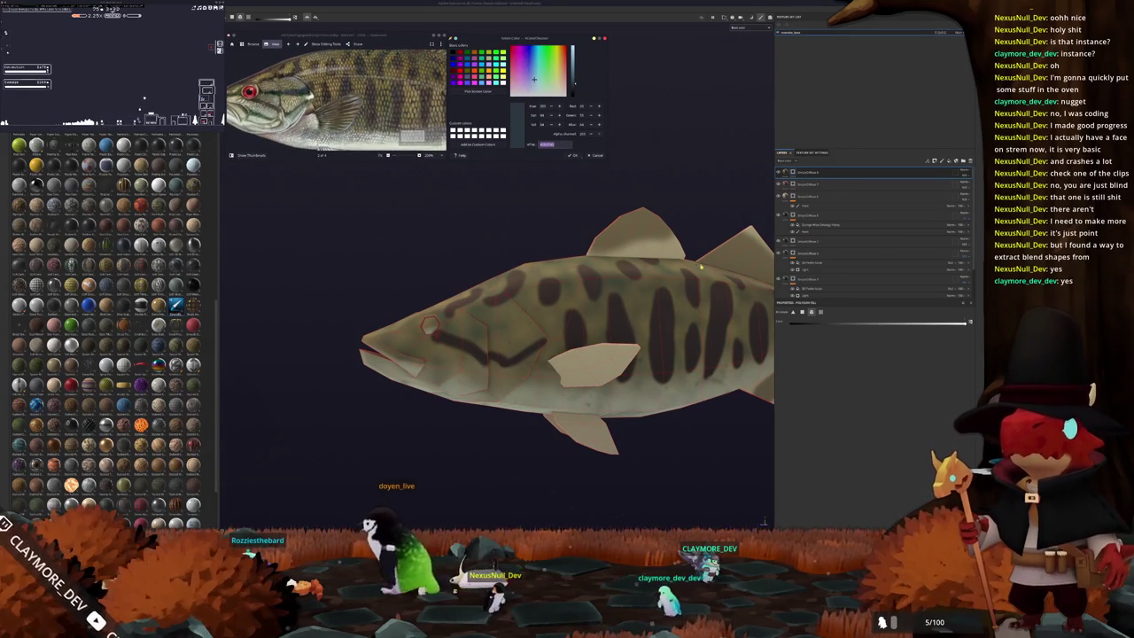
pyautogui.click(805, 174)
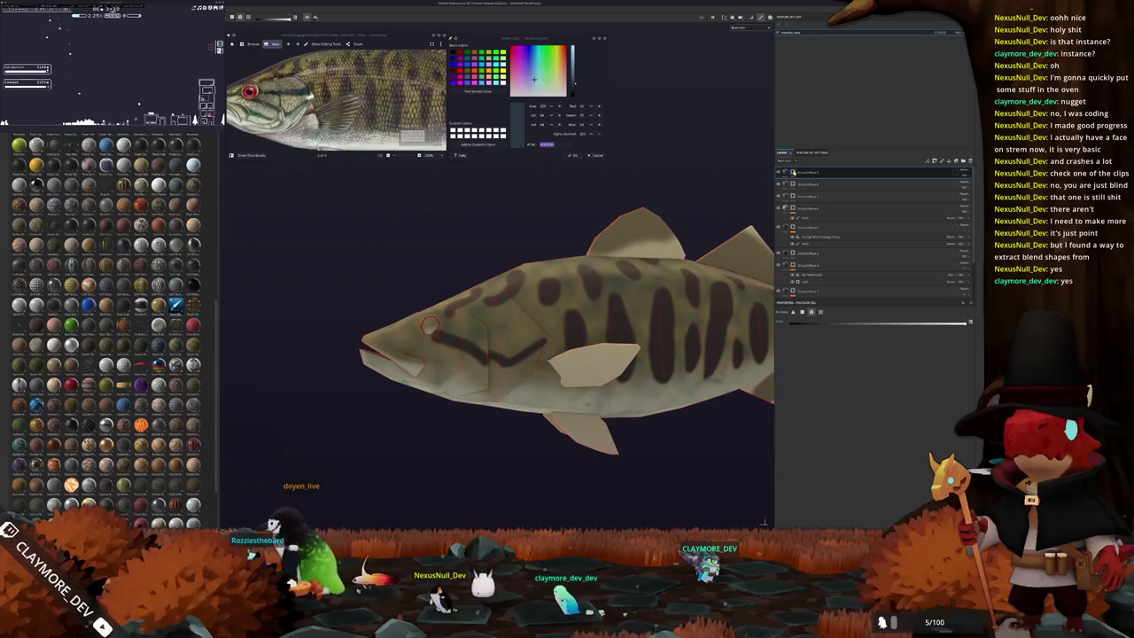
pyautogui.press('1')
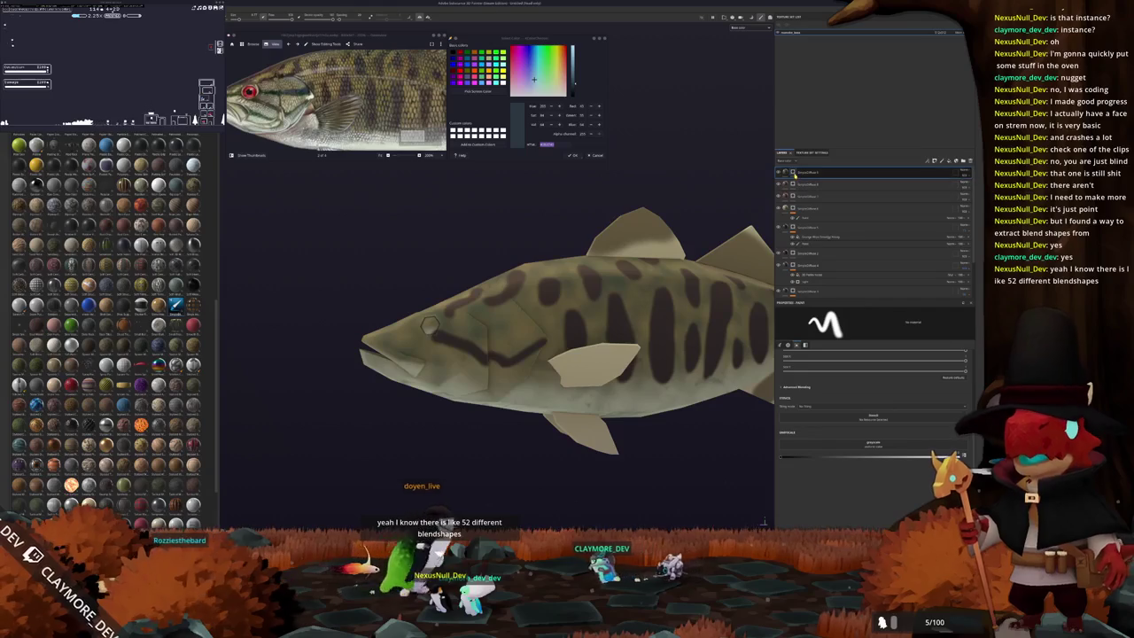
# Zoom and orbit until the fish's head fills the view, then select the fill layer.
pyautogui.scroll(2, 532, 337)
pyautogui.scroll(2, 531, 337)
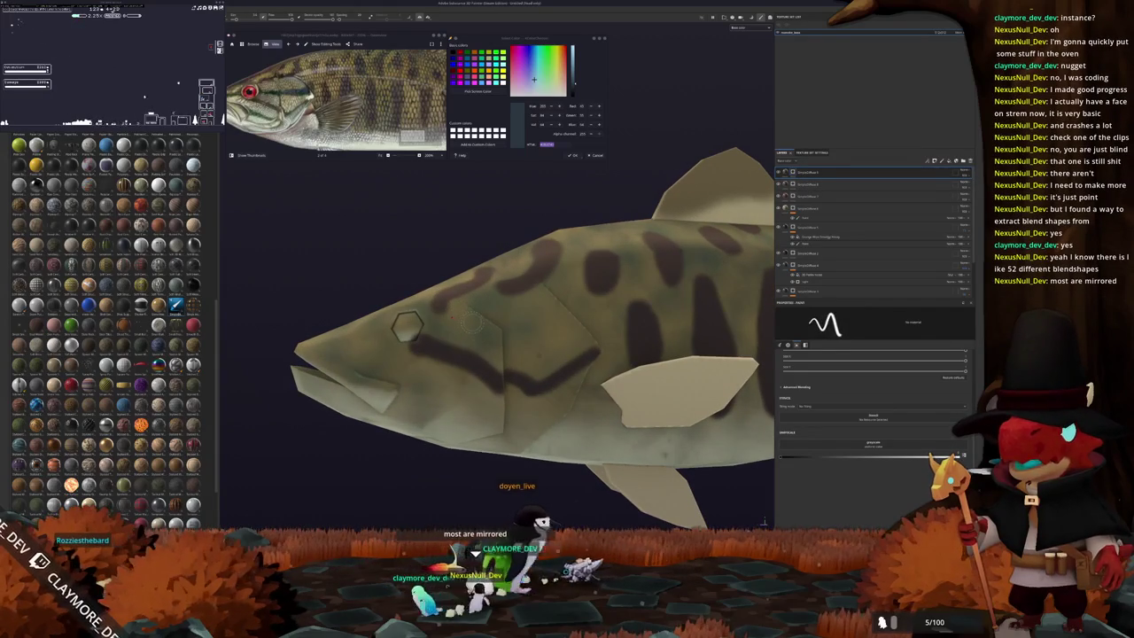
pyautogui.keyDown('alt'); pyautogui.moveTo(408, 326); pyautogui.dragTo(565, 330); pyautogui.keyUp('alt')
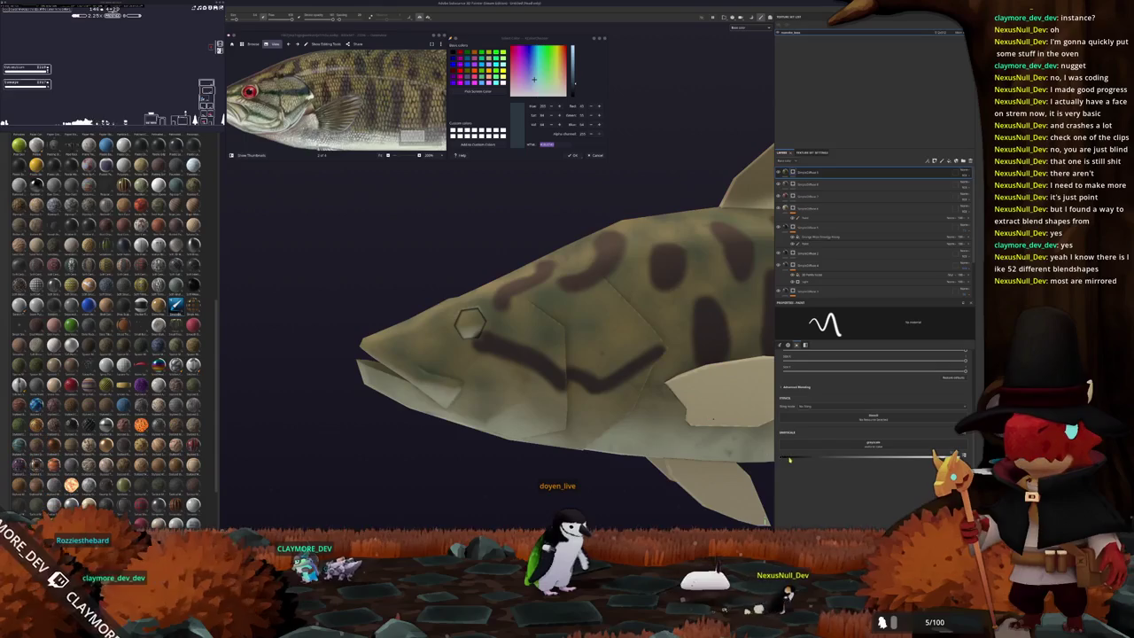
pyautogui.scroll(3, 705, 359)
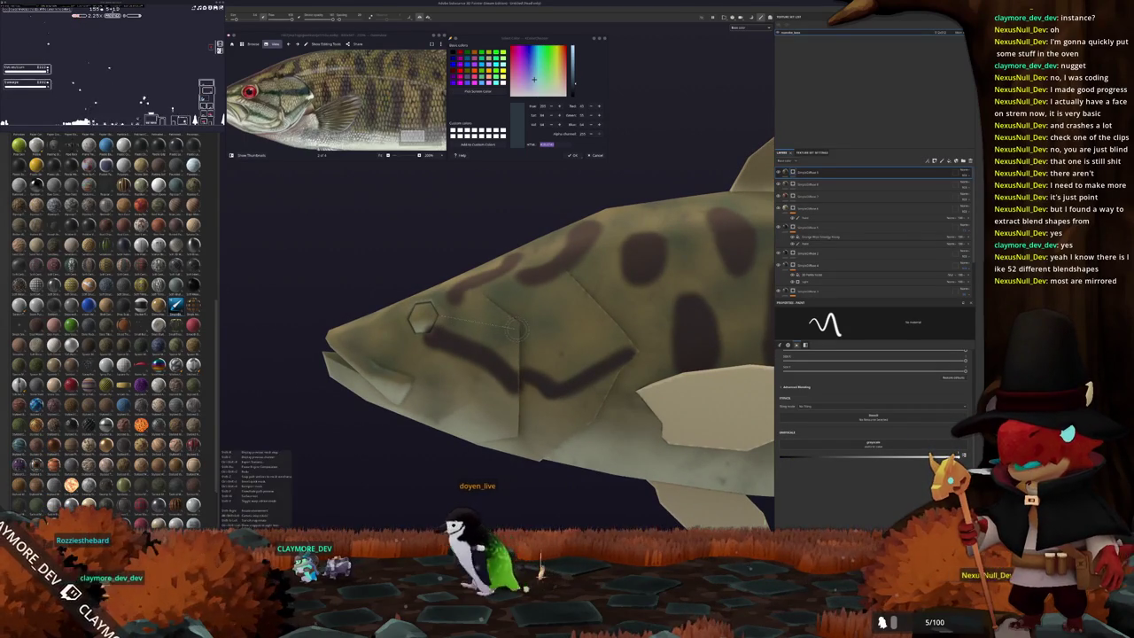
pyautogui.click(793, 172)
# Set the fill's base colour by sampling the reference fish's head, then shift it to teal-green.
pyautogui.click(788, 431)
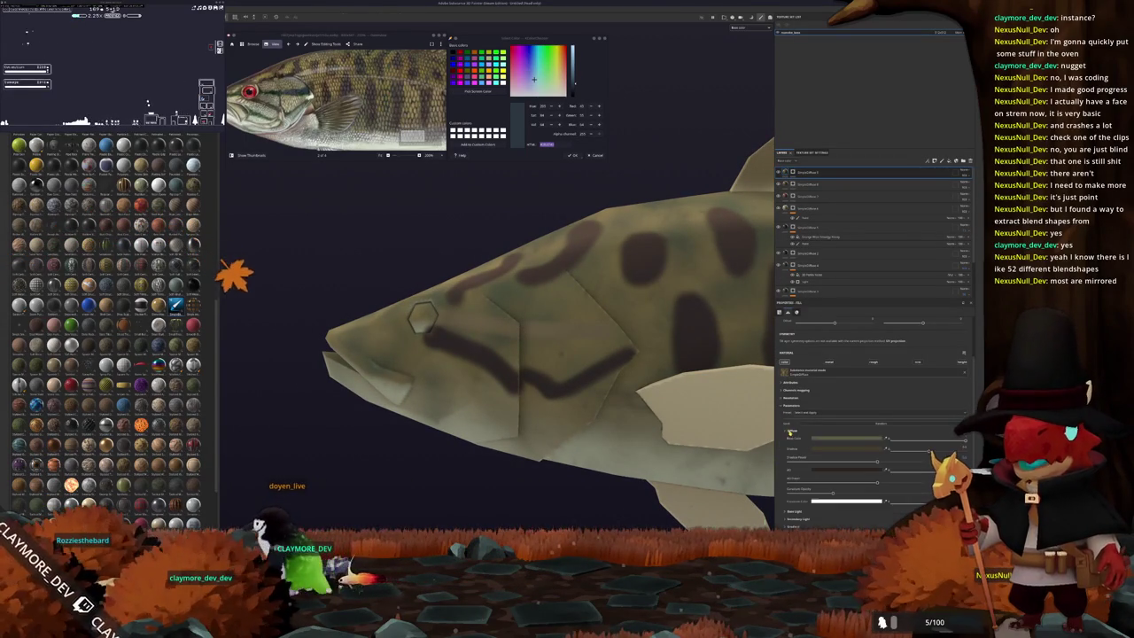
pyautogui.click(830, 440)
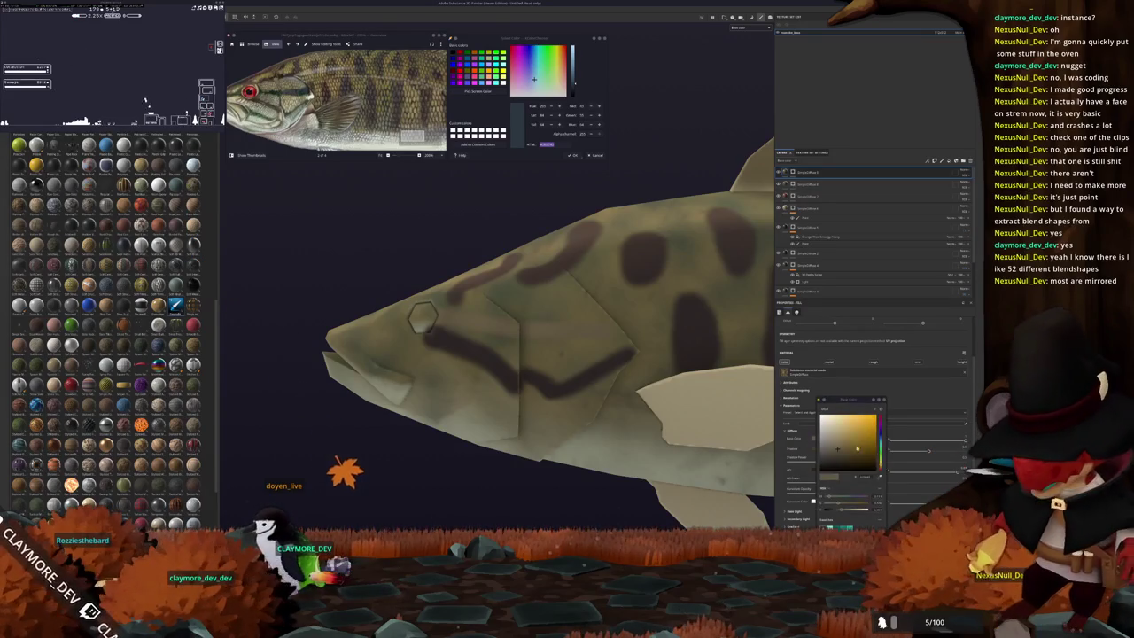
pyautogui.click(880, 459)
pyautogui.click(815, 449)
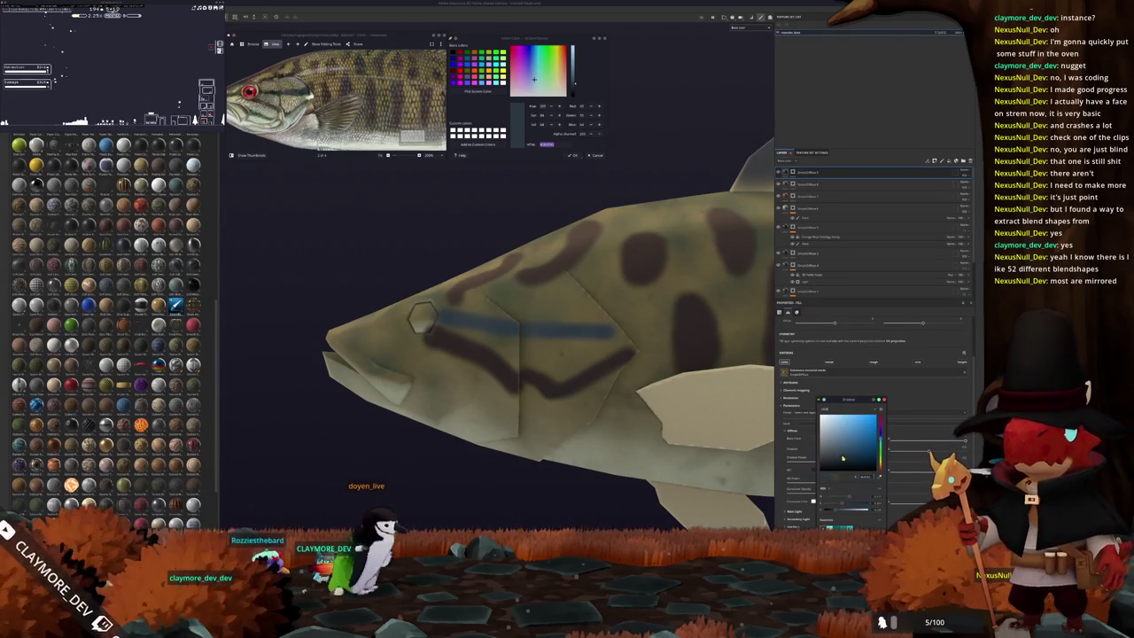
pyautogui.click(814, 472)
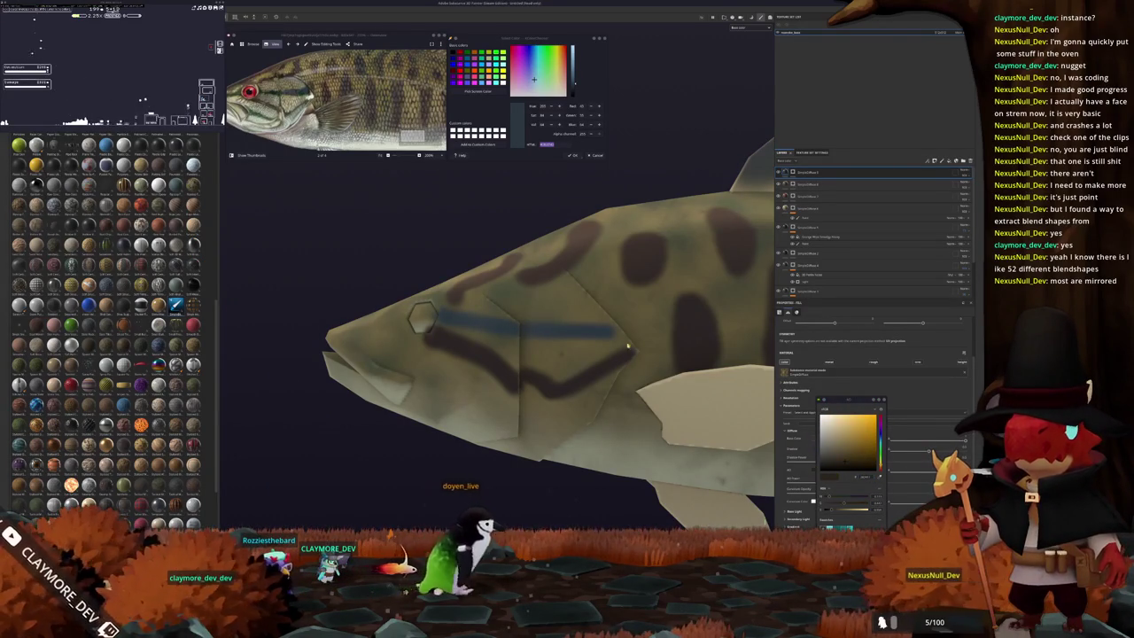
pyautogui.scroll(2, 324, 88)
pyautogui.scroll(1, 325, 88)
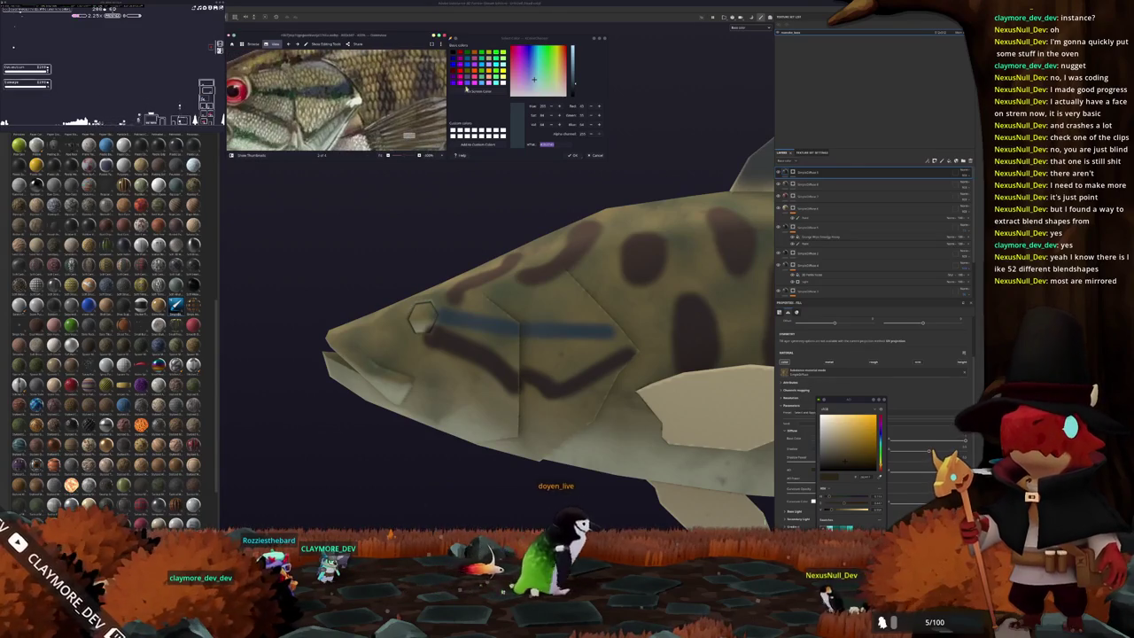
pyautogui.click(476, 90)
pyautogui.click(451, 275)
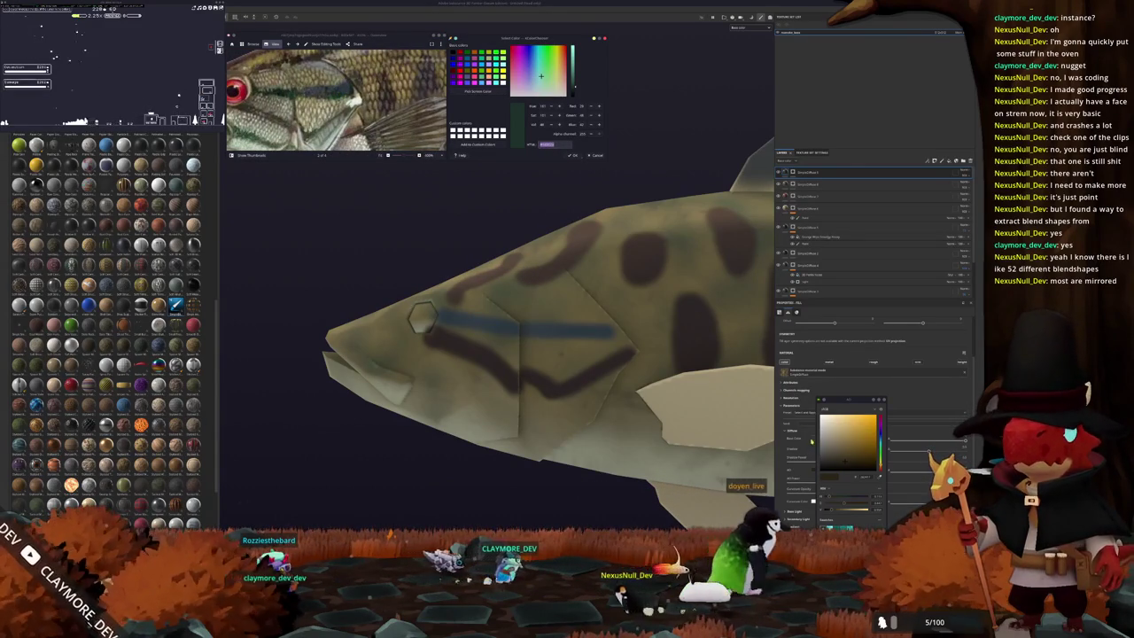
pyautogui.moveTo(838, 456); pyautogui.dragTo(850, 467)
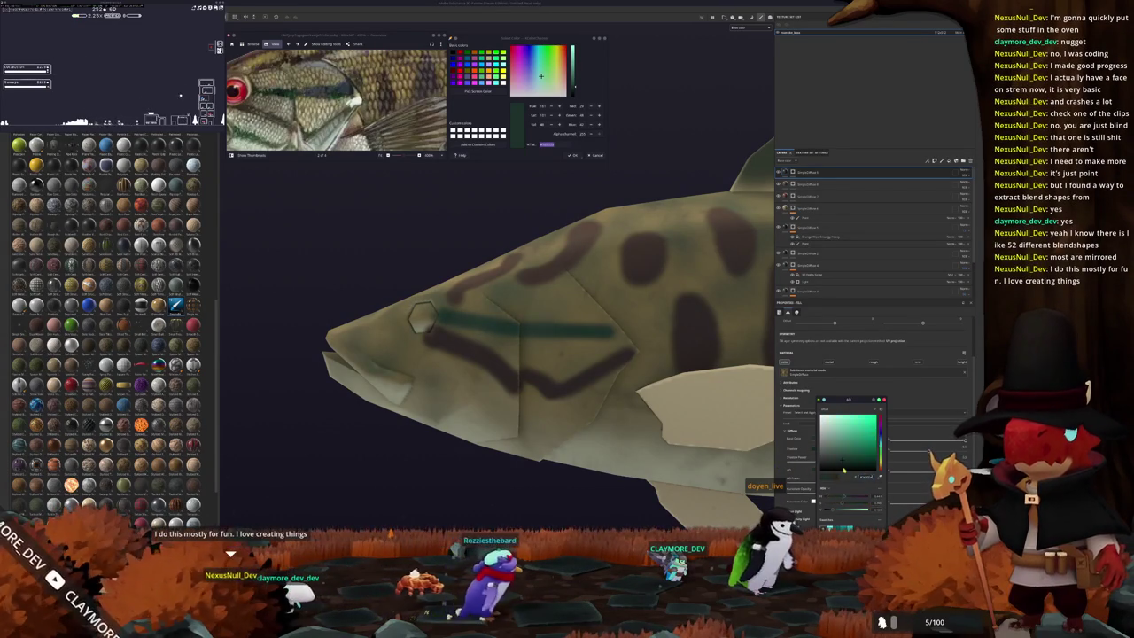
# Extend the teal-green stripe along the head and paint a short green mark on the lower cheek.
pyautogui.press('1')
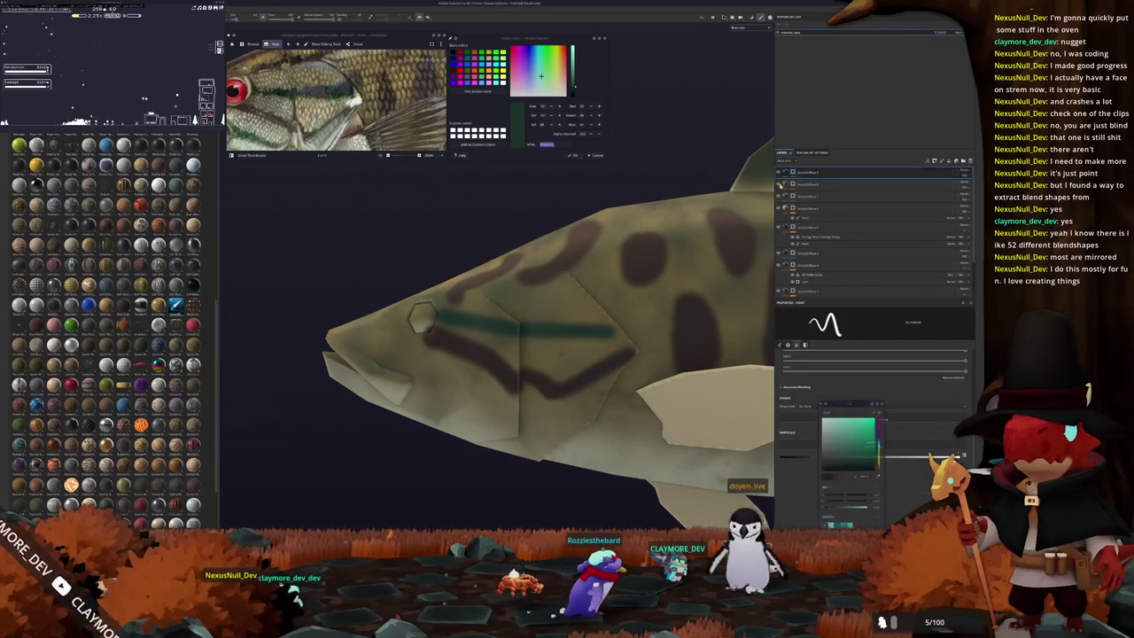
pyautogui.keyDown('alt'); pyautogui.moveTo(422, 317); pyautogui.dragTo(440, 310); pyautogui.keyUp('alt')
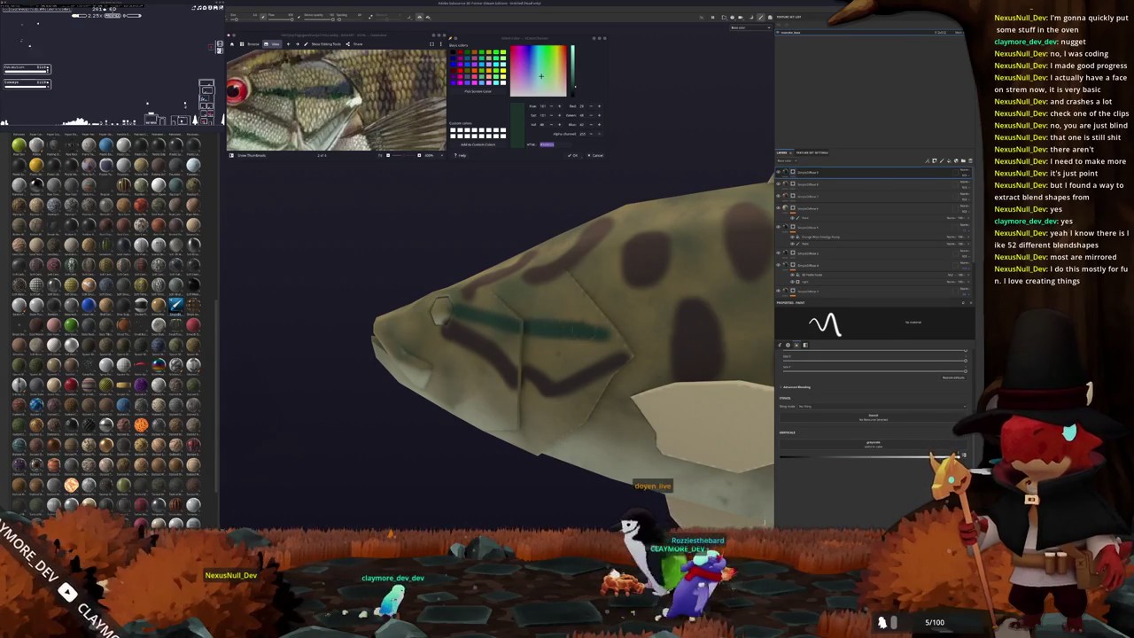
pyautogui.moveTo(602, 326); pyautogui.dragTo(622, 335)
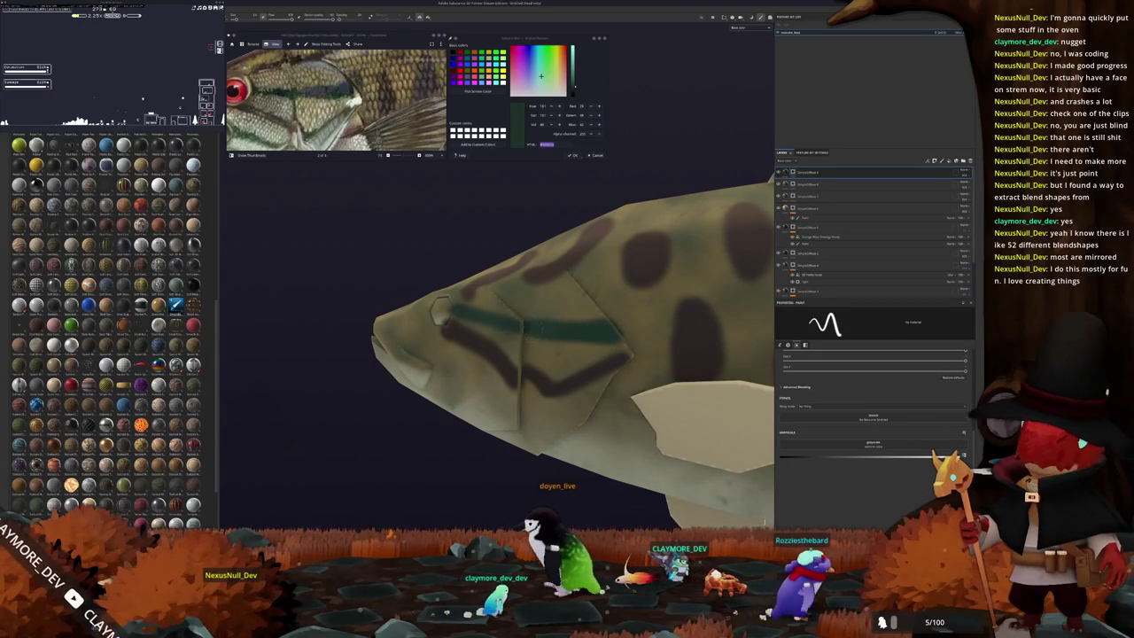
pyautogui.moveTo(451, 337)
pyautogui.keyDown('alt'); pyautogui.mouseDown()
pyautogui.moveTo(469, 348)
pyautogui.moveTo(563, 325)
pyautogui.mouseUp(); pyautogui.keyUp('alt')
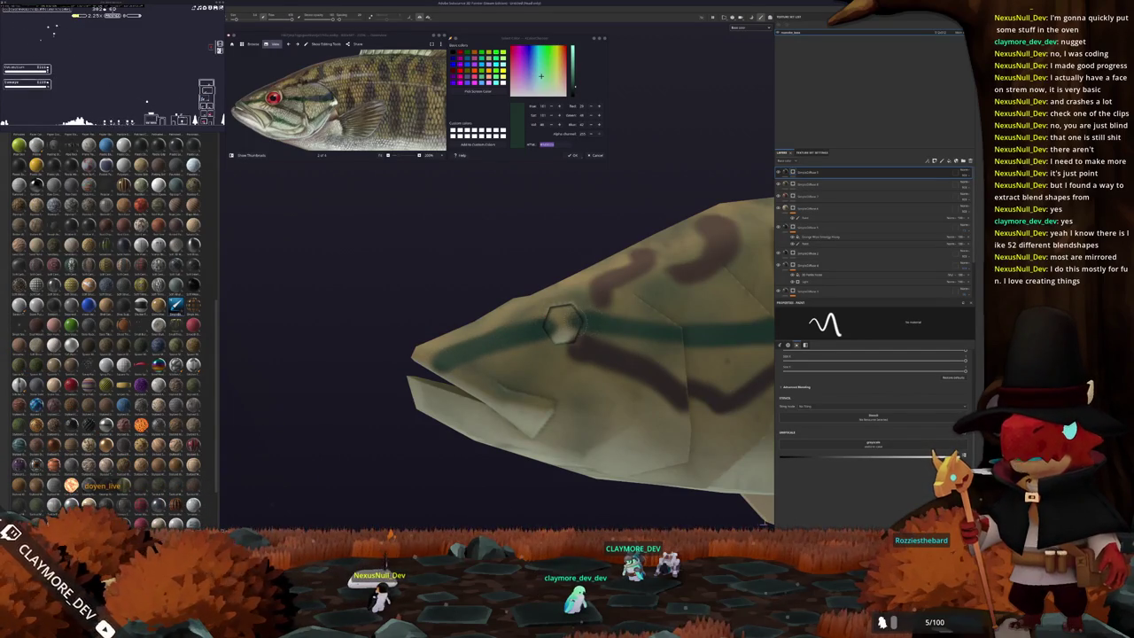
pyautogui.keyDown('alt'); pyautogui.moveTo(563, 324); pyautogui.dragTo(529, 230); pyautogui.keyUp('alt')
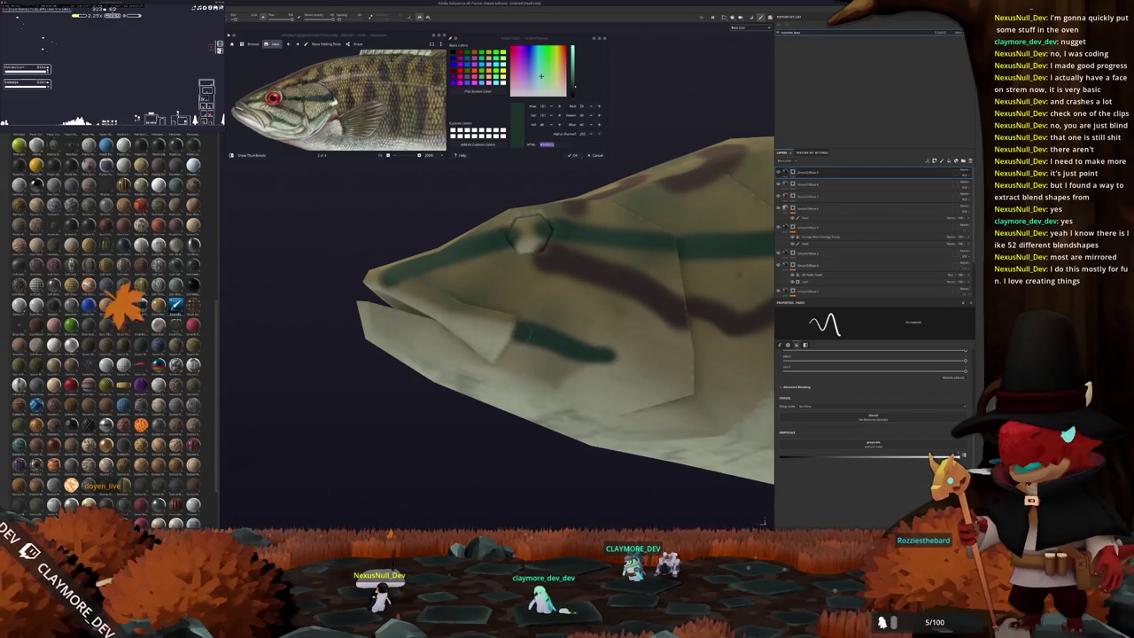
pyautogui.keyDown('alt'); pyautogui.moveTo(530, 232); pyautogui.dragTo(505, 272); pyautogui.keyUp('alt')
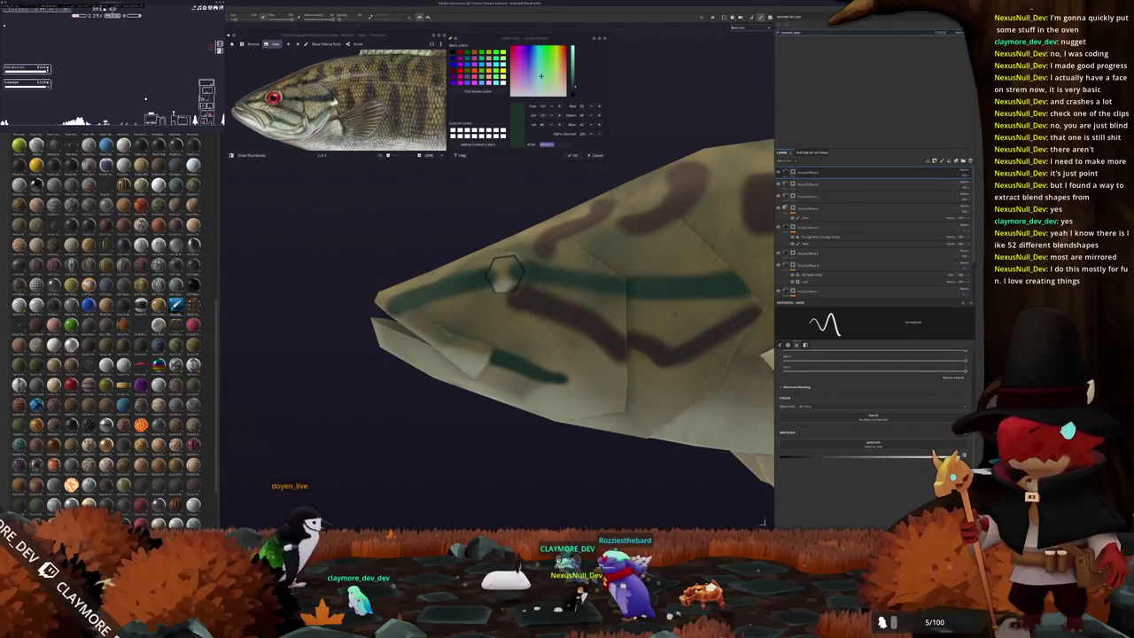
# In the Godot project, fly the camera around the island scene, selecting the ground and area nodes.
pyautogui.click(567, 511)
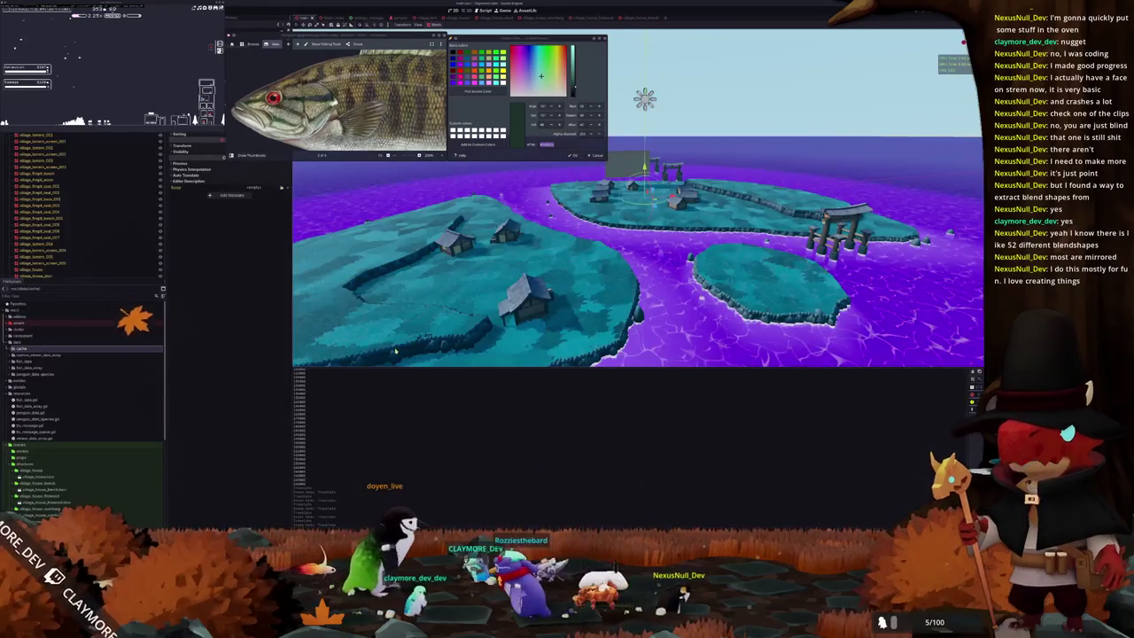
pyautogui.moveTo(496, 266); pyautogui.dragTo(441, 290, button='middle')
pyautogui.moveTo(441, 290); pyautogui.dragTo(441, 289, button='right')
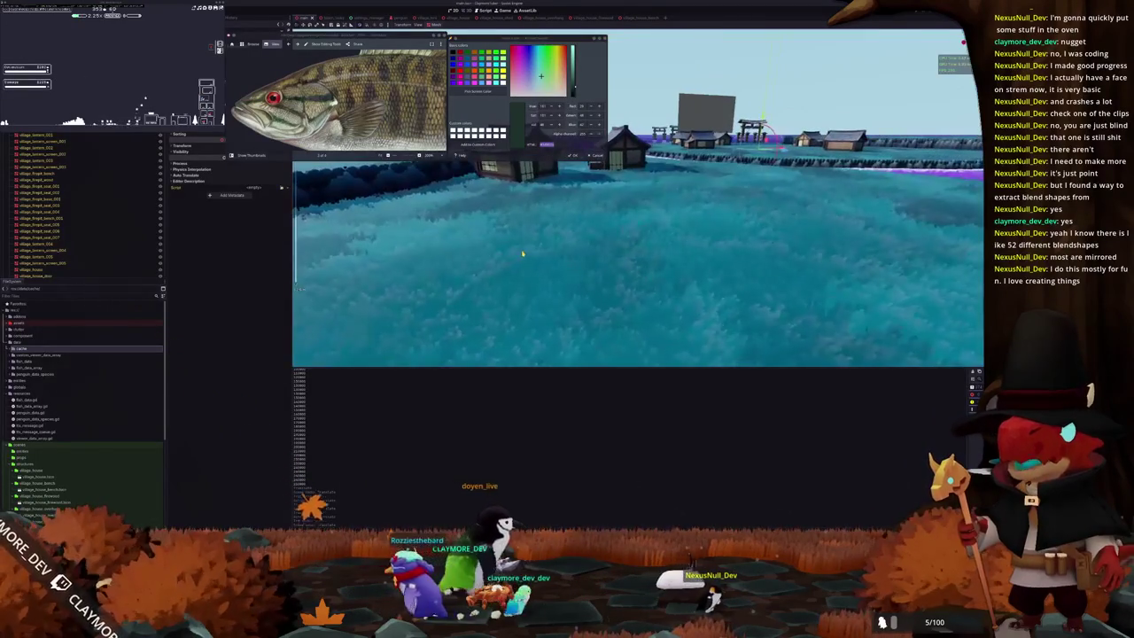
pyautogui.scroll(5, 84, 204)
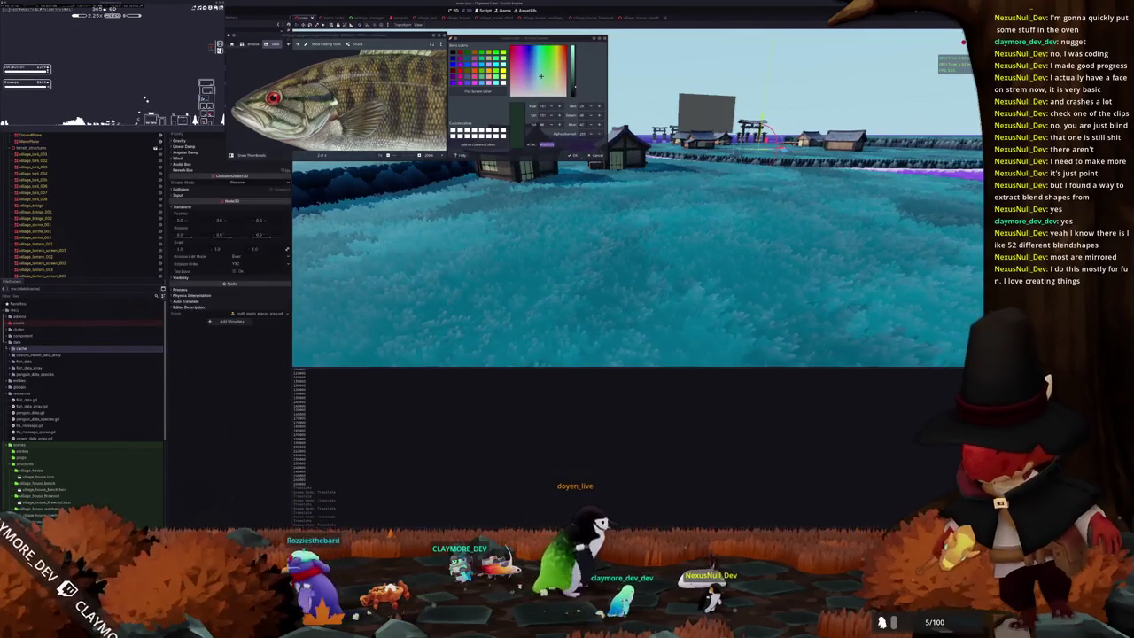
pyautogui.click(31, 134)
pyautogui.click(31, 141)
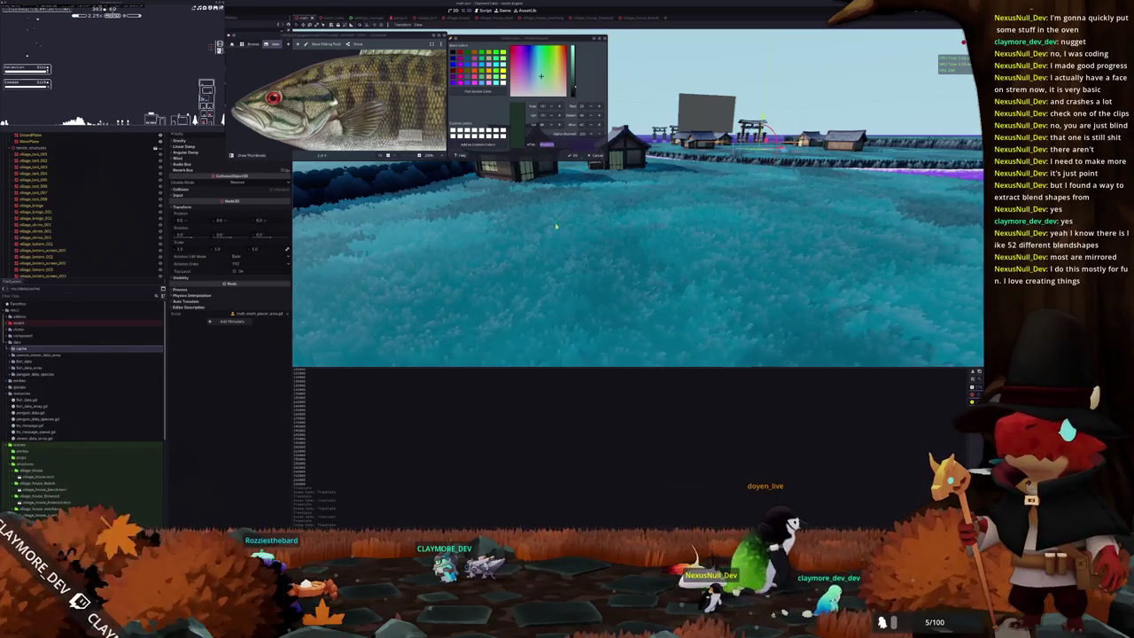
pyautogui.moveTo(554, 229); pyautogui.dragTo(596, 237, button='right')
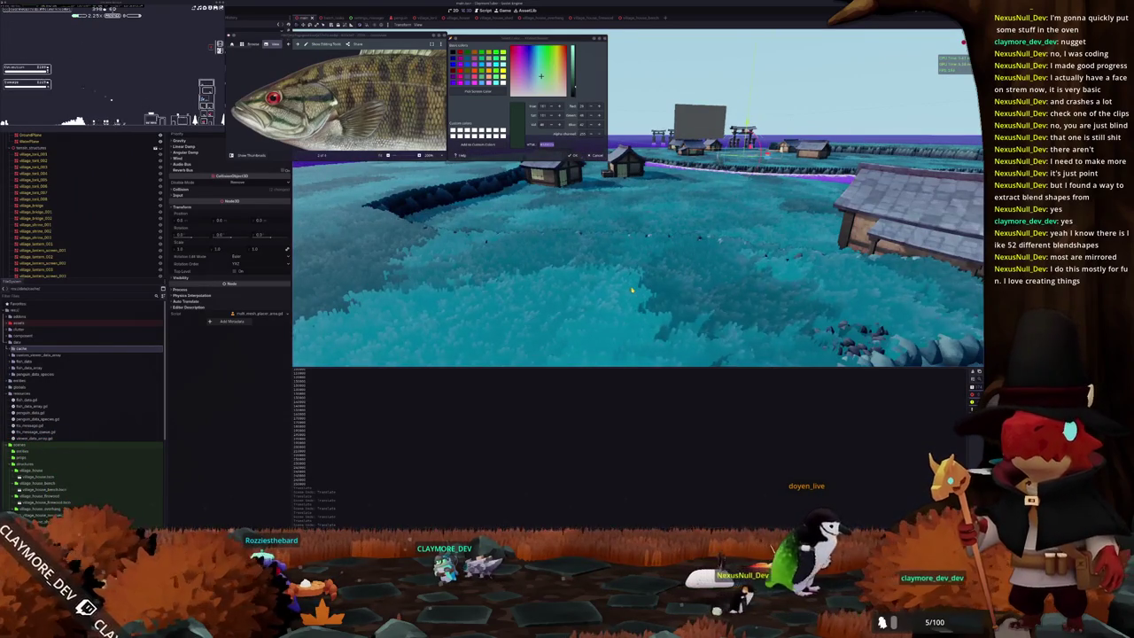
pyautogui.moveTo(634, 290); pyautogui.dragTo(724, 241, button='right')
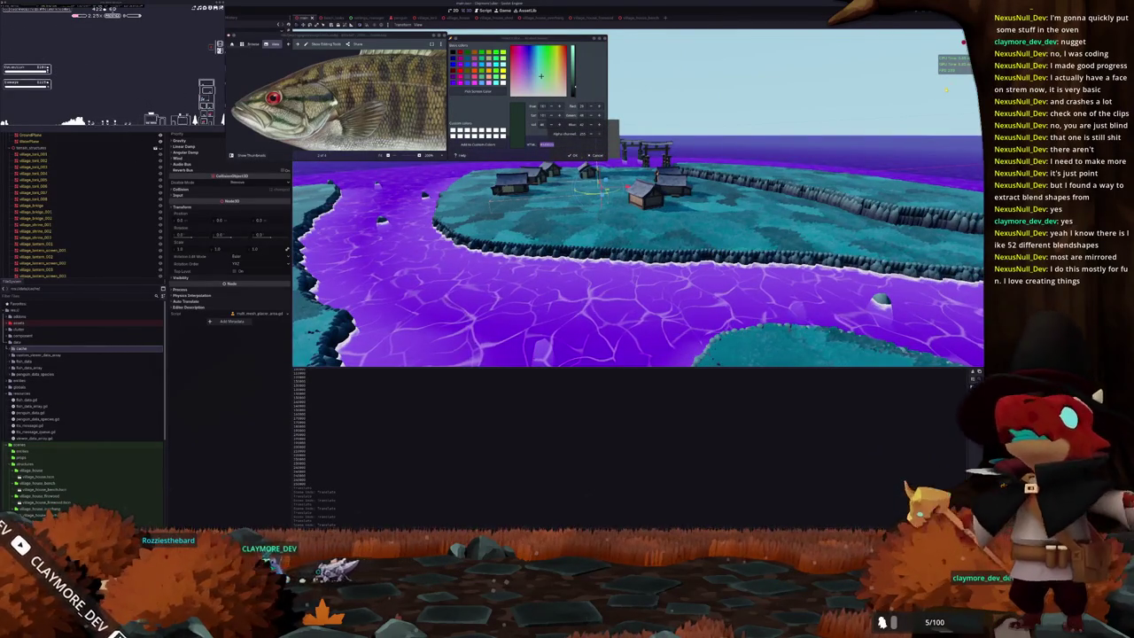
pyautogui.moveTo(723, 241)
pyautogui.mouseDown(button='right')
pyautogui.moveTo(707, 210)
pyautogui.moveTo(723, 213)
pyautogui.moveTo(664, 258)
pyautogui.mouseUp(button='right')
# Launch the game with F5, stop it with F8, and return to the bass model.
pyautogui.press('Escape')
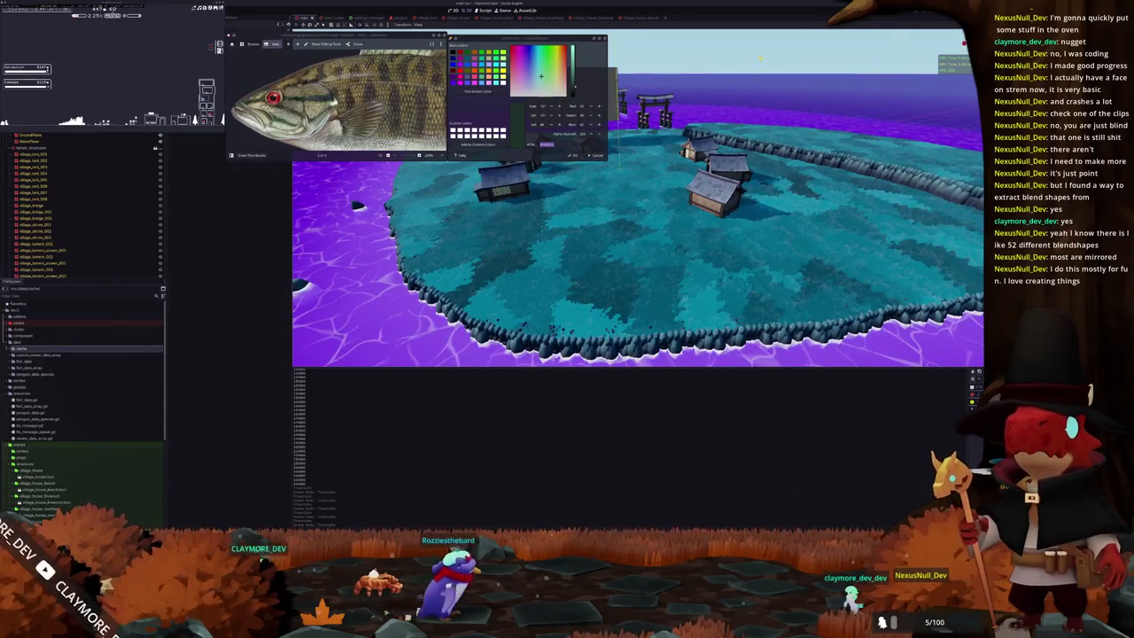
pyautogui.press('F5')
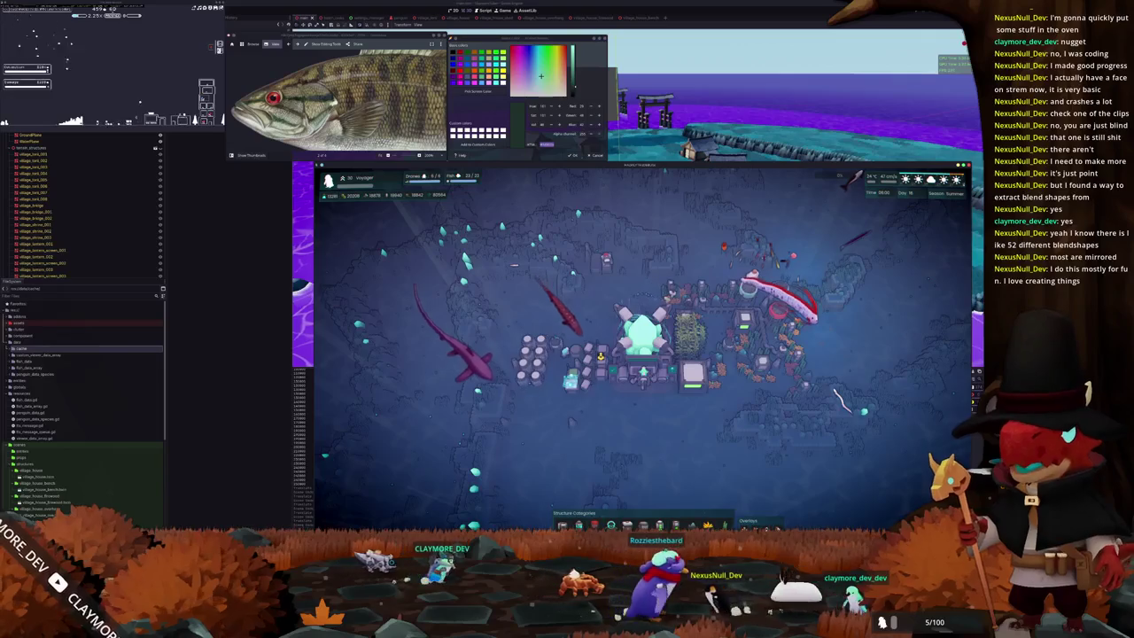
pyautogui.press('F8')
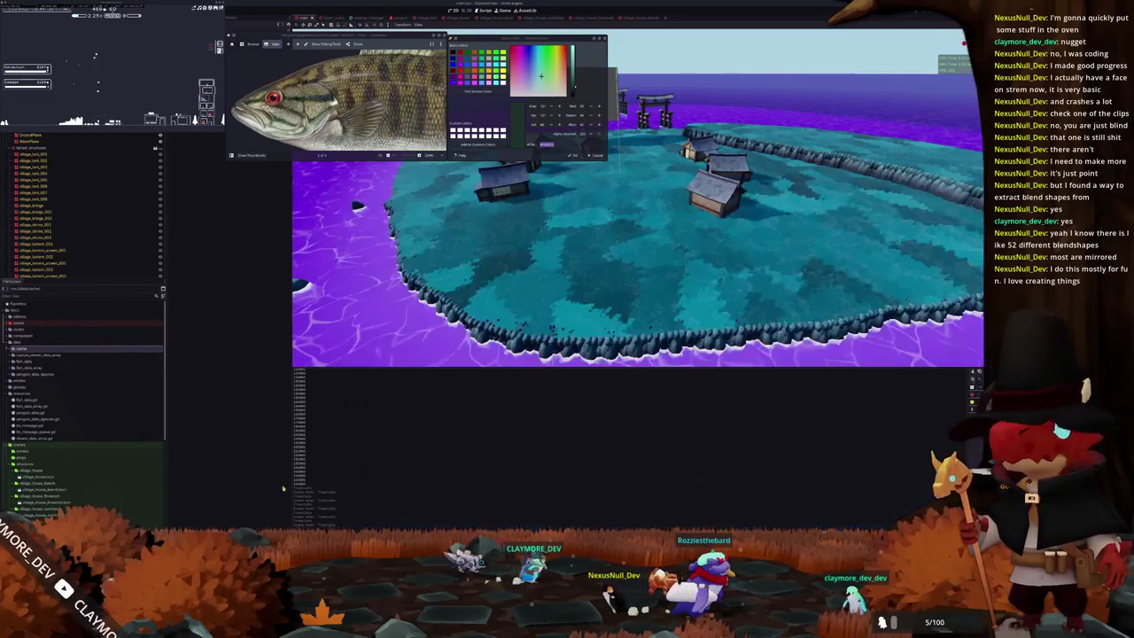
pyautogui.hotkey('alt', 'Tab')
pyautogui.keyDown('alt'); pyautogui.moveTo(498, 499); pyautogui.dragTo(459, 419); pyautogui.keyUp('alt')
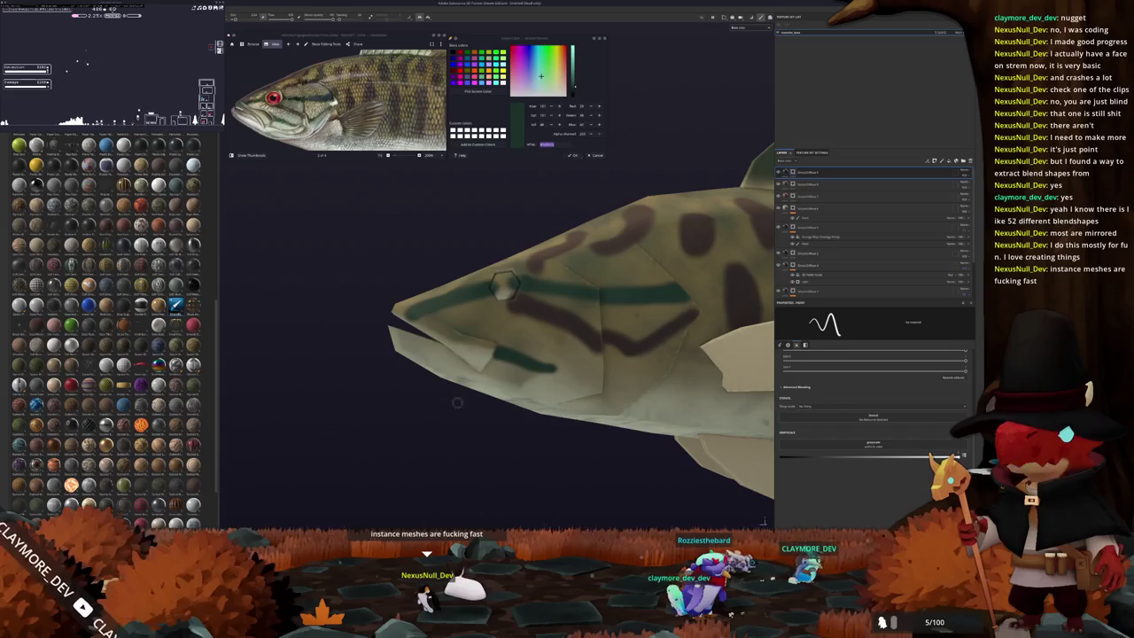
pyautogui.keyDown('alt'); pyautogui.moveTo(457, 403); pyautogui.dragTo(432, 402); pyautogui.keyUp('alt')
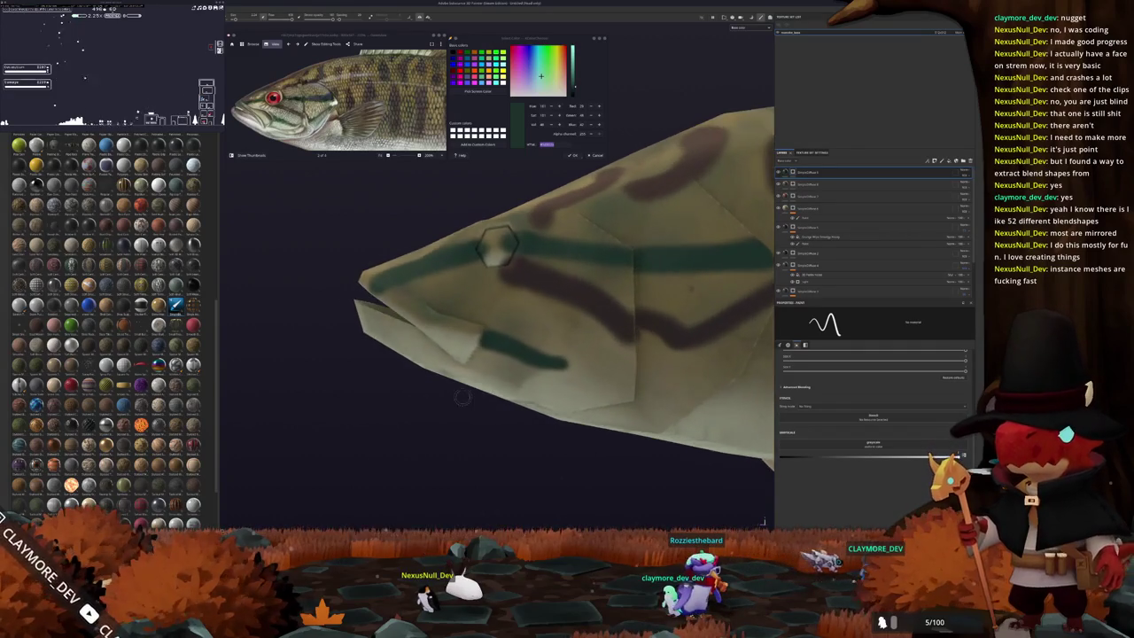
pyautogui.scroll(5, 432, 401)
pyautogui.keyDown('alt'); pyautogui.moveTo(432, 402); pyautogui.dragTo(477, 364); pyautogui.keyUp('alt')
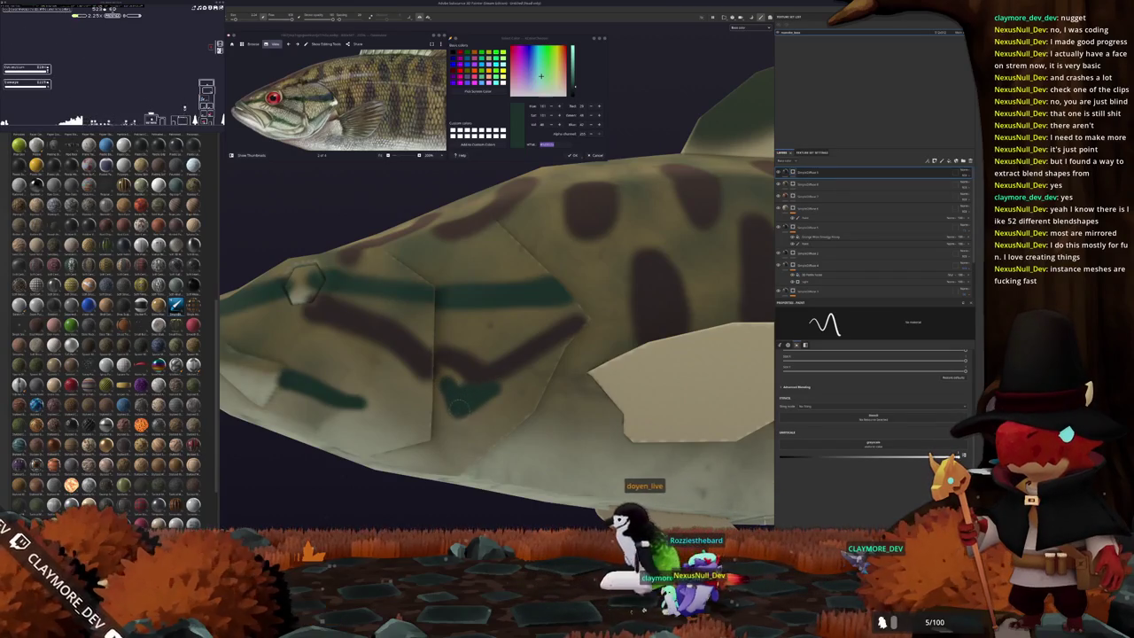
pyautogui.scroll(-5, 459, 404)
pyautogui.keyDown('alt'); pyautogui.moveTo(458, 405); pyautogui.dragTo(532, 390); pyautogui.keyUp('alt')
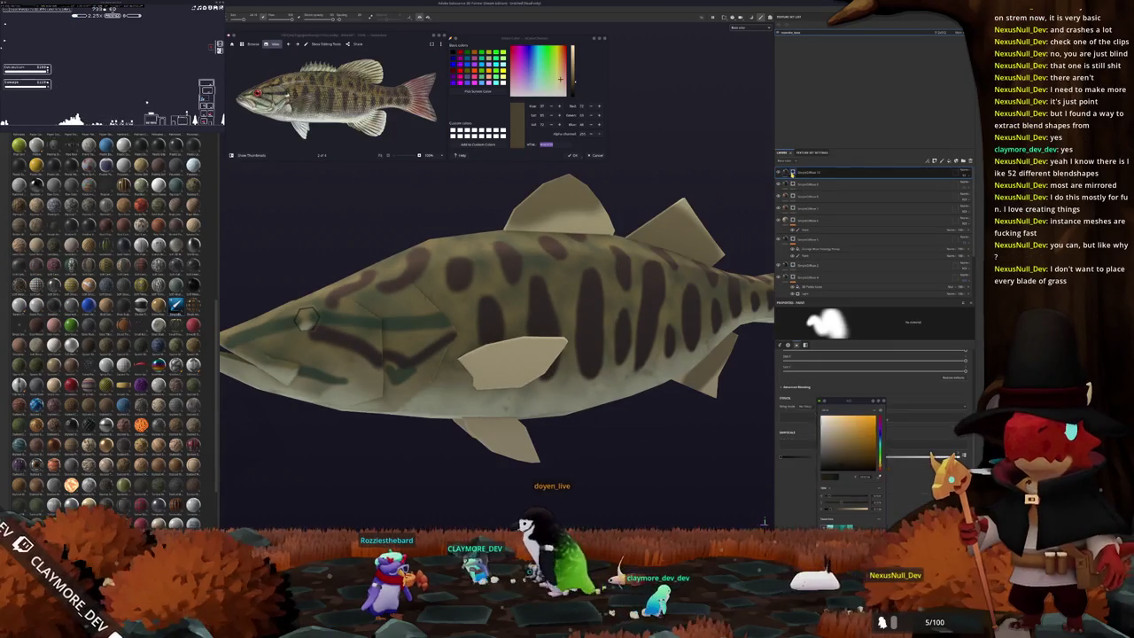
pyautogui.scroll(3, 305, 319)
pyautogui.keyDown('alt'); pyautogui.moveTo(306, 319); pyautogui.dragTo(540, 221); pyautogui.keyUp('alt')
pyautogui.scroll(2, 549, 226)
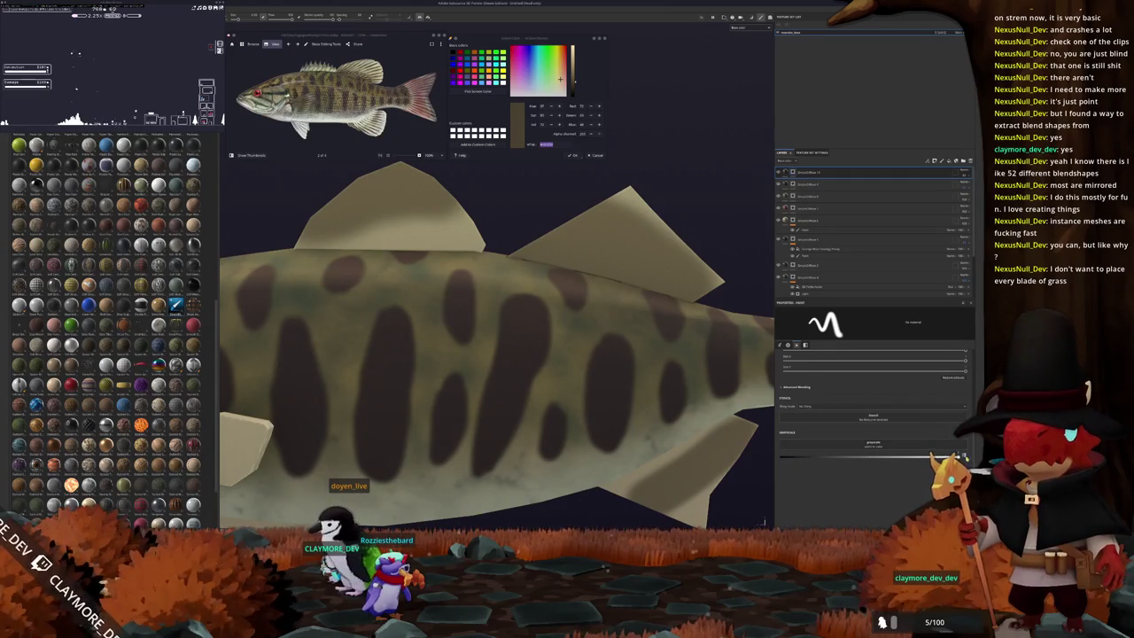
pyautogui.keyDown('alt'); pyautogui.moveTo(618, 326); pyautogui.dragTo(503, 307); pyautogui.keyUp('alt')
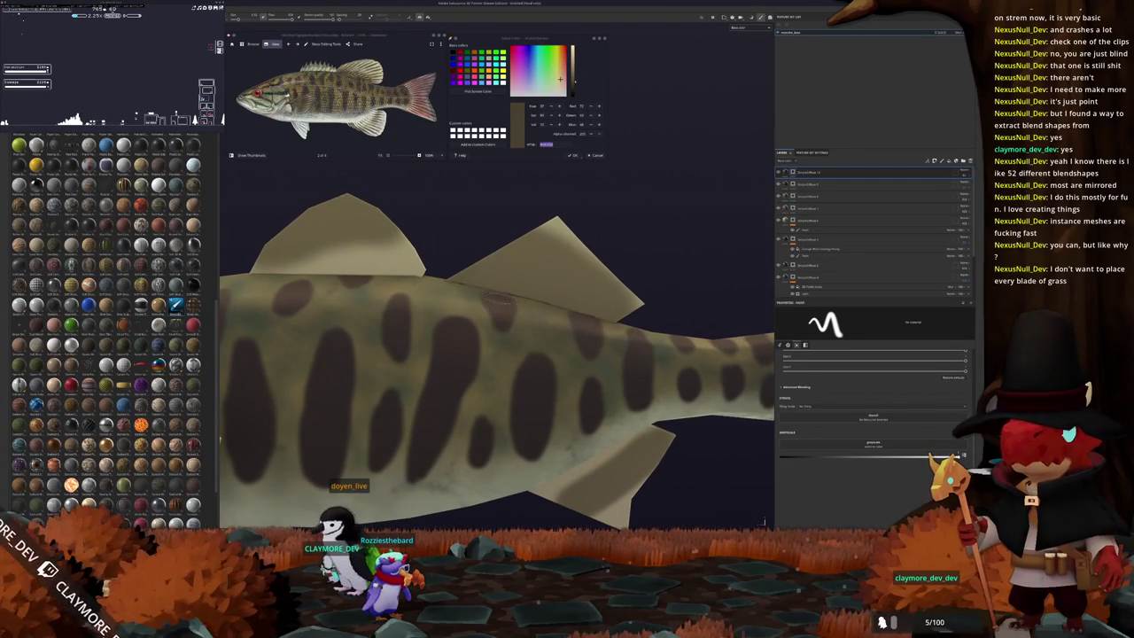
pyautogui.moveTo(593, 315)
pyautogui.keyDown('alt'); pyautogui.mouseDown()
pyautogui.moveTo(505, 309)
pyautogui.moveTo(549, 329)
pyautogui.mouseUp(); pyautogui.keyUp('alt')
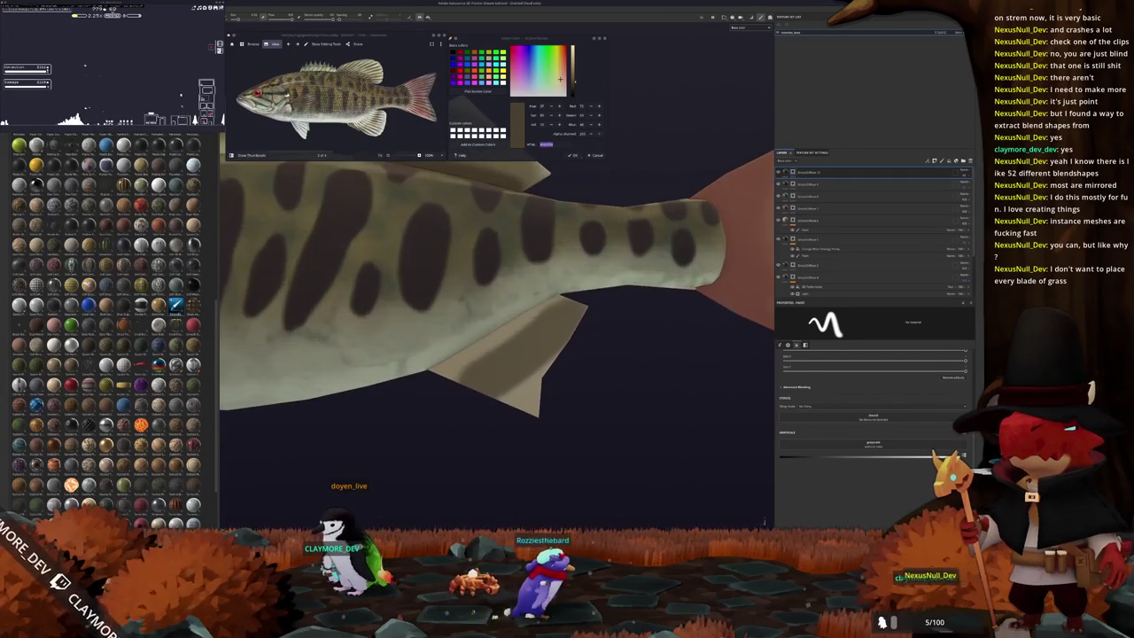
pyautogui.press('f')
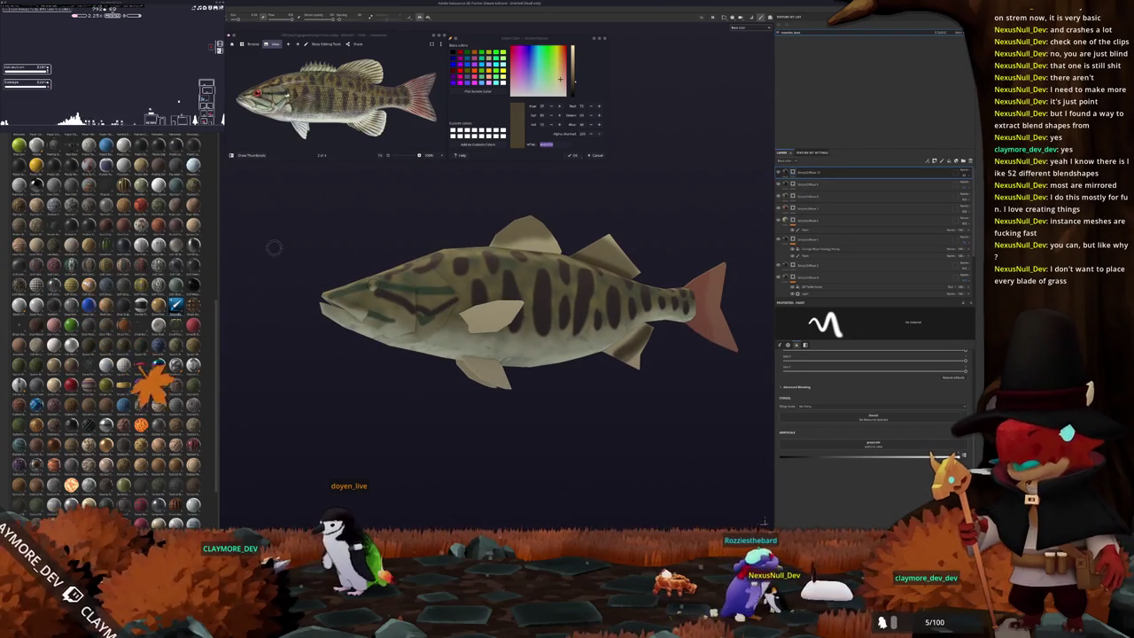
pyautogui.press('4')
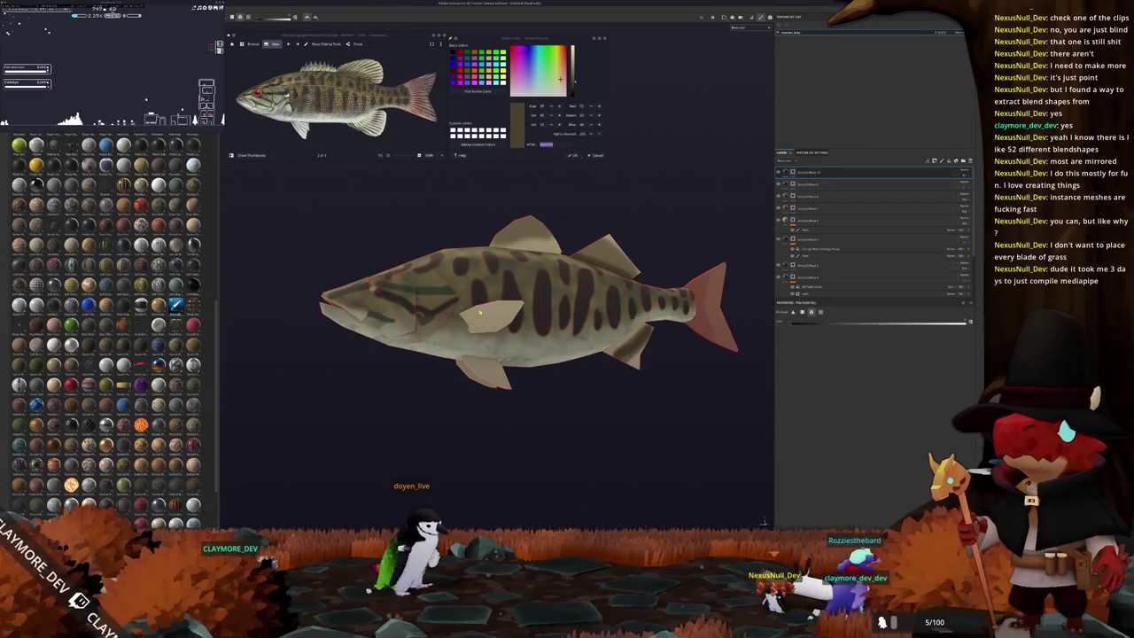
pyautogui.scroll(1, 487, 314)
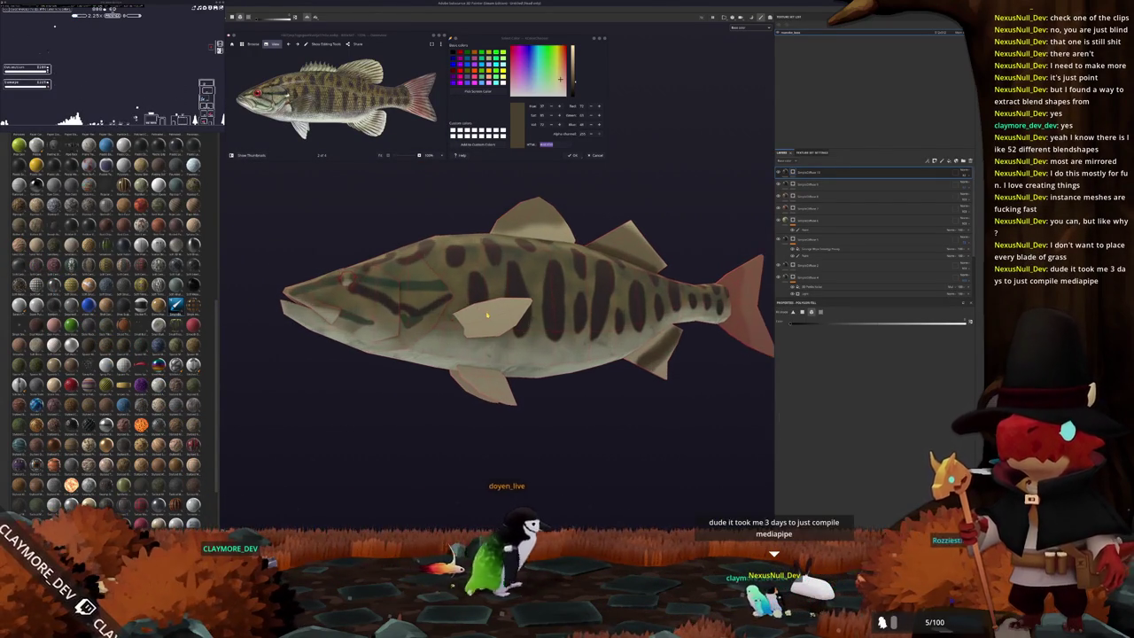
pyautogui.scroll(1, 487, 316)
pyautogui.scroll(1, 487, 317)
pyautogui.scroll(1, 488, 321)
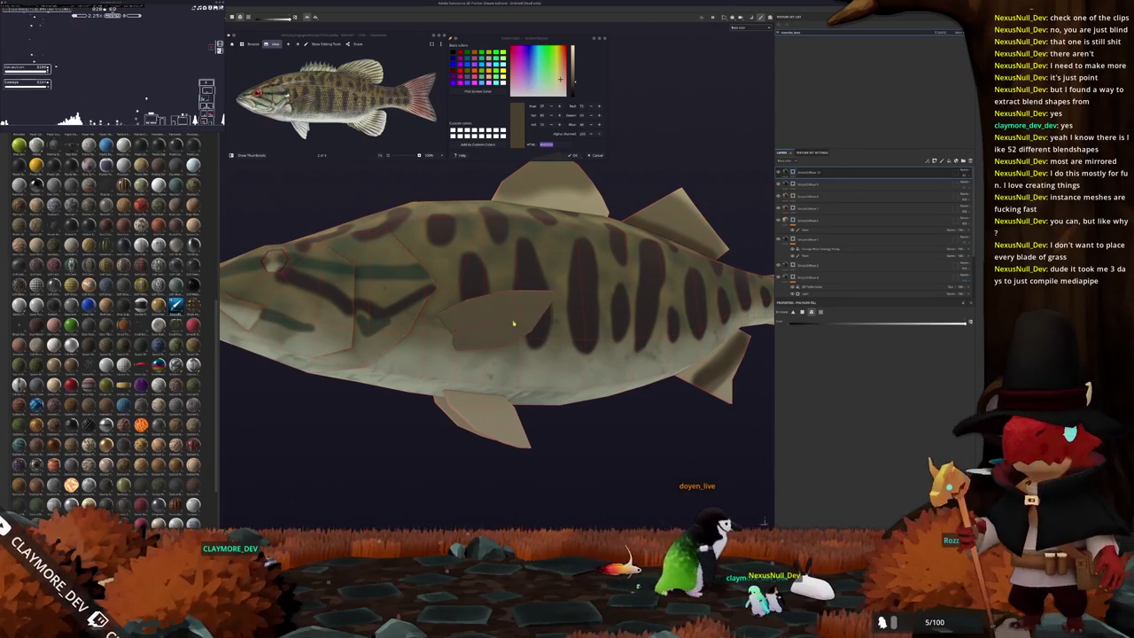
pyautogui.scroll(-2, 516, 321)
pyautogui.scroll(2, 522, 302)
pyautogui.moveTo(522, 301)
pyautogui.keyDown('alt'); pyautogui.mouseDown()
pyautogui.moveTo(549, 243)
pyautogui.moveTo(461, 250)
pyautogui.mouseUp(); pyautogui.keyUp('alt')
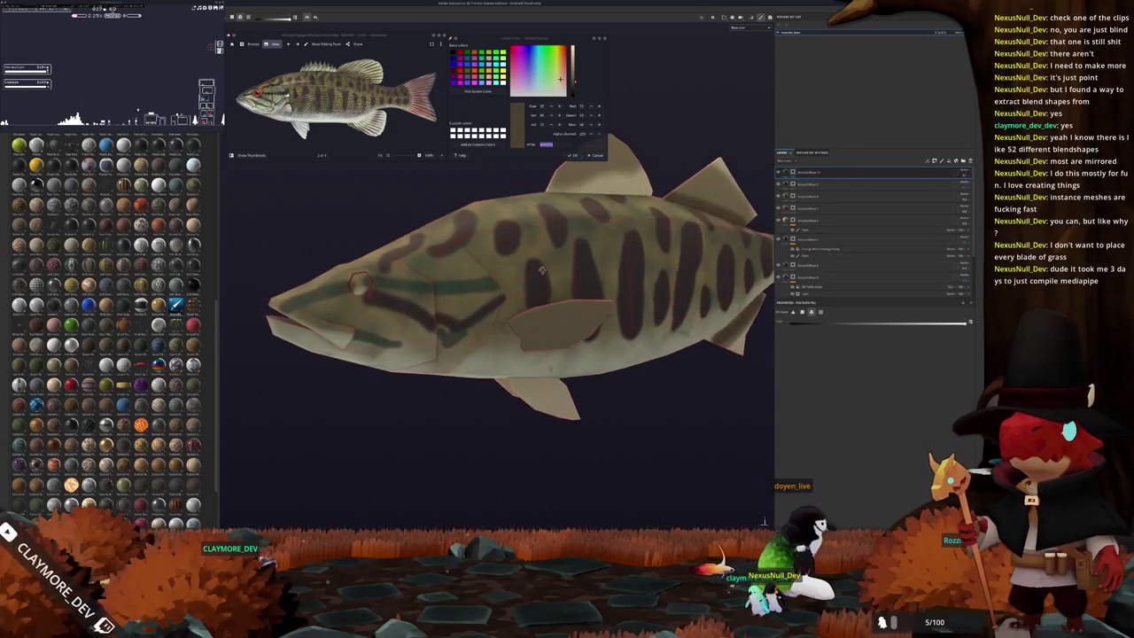
pyautogui.scroll(-3, 364, 255)
pyautogui.scroll(2, 373, 257)
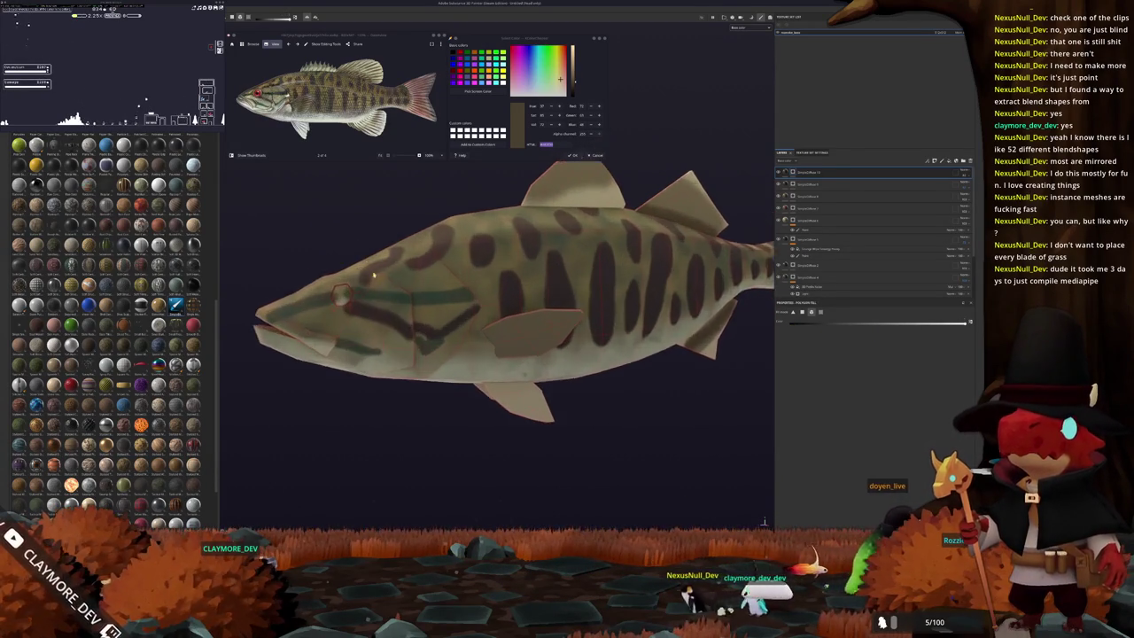
pyautogui.scroll(2, 390, 261)
pyautogui.scroll(2, 412, 266)
pyautogui.scroll(2, 437, 272)
pyautogui.keyDown('alt'); pyautogui.moveTo(437, 272); pyautogui.dragTo(381, 258); pyautogui.keyUp('alt')
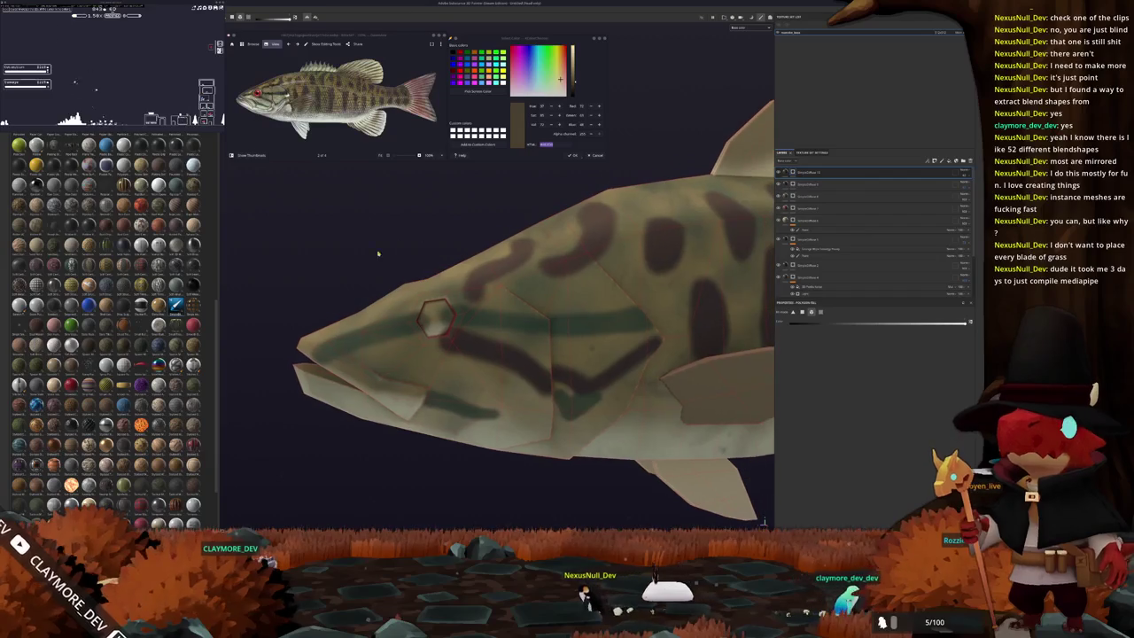
pyautogui.press('1')
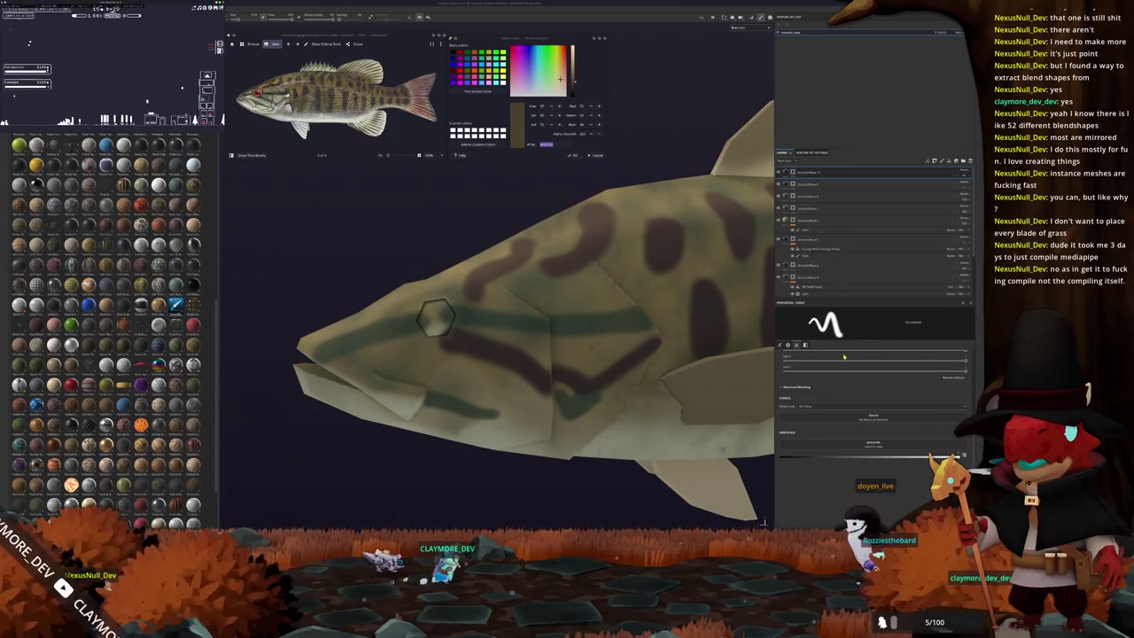
# Zoom out and orbit the fish, switching to the Polygon Fill tool to fill whole faces.
pyautogui.scroll(-5, 635, 340)
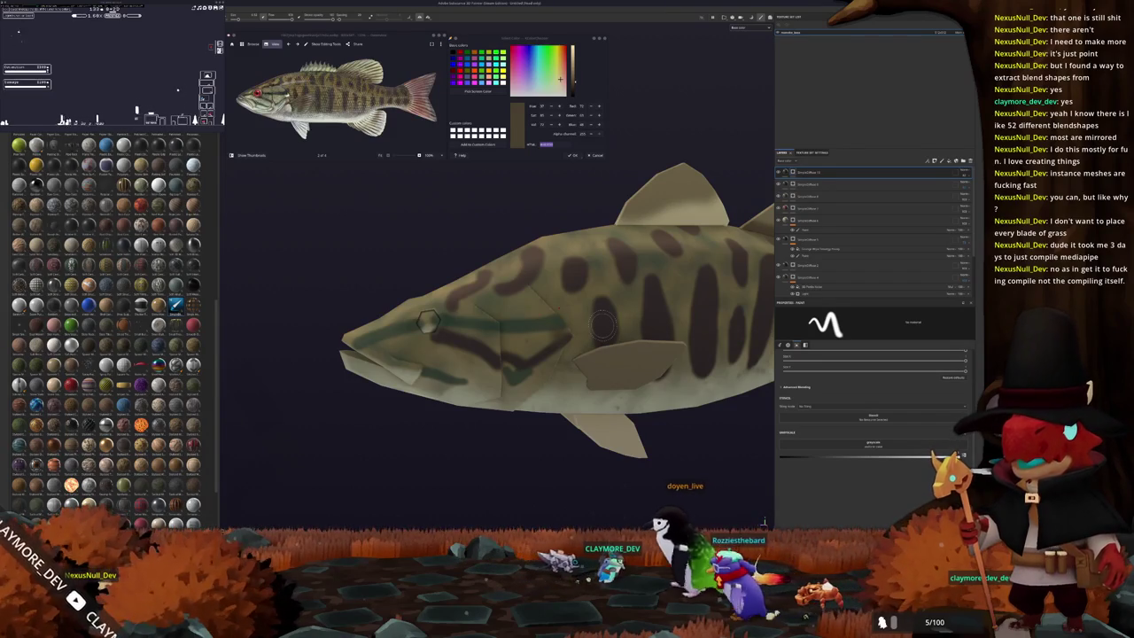
pyautogui.scroll(-2, 602, 325)
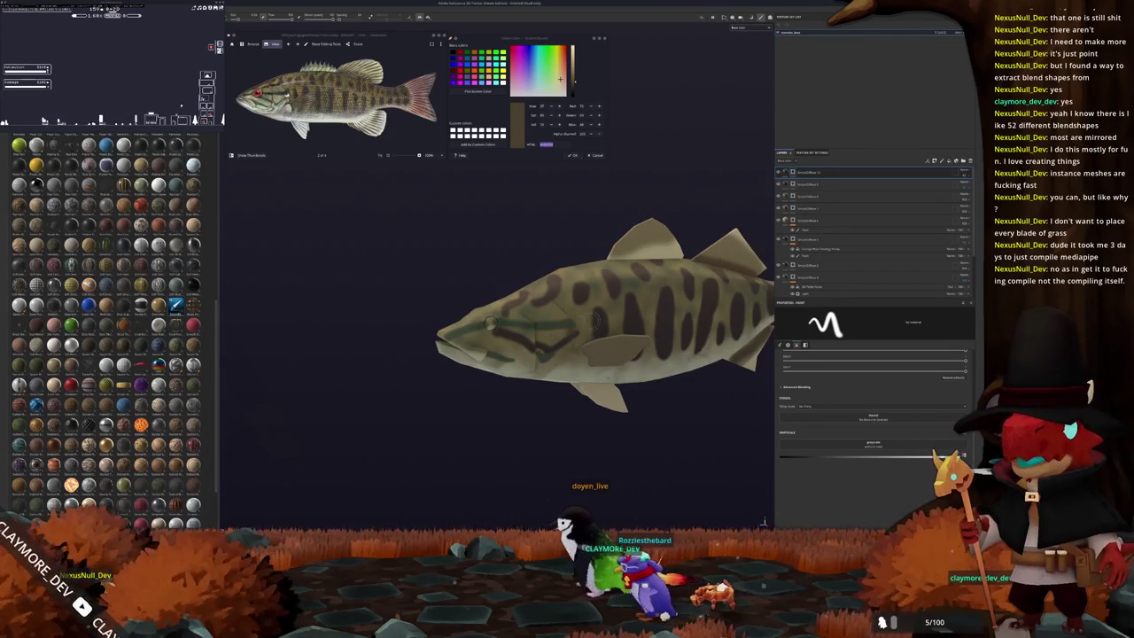
pyautogui.moveTo(638, 328)
pyautogui.keyDown('alt'); pyautogui.mouseDown()
pyautogui.moveTo(574, 248)
pyautogui.moveTo(844, 238)
pyautogui.mouseUp(); pyautogui.keyUp('alt')
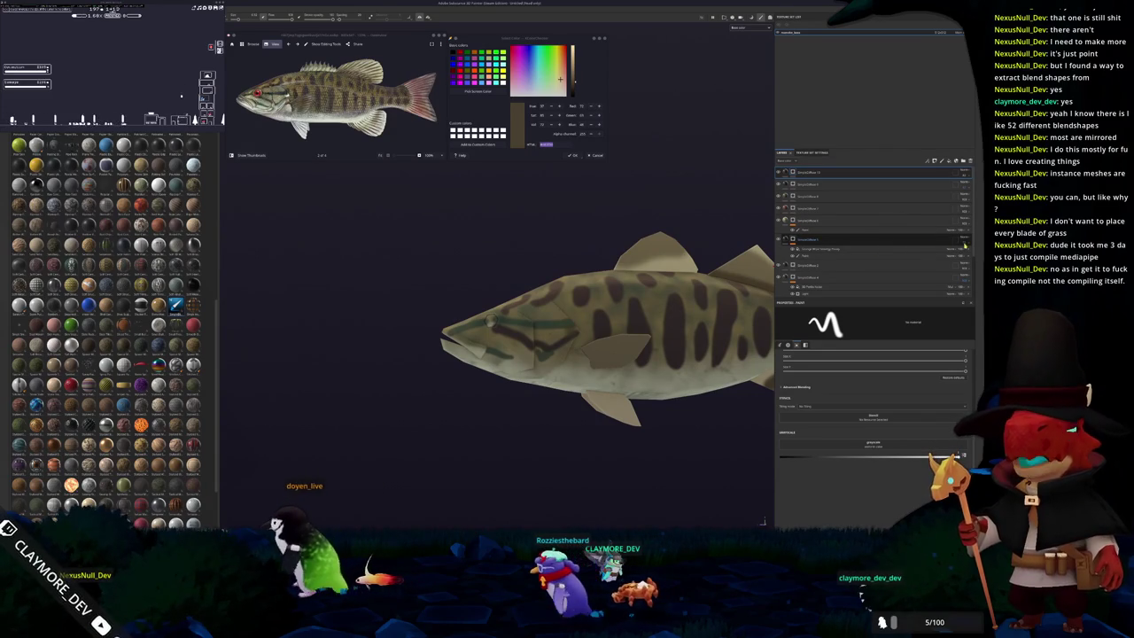
pyautogui.keyDown('alt'); pyautogui.moveTo(585, 337); pyautogui.dragTo(544, 326); pyautogui.keyUp('alt')
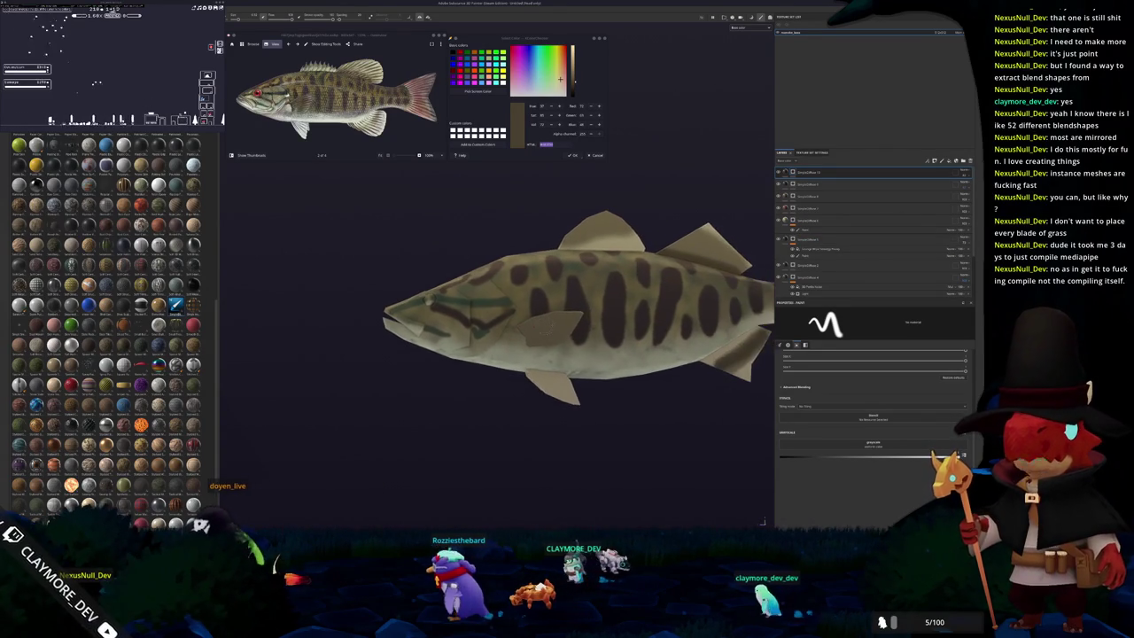
pyautogui.scroll(2, 544, 326)
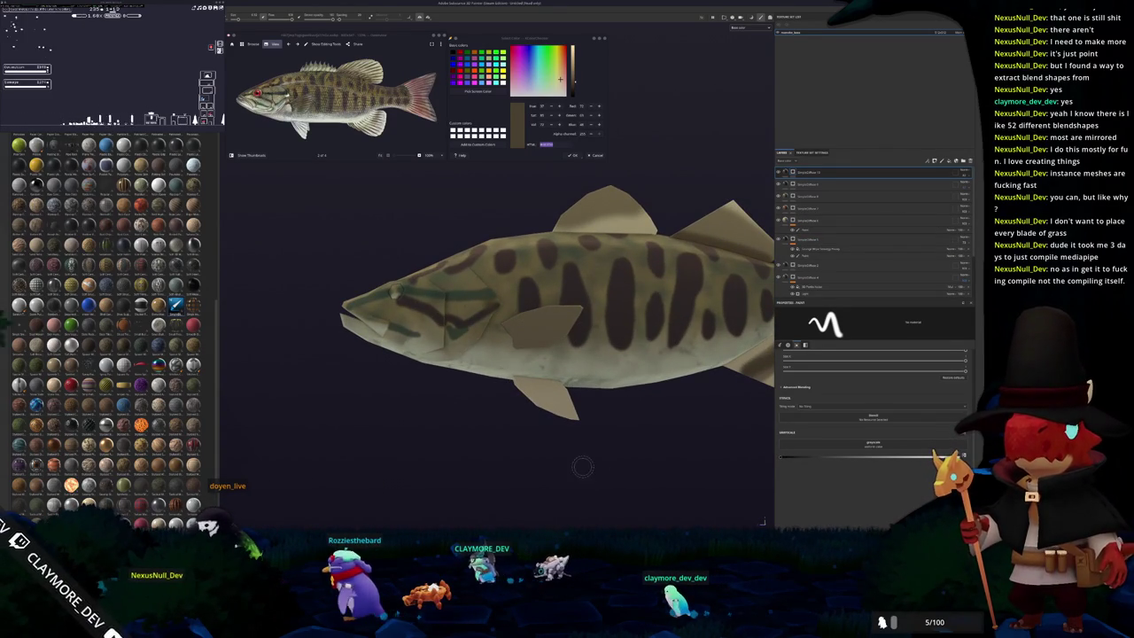
pyautogui.press('4')
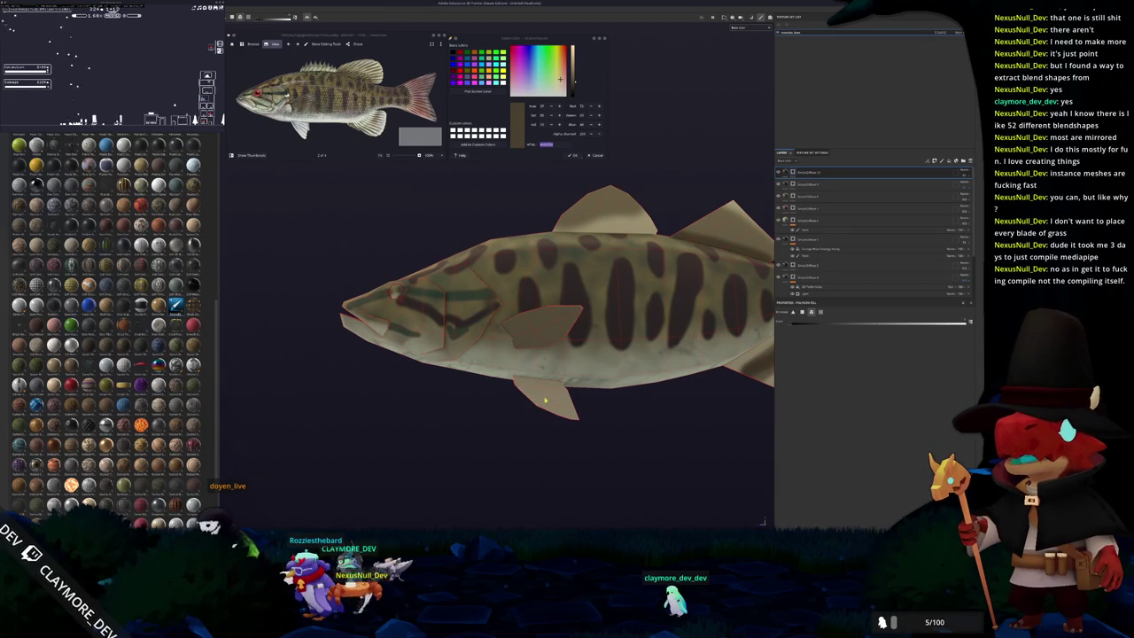
pyautogui.keyDown('alt'); pyautogui.moveTo(551, 402); pyautogui.dragTo(481, 428); pyautogui.keyUp('alt')
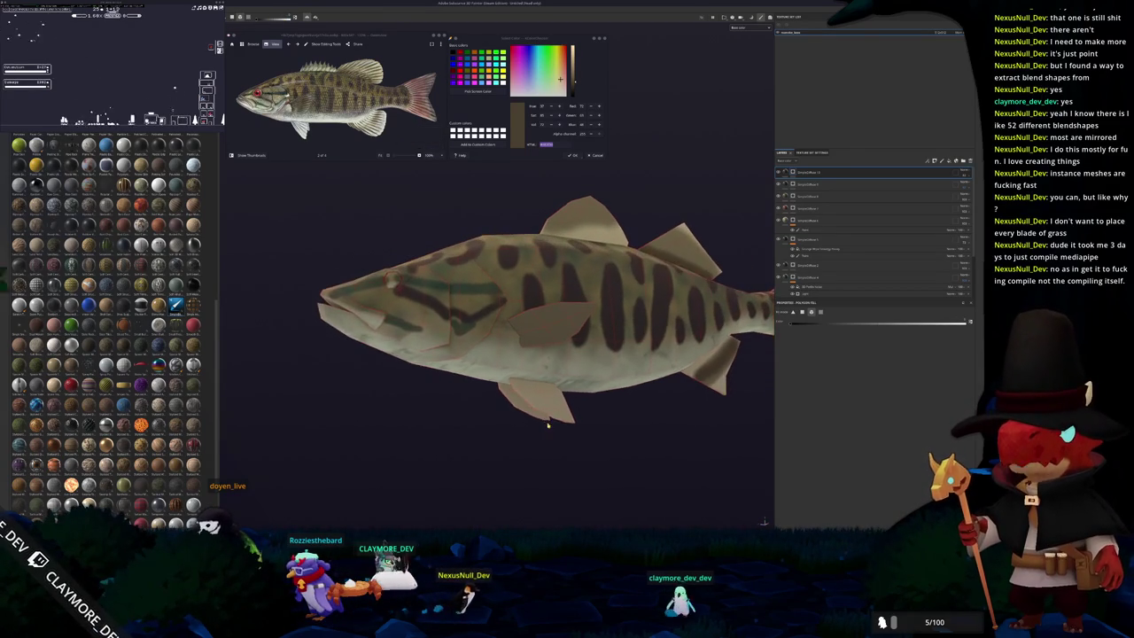
pyautogui.scroll(-1, 850, 239)
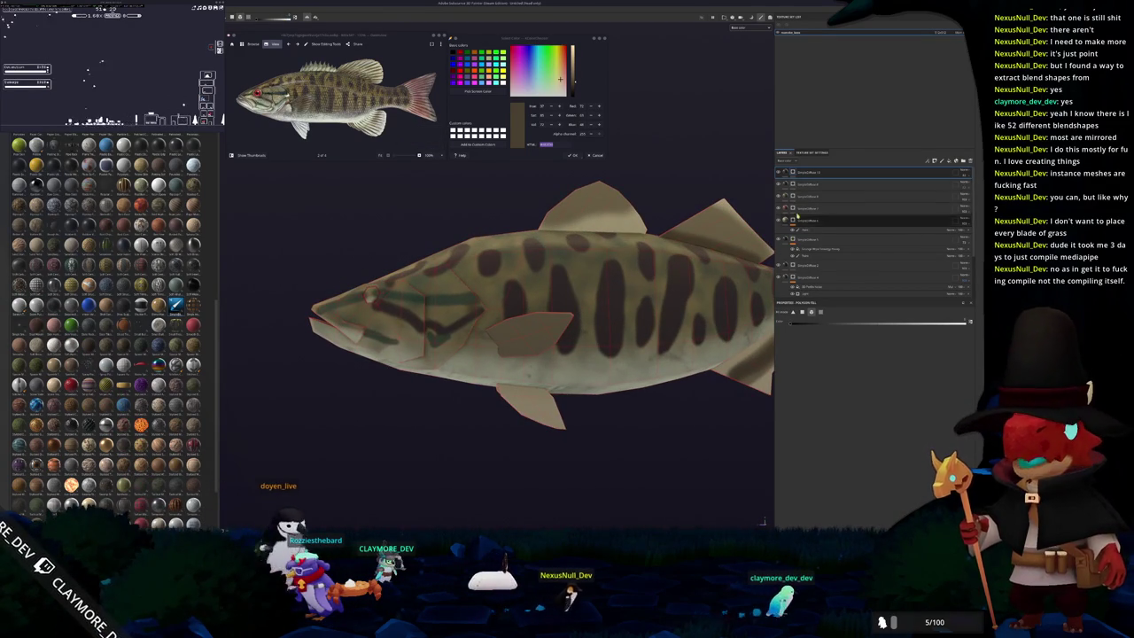
pyautogui.scroll(-2, 800, 291)
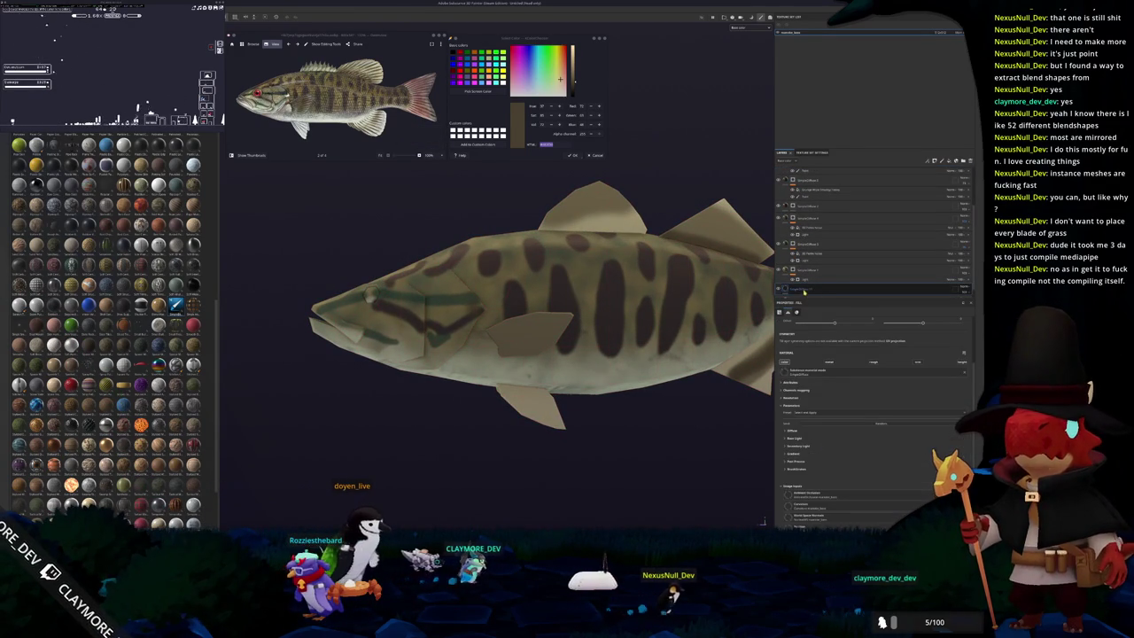
# Inspect the fish's fill layers, toggling their visibility to compare against the bare model.
pyautogui.click(797, 193)
pyautogui.scroll(2, 802, 181)
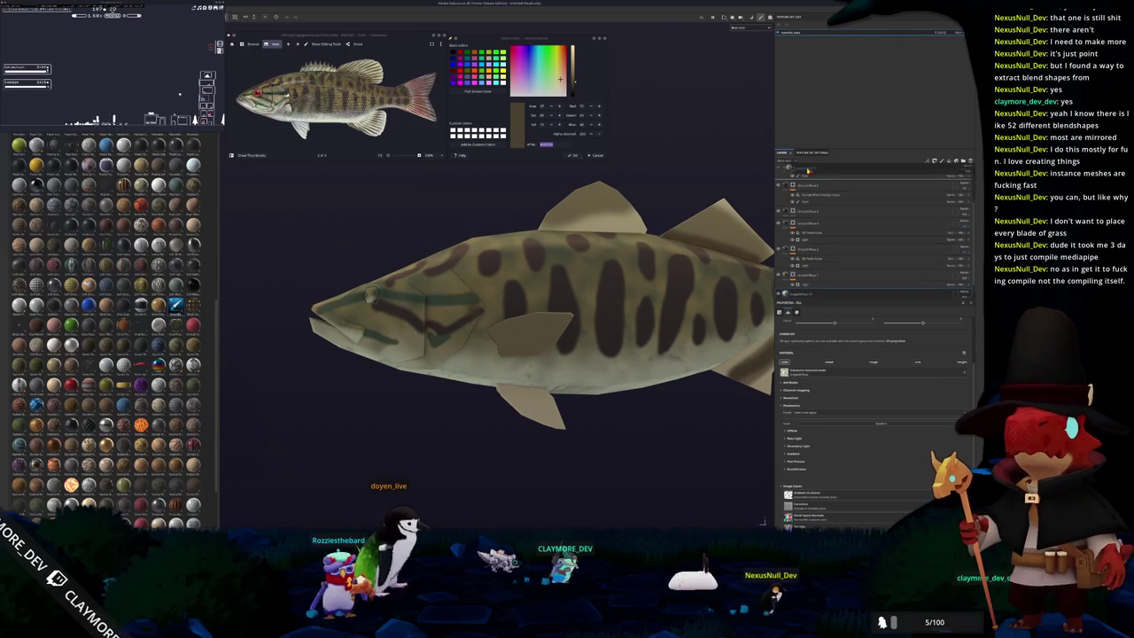
pyautogui.click(808, 171)
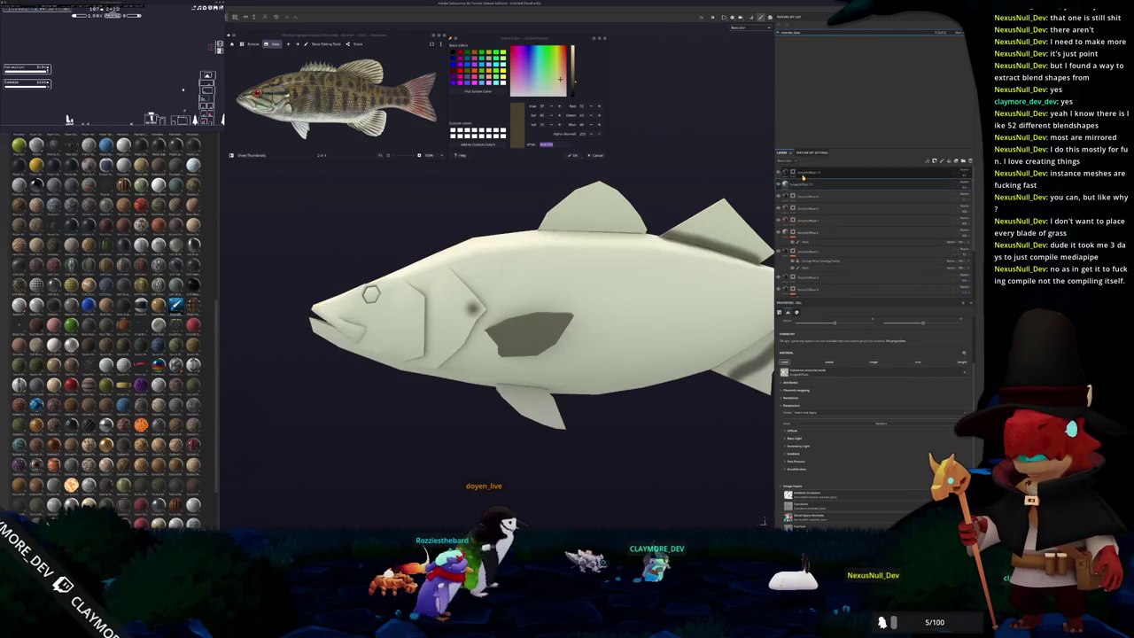
pyautogui.rightClick(802, 186)
pyautogui.click(820, 194)
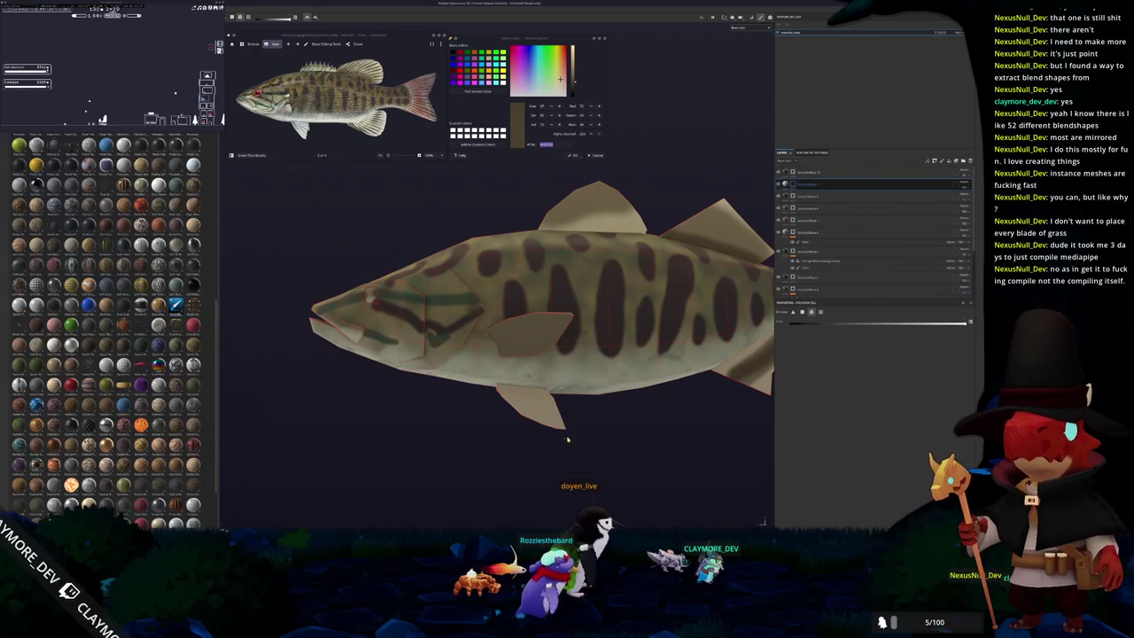
pyautogui.moveTo(540, 417)
pyautogui.keyDown('alt'); pyautogui.mouseDown()
pyautogui.moveTo(597, 398)
pyautogui.moveTo(514, 393)
pyautogui.mouseUp(); pyautogui.keyUp('alt')
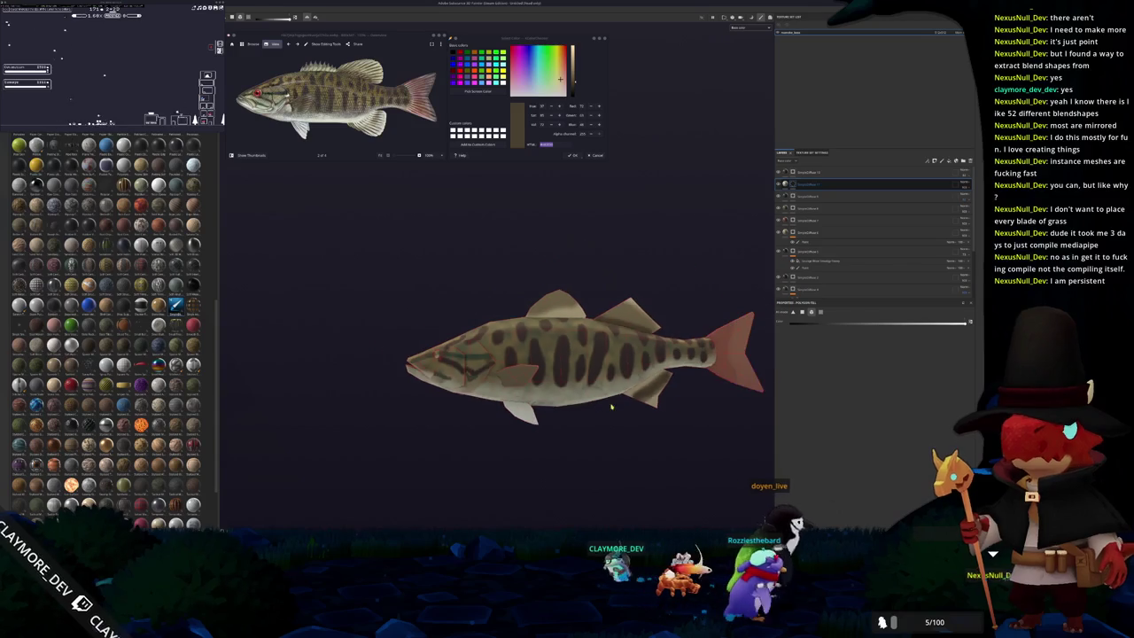
pyautogui.click(851, 171)
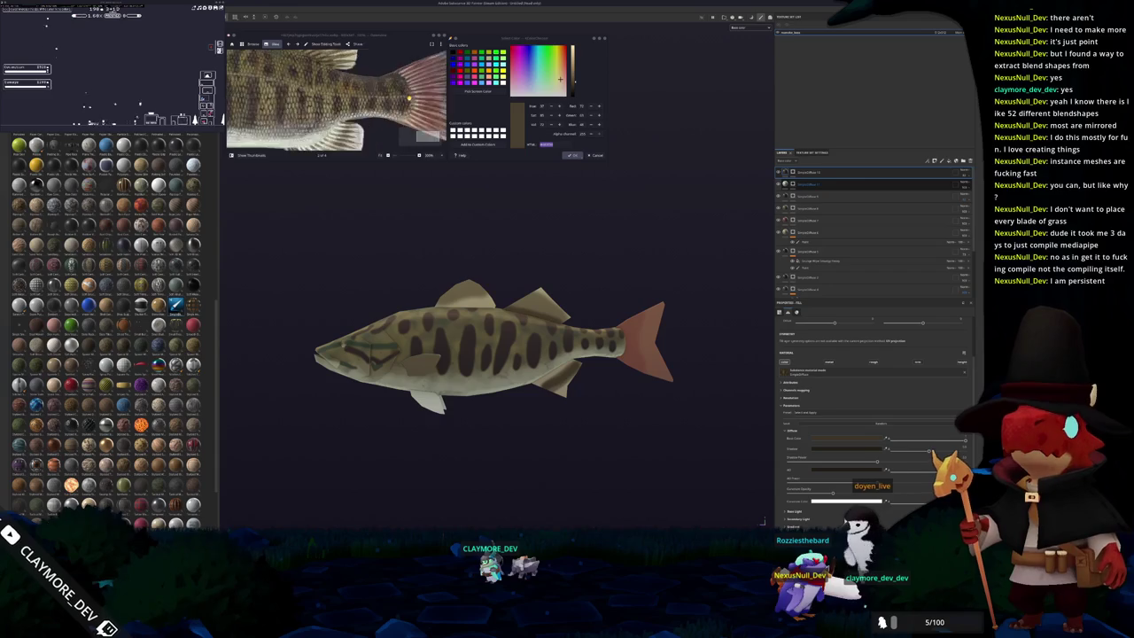
pyautogui.moveTo(620, 257)
pyautogui.keyDown('alt'); pyautogui.mouseDown()
pyautogui.moveTo(601, 253)
pyautogui.moveTo(798, 217)
pyautogui.mouseUp(); pyautogui.keyUp('alt')
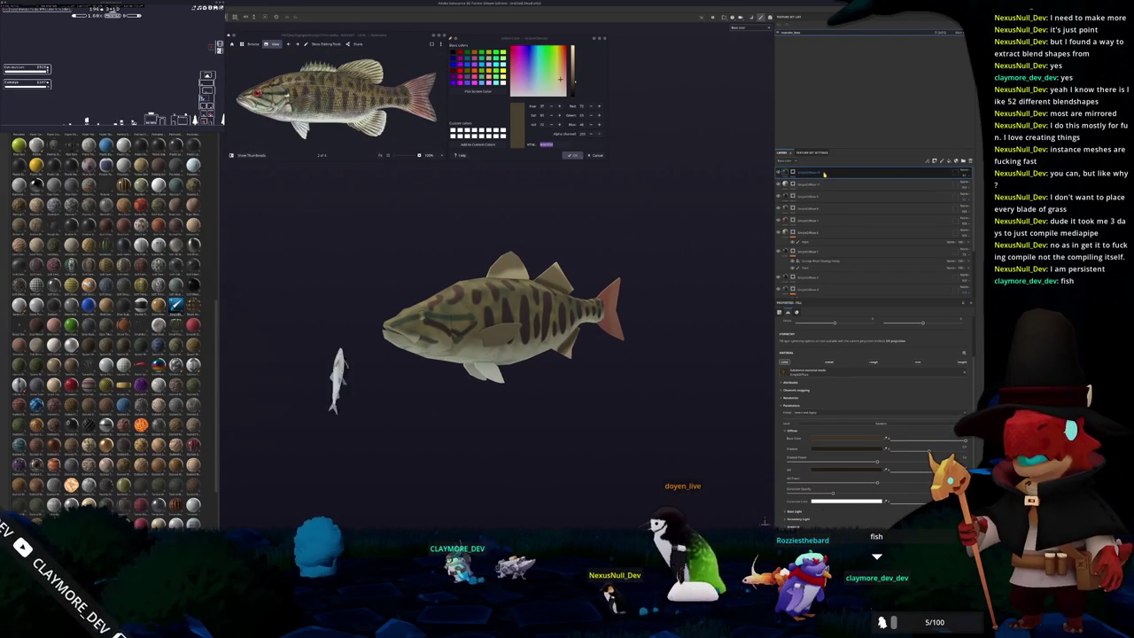
# Add a black fill layer, delete it, and add a new paint layer at the top.
pyautogui.click(941, 163)
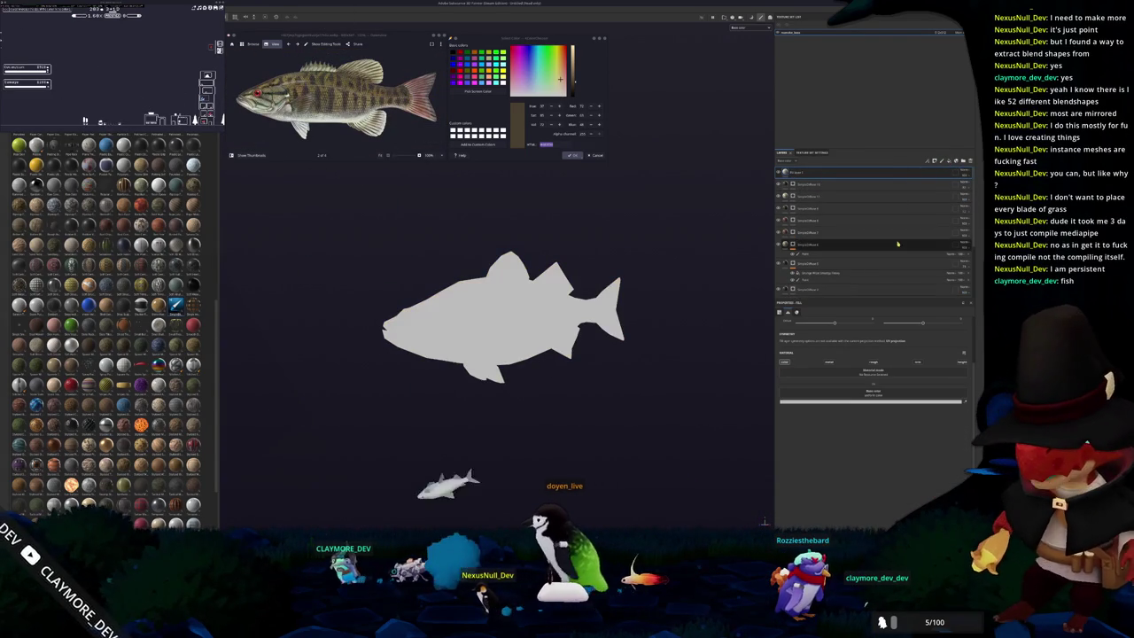
pyautogui.click(862, 403)
pyautogui.rightClick(793, 173)
pyautogui.click(820, 266)
pyautogui.rightClick(793, 174)
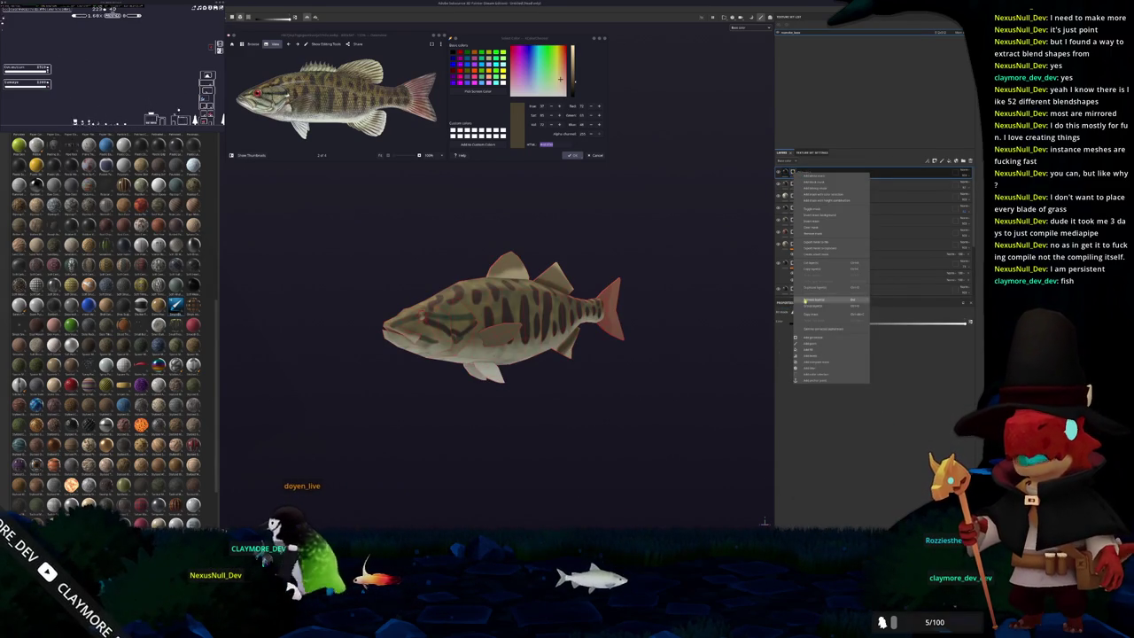
pyautogui.click(812, 345)
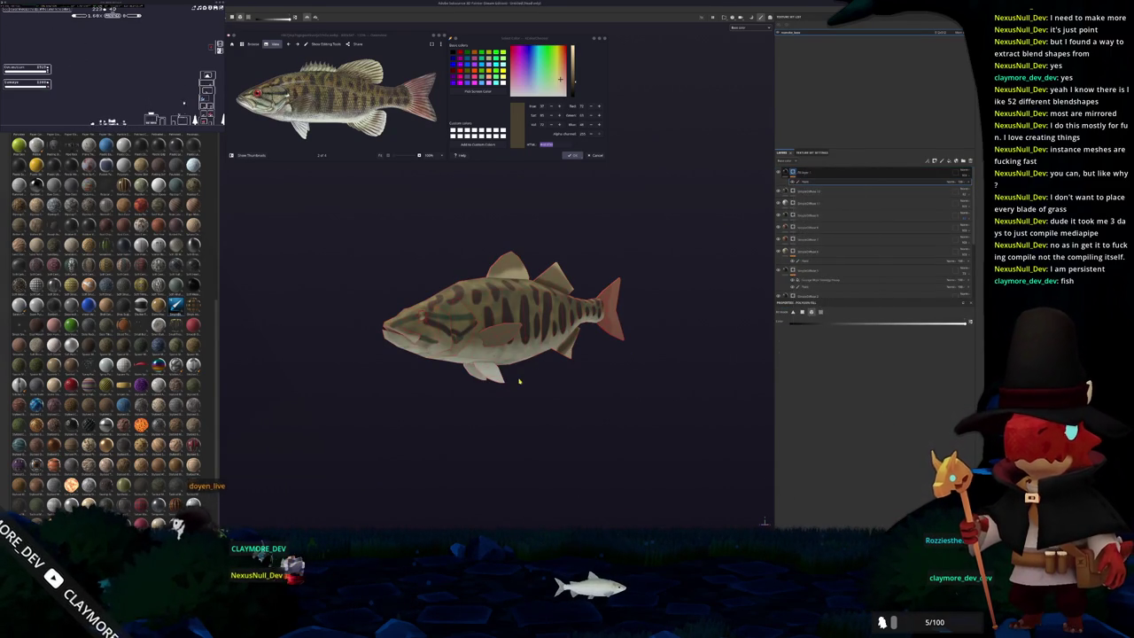
pyautogui.scroll(2, 549, 394)
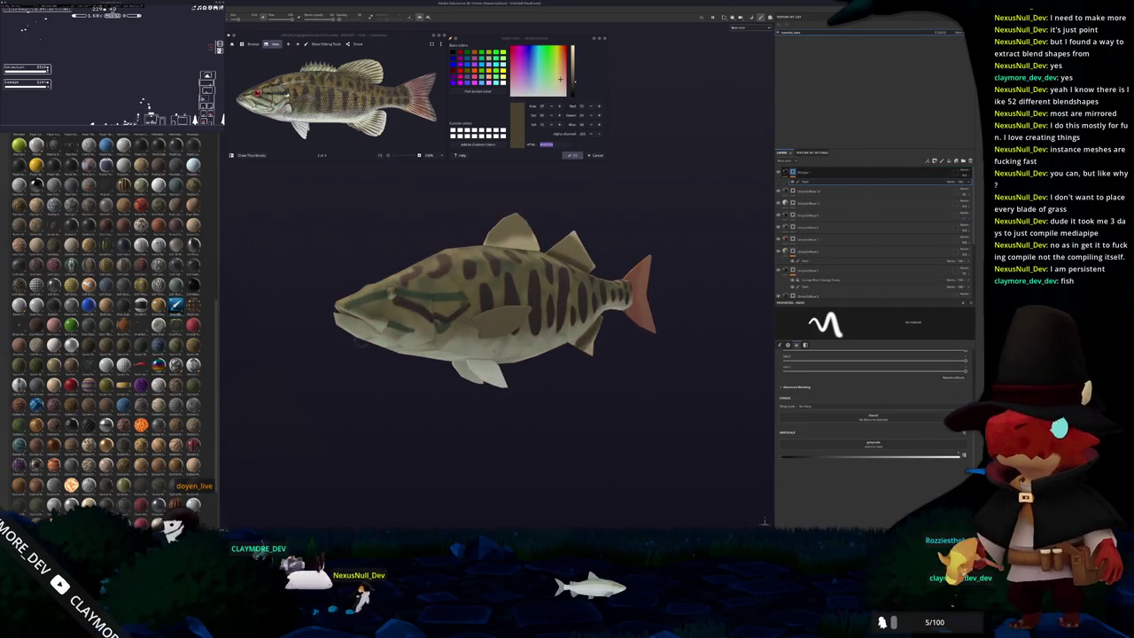
# Zoom and orbit in on the fish's head from the side.
pyautogui.scroll(2, 549, 394)
pyautogui.scroll(2, 550, 394)
pyautogui.keyDown('alt'); pyautogui.moveTo(460, 266); pyautogui.dragTo(532, 266); pyautogui.keyUp('alt')
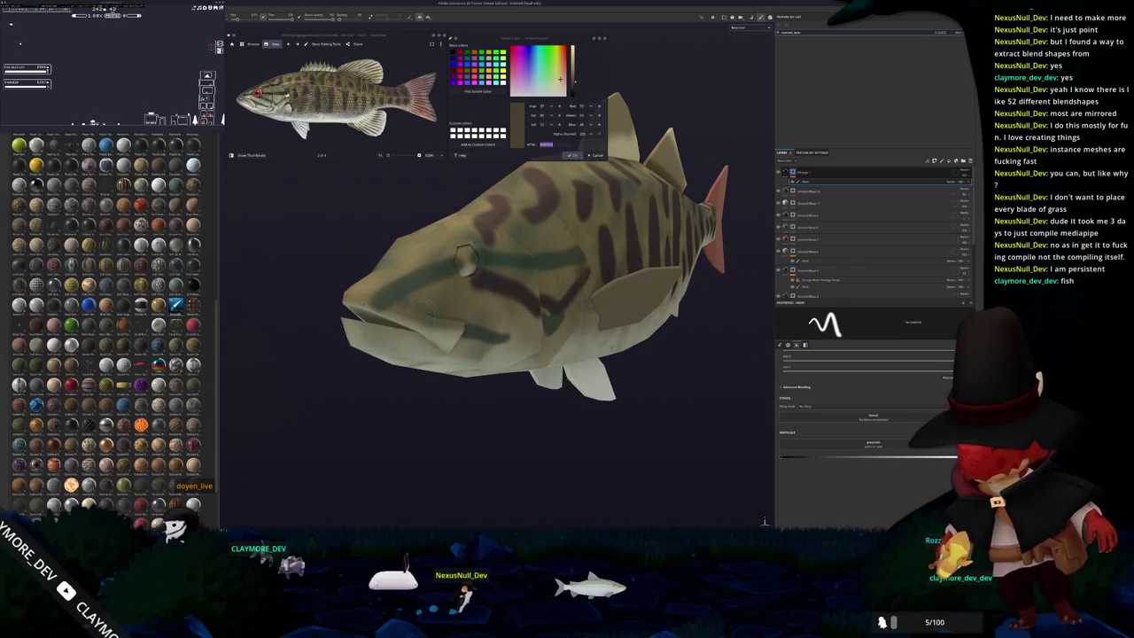
pyautogui.scroll(2, 465, 259)
pyautogui.scroll(2, 487, 266)
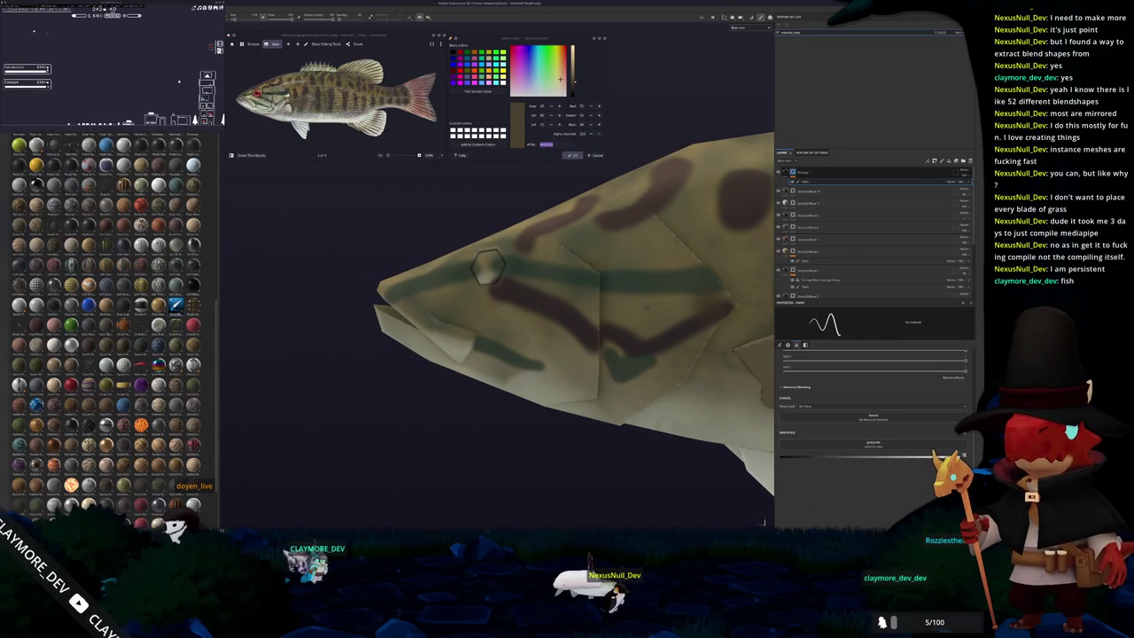
pyautogui.keyDown('alt'); pyautogui.moveTo(492, 312); pyautogui.dragTo(452, 302); pyautogui.keyUp('alt')
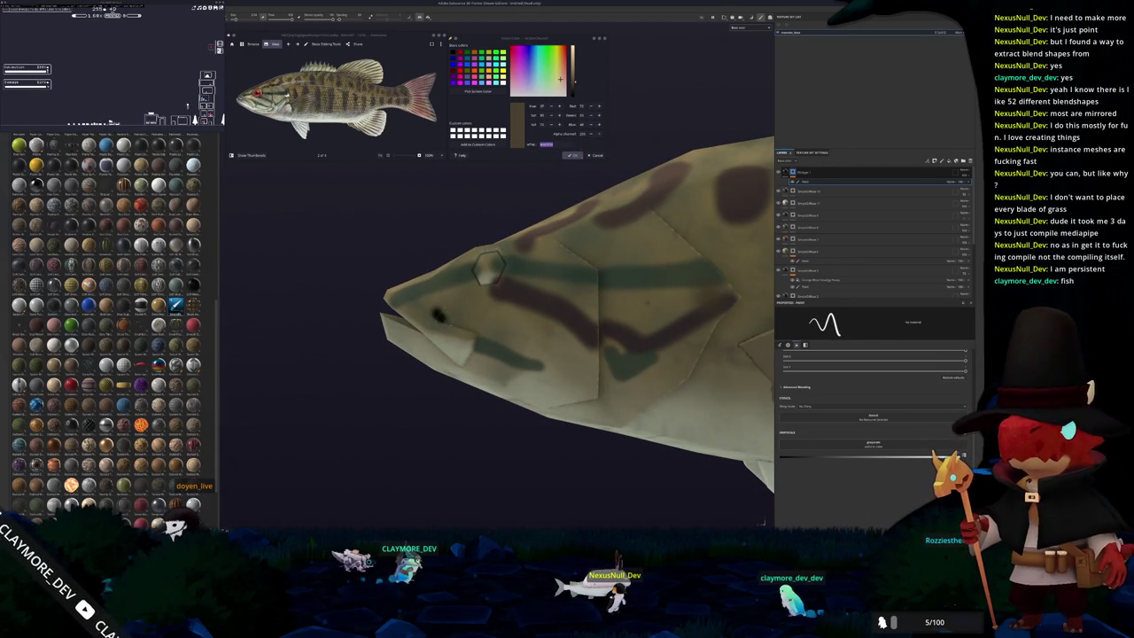
pyautogui.press('f')
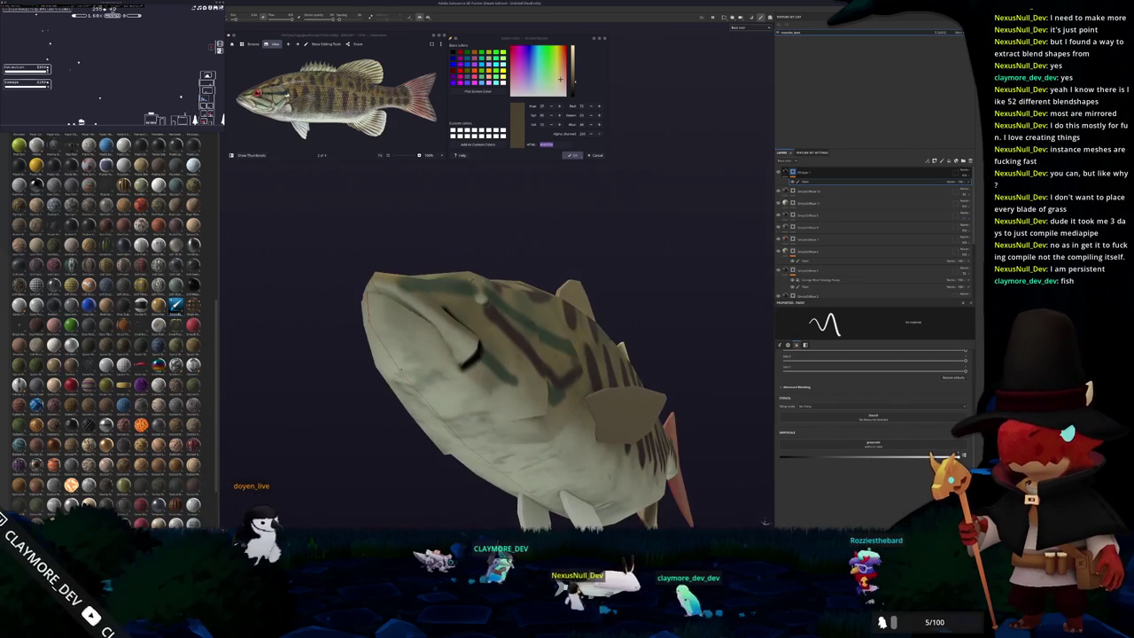
pyautogui.keyDown('alt'); pyautogui.moveTo(496, 336); pyautogui.dragTo(527, 299); pyautogui.keyUp('alt')
pyautogui.scroll(2, 528, 300)
pyautogui.scroll(3, 527, 300)
pyautogui.scroll(2, 458, 342)
pyautogui.scroll(1, 440, 344)
pyautogui.scroll(2, 453, 346)
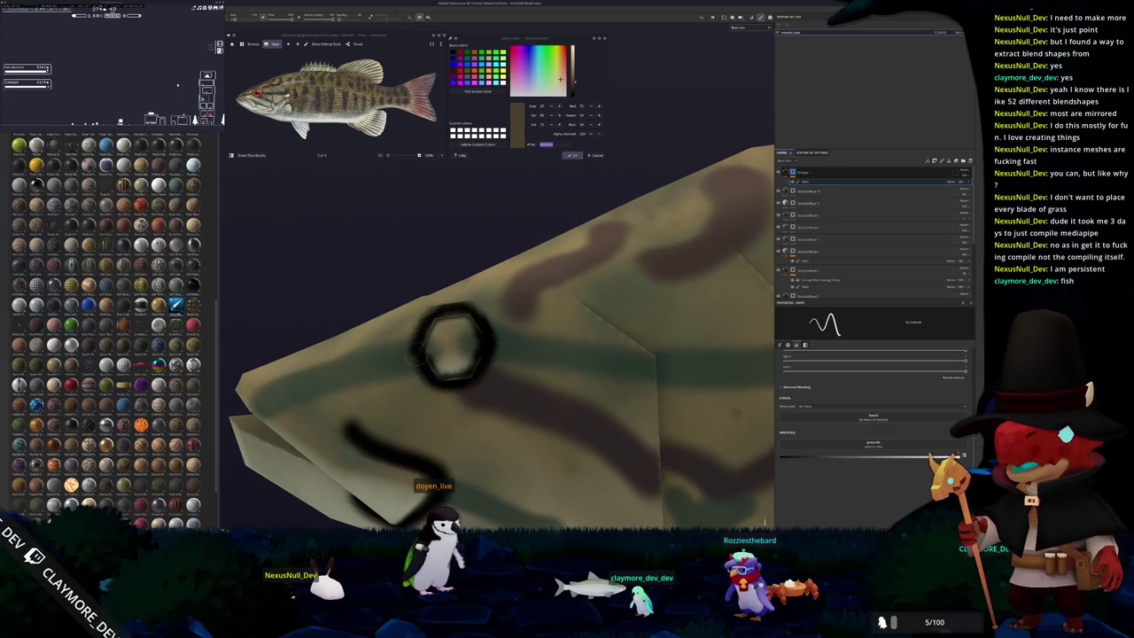
# Paint a dark vertical line across the head, then orbit to the fish's lighter underside.
pyautogui.keyDown('alt'); pyautogui.moveTo(452, 341); pyautogui.dragTo(265, 359); pyautogui.keyUp('alt')
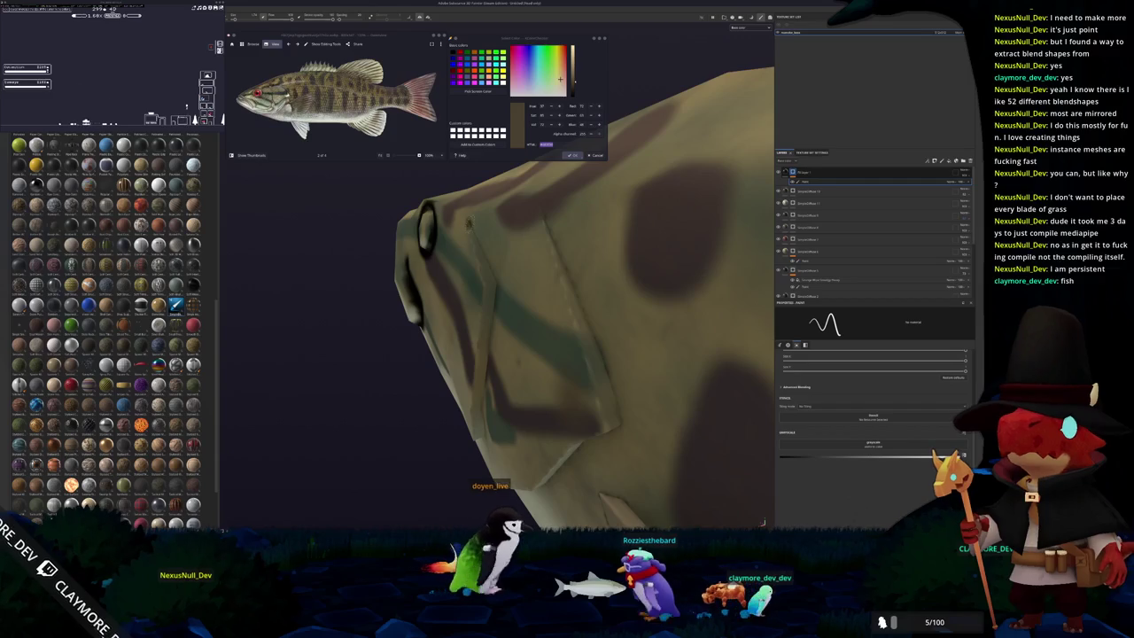
pyautogui.moveTo(532, 284)
pyautogui.keyDown('alt'); pyautogui.mouseDown()
pyautogui.moveTo(477, 281)
pyautogui.moveTo(643, 432)
pyautogui.mouseUp(); pyautogui.keyUp('alt')
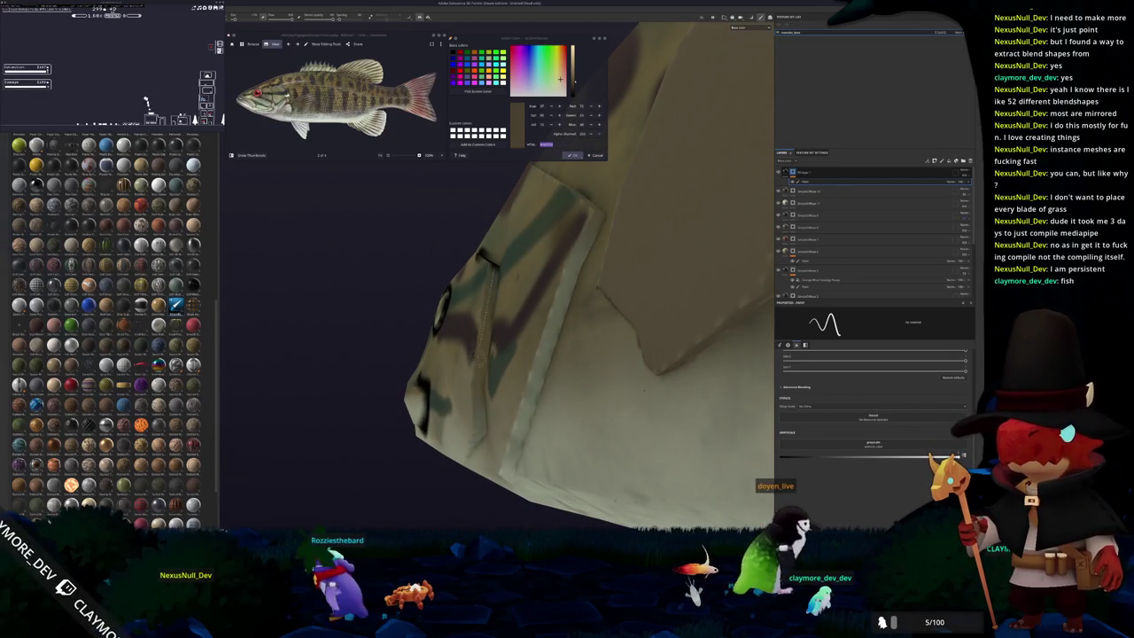
pyautogui.moveTo(485, 257); pyautogui.dragTo(478, 381)
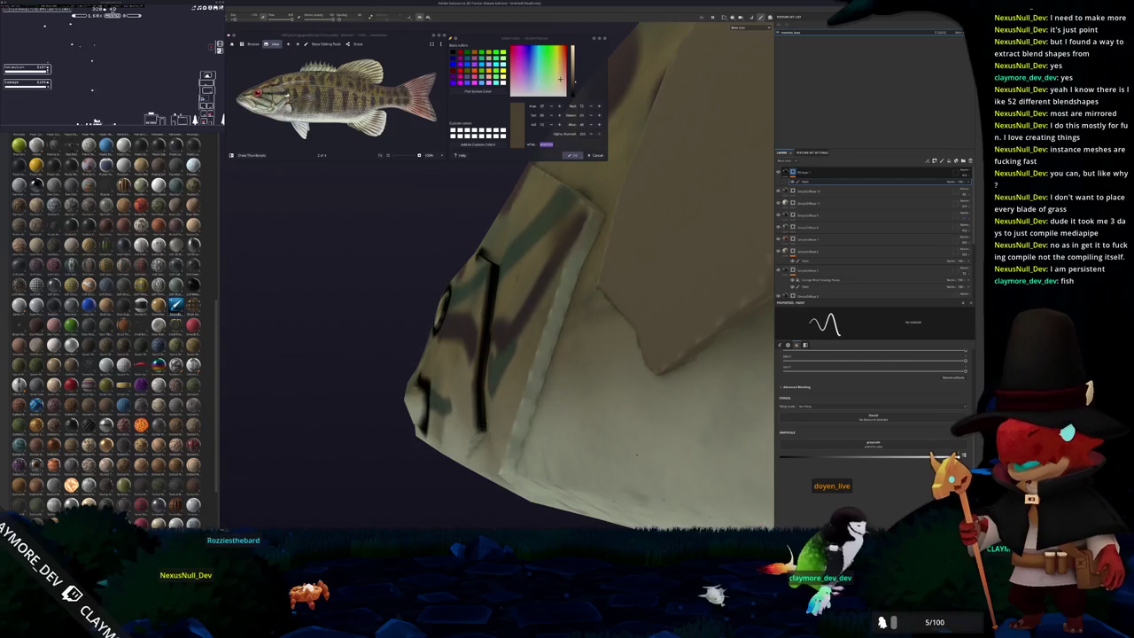
pyautogui.keyDown('alt'); pyautogui.moveTo(638, 453); pyautogui.dragTo(691, 412); pyautogui.keyUp('alt')
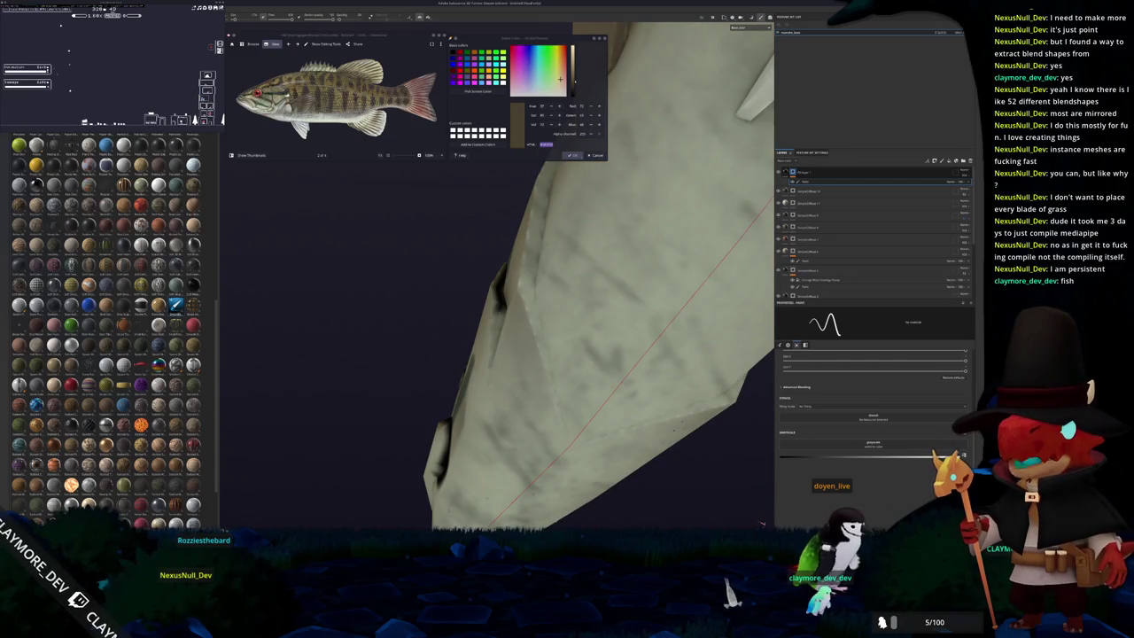
pyautogui.moveTo(691, 412)
pyautogui.keyDown('alt'); pyautogui.mouseDown()
pyautogui.moveTo(576, 400)
pyautogui.moveTo(620, 381)
pyautogui.mouseUp(); pyautogui.keyUp('alt')
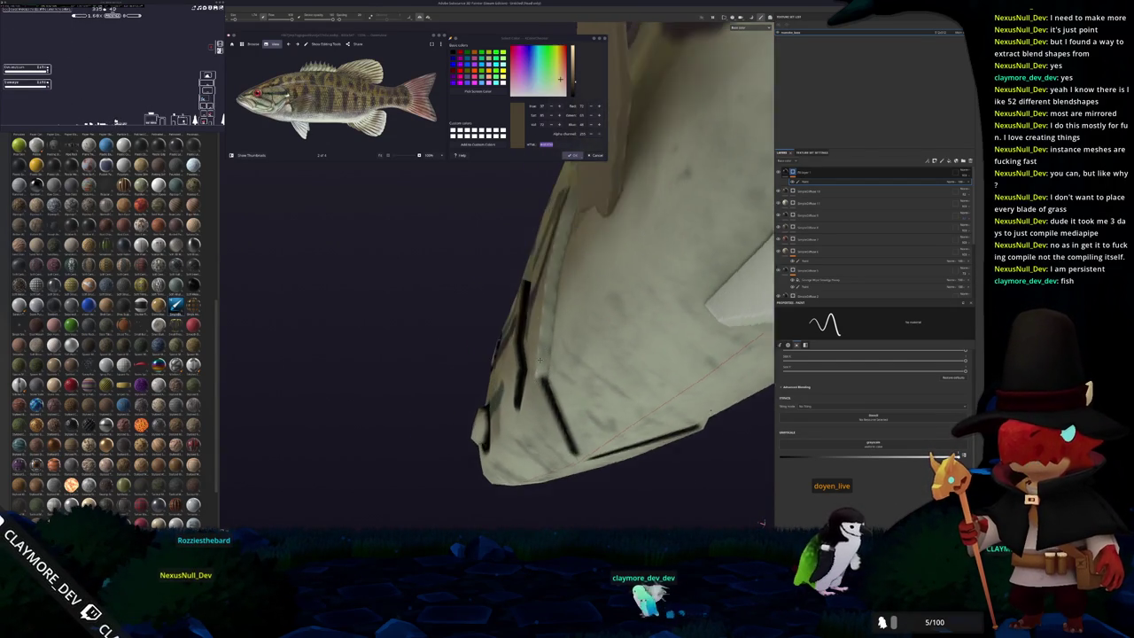
pyautogui.press('shift')
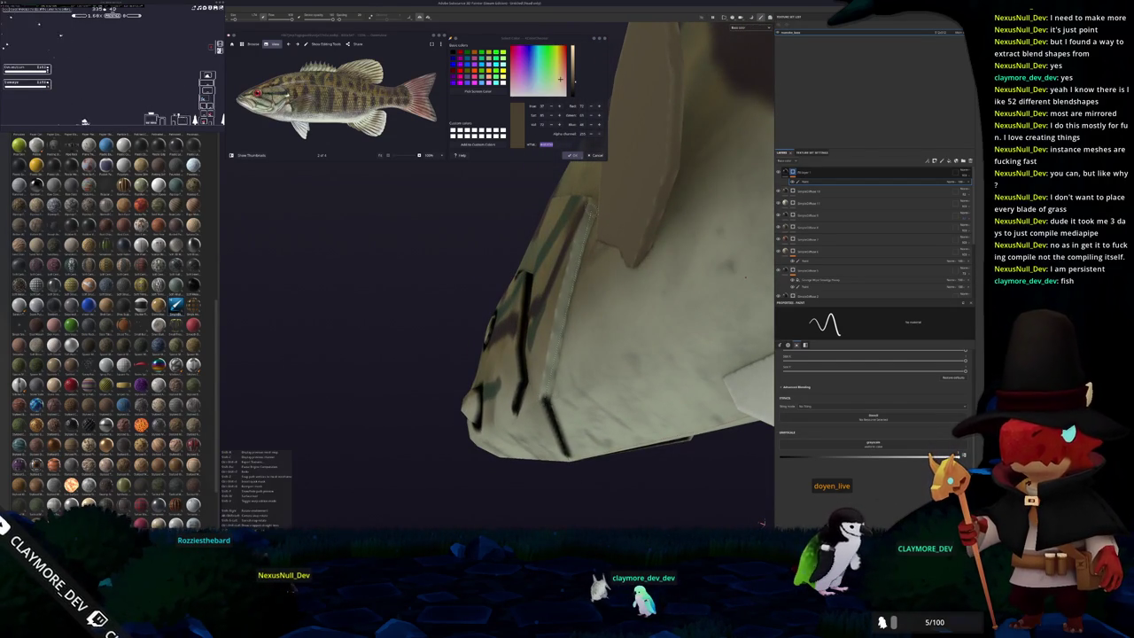
# Paint a straight dark stripe on the underside, then zoom in on the eye and mouth.
pyautogui.keyDown('shift'); pyautogui.click(591, 205); pyautogui.keyUp('shift')
pyautogui.moveTo(748, 280)
pyautogui.keyDown('alt'); pyautogui.mouseDown()
pyautogui.moveTo(560, 366)
pyautogui.moveTo(539, 349)
pyautogui.moveTo(354, 306)
pyautogui.mouseUp(); pyautogui.keyUp('alt')
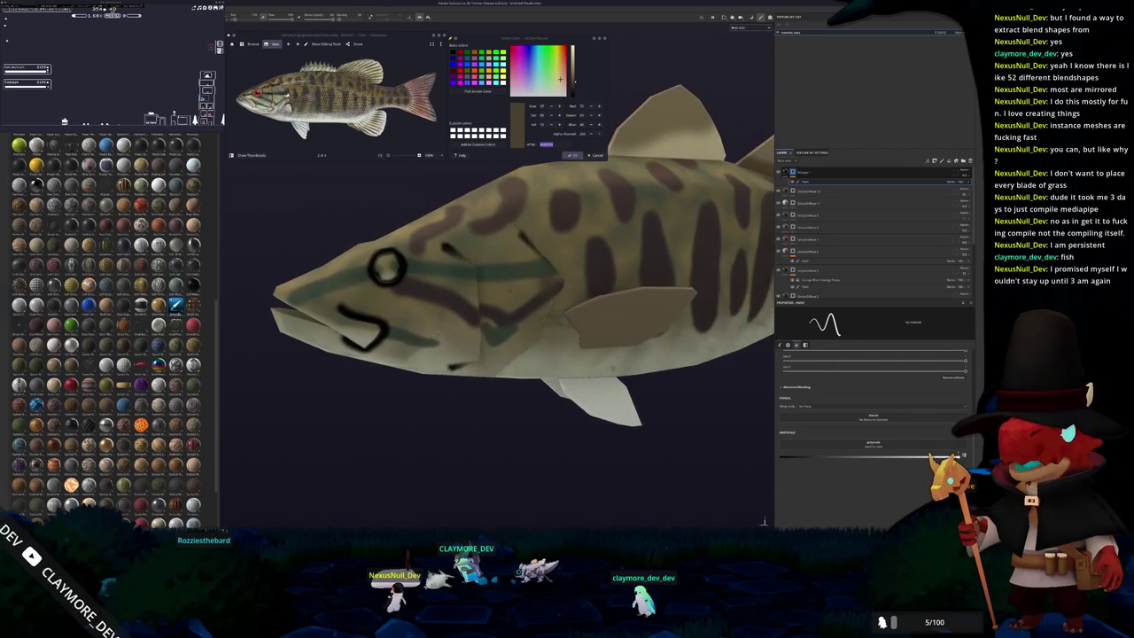
pyautogui.scroll(3, 547, 357)
pyautogui.moveTo(547, 357)
pyautogui.keyDown('alt'); pyautogui.mouseDown()
pyautogui.moveTo(490, 363)
pyautogui.moveTo(427, 392)
pyautogui.moveTo(549, 338)
pyautogui.moveTo(513, 328)
pyautogui.moveTo(566, 295)
pyautogui.mouseUp(); pyautogui.keyUp('alt')
pyautogui.scroll(2, 548, 357)
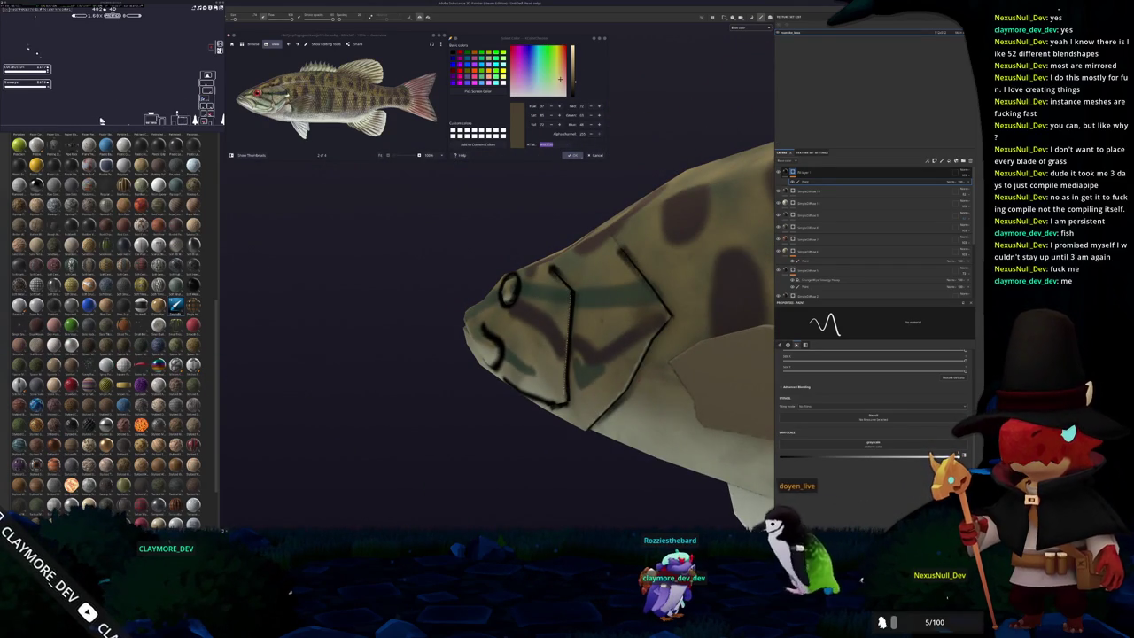
pyautogui.keyDown('alt'); pyautogui.moveTo(620, 426); pyautogui.dragTo(763, 521); pyautogui.keyUp('alt')
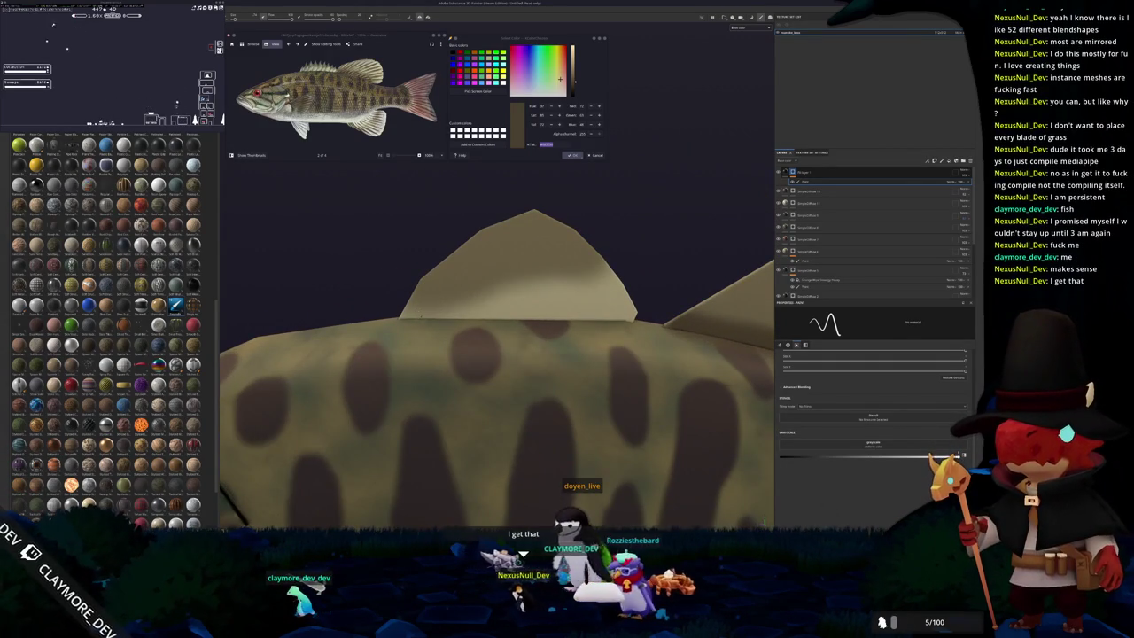
# Paint seven parallel black ray lines across the dorsal fin, then orbit to the other dorsal fin.
pyautogui.keyDown('shift'); pyautogui.click(477, 203); pyautogui.keyUp('shift')
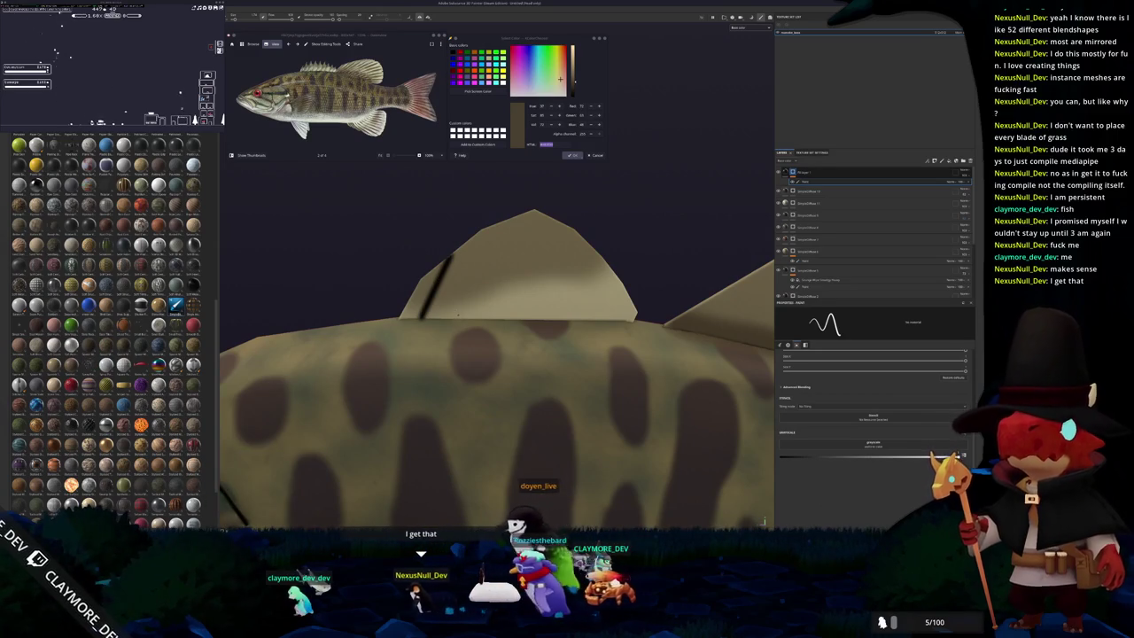
pyautogui.click(461, 316)
pyautogui.keyDown('shift'); pyautogui.click(492, 225); pyautogui.keyUp('shift')
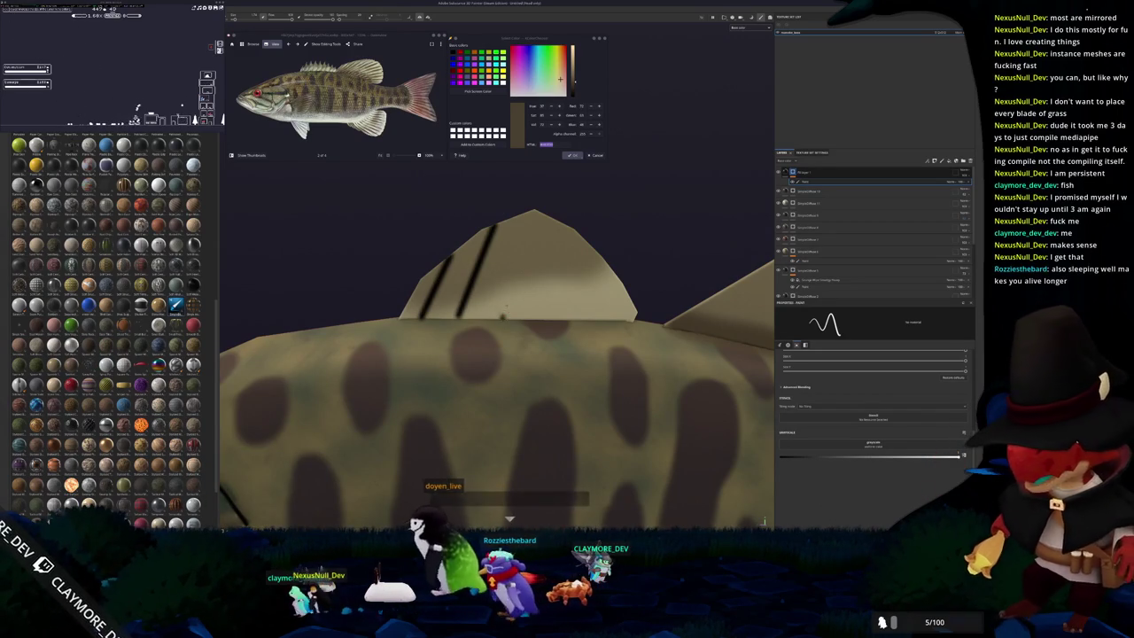
pyautogui.click(505, 317)
pyautogui.keyDown('shift'); pyautogui.click(540, 219); pyautogui.keyUp('shift')
pyautogui.click(551, 316)
pyautogui.keyDown('shift'); pyautogui.click(585, 241); pyautogui.keyUp('shift')
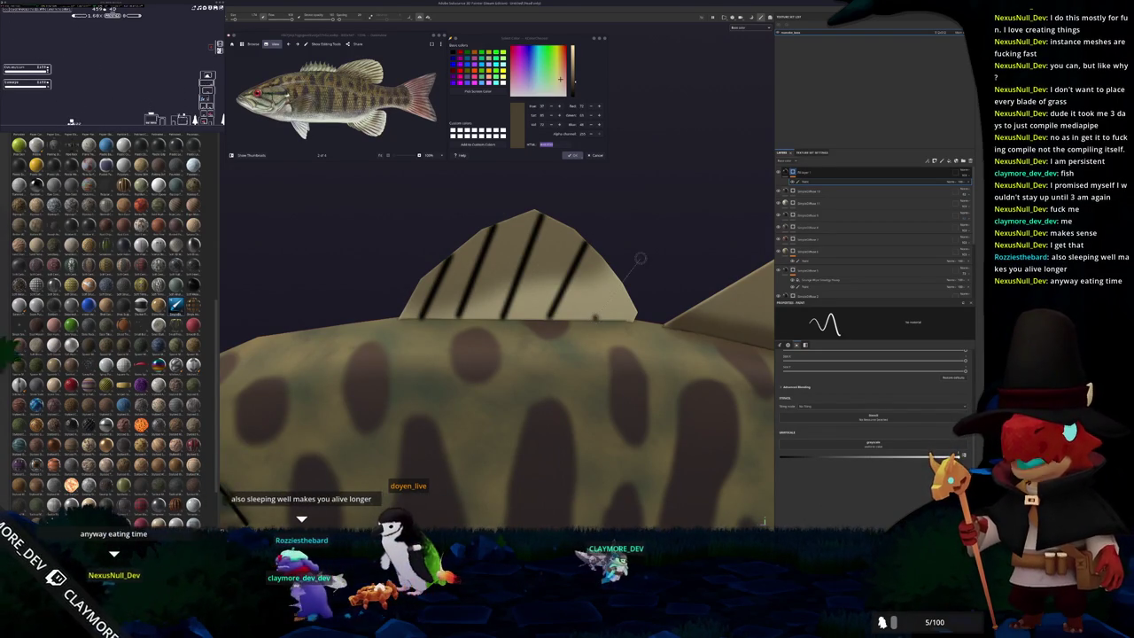
pyautogui.moveTo(640, 259); pyautogui.dragTo(436, 312, button='middle')
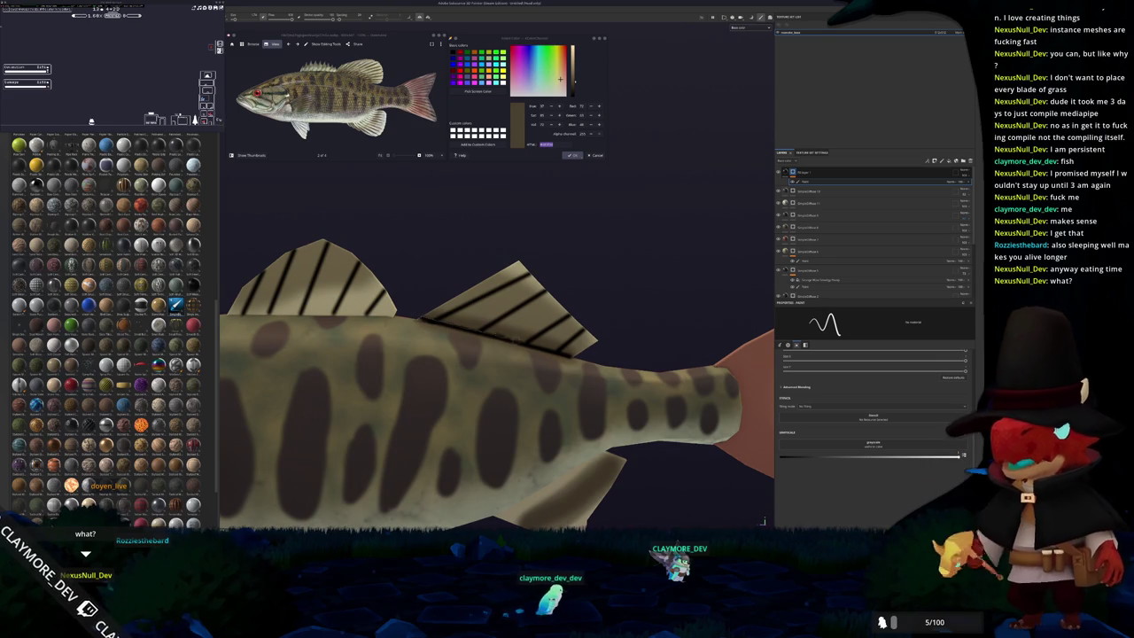
pyautogui.keyDown('alt'); pyautogui.moveTo(496, 381); pyautogui.dragTo(549, 381); pyautogui.keyUp('alt')
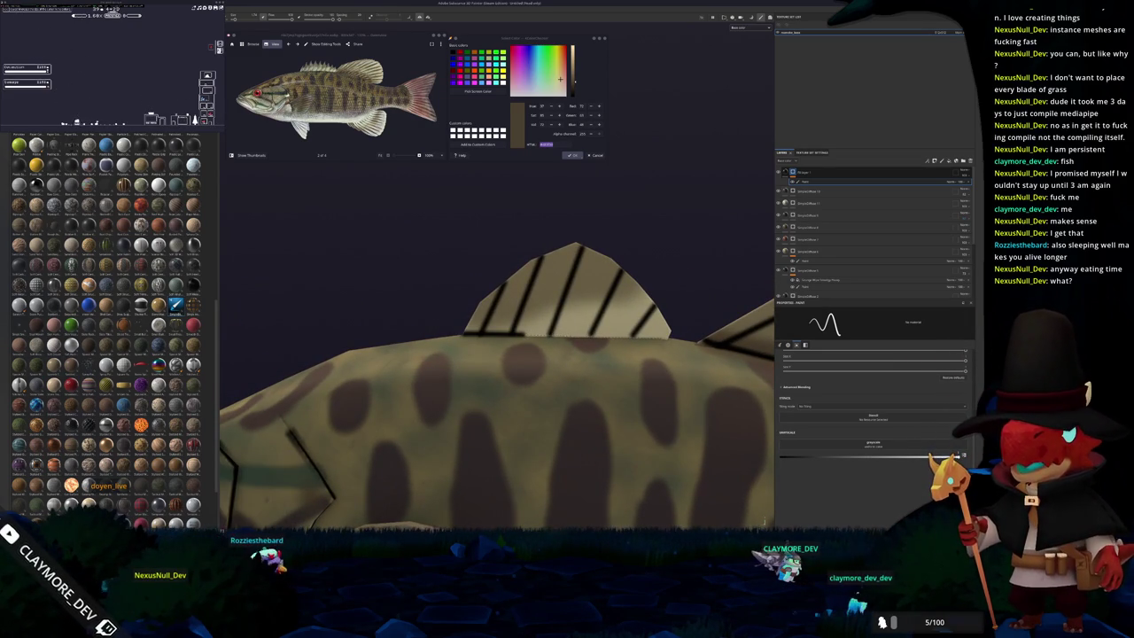
pyautogui.moveTo(496, 381)
pyautogui.keyDown('alt'); pyautogui.mouseDown()
pyautogui.moveTo(549, 381)
pyautogui.moveTo(476, 364)
pyautogui.moveTo(457, 394)
pyautogui.mouseUp(); pyautogui.keyUp('alt')
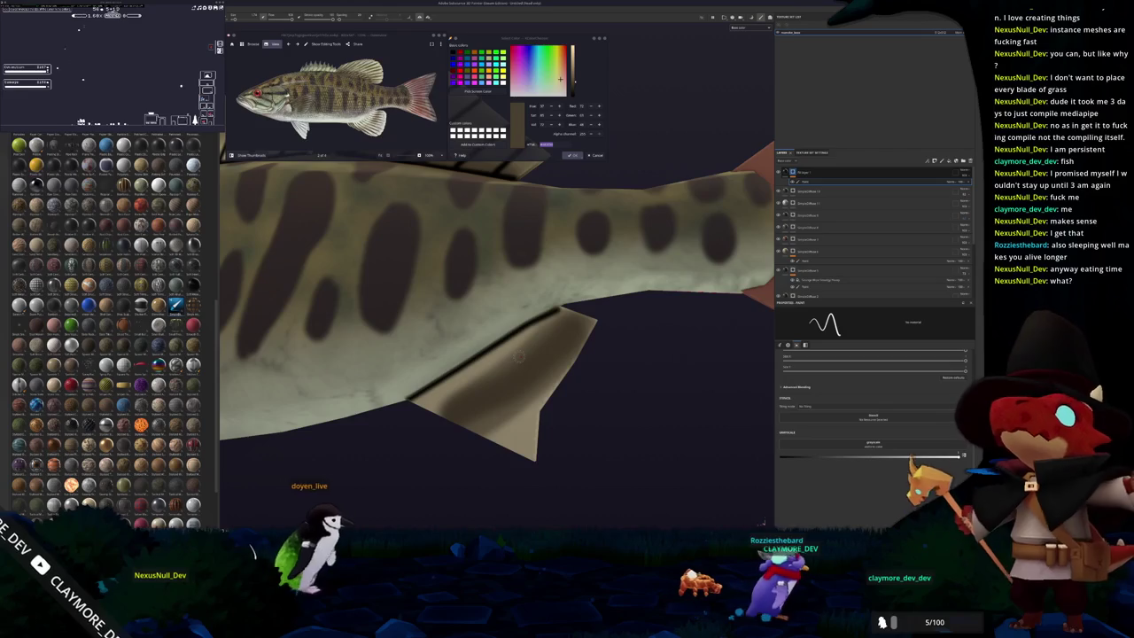
# Paint straight black lines along the belly fin edges, then orbit back to a side profile.
pyautogui.keyDown('alt'); pyautogui.moveTo(519, 356); pyautogui.dragTo(418, 393); pyautogui.keyUp('alt')
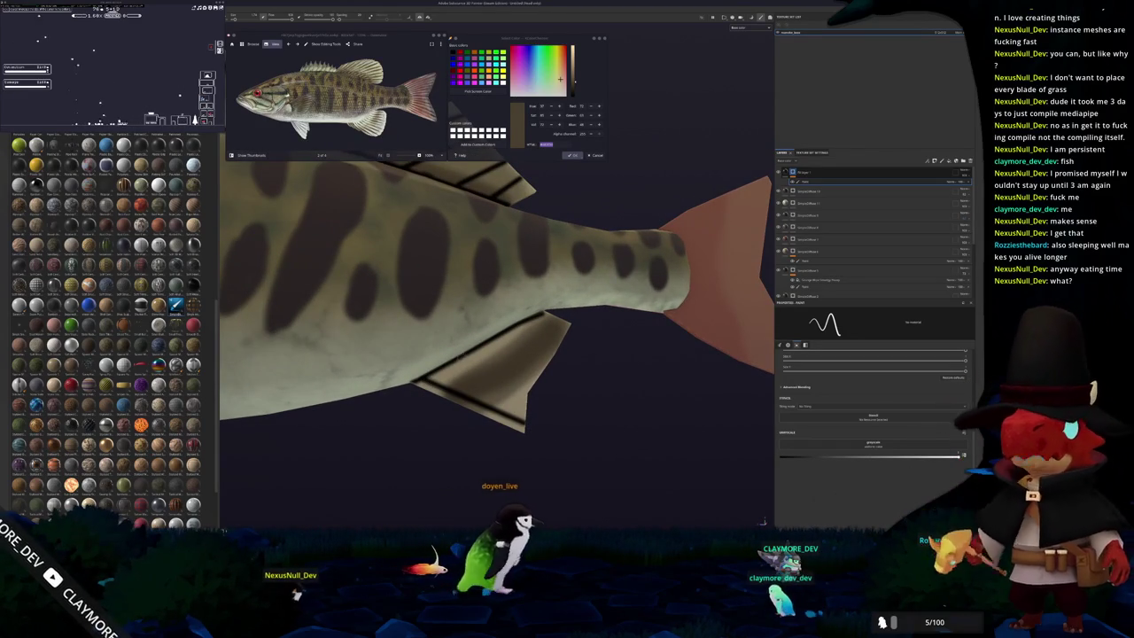
pyautogui.keyDown('alt'); pyautogui.moveTo(416, 372); pyautogui.dragTo(518, 382); pyautogui.keyUp('alt')
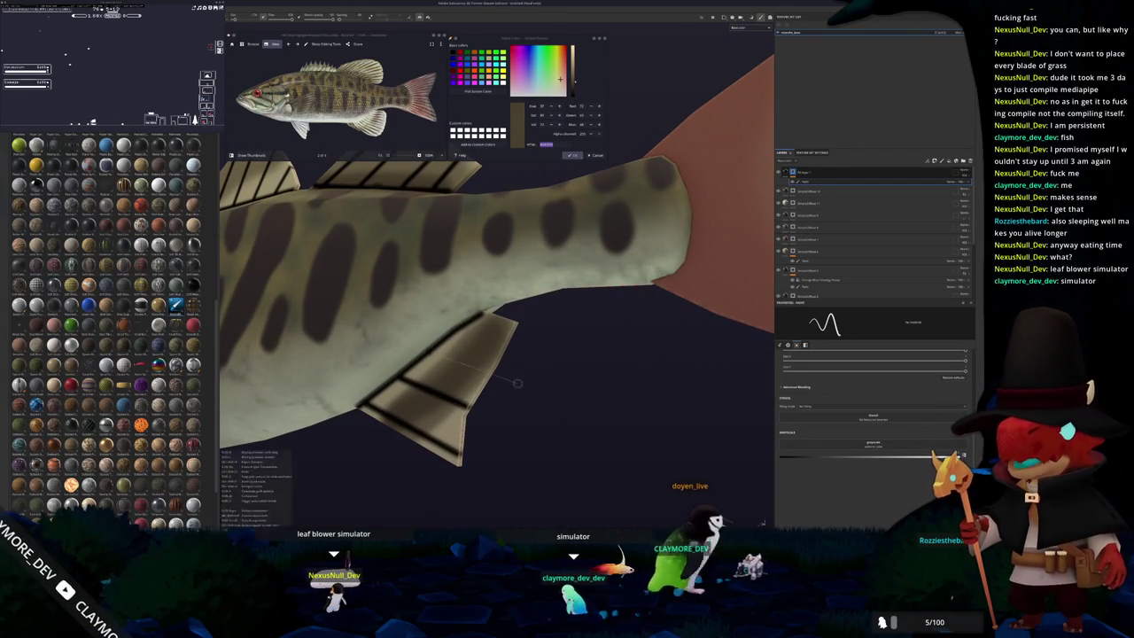
pyautogui.press('f')
pyautogui.moveTo(517, 383)
pyautogui.keyDown('alt'); pyautogui.mouseDown()
pyautogui.moveTo(407, 337)
pyautogui.moveTo(441, 311)
pyautogui.mouseUp(); pyautogui.keyUp('alt')
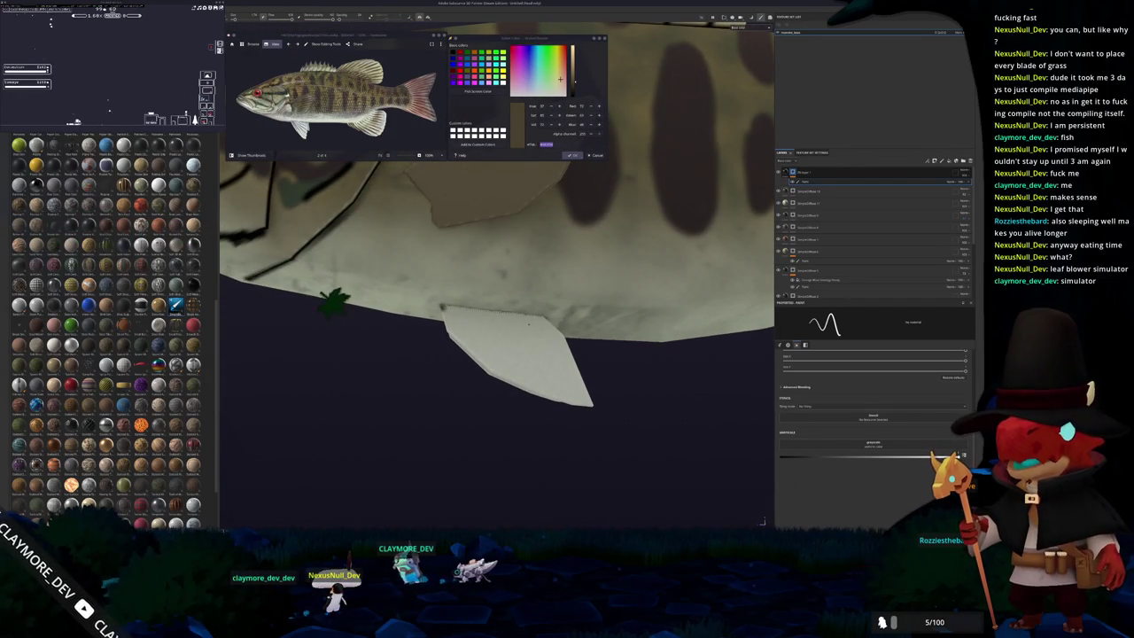
pyautogui.keyDown('alt'); pyautogui.moveTo(380, 384); pyautogui.dragTo(394, 456); pyautogui.keyUp('alt')
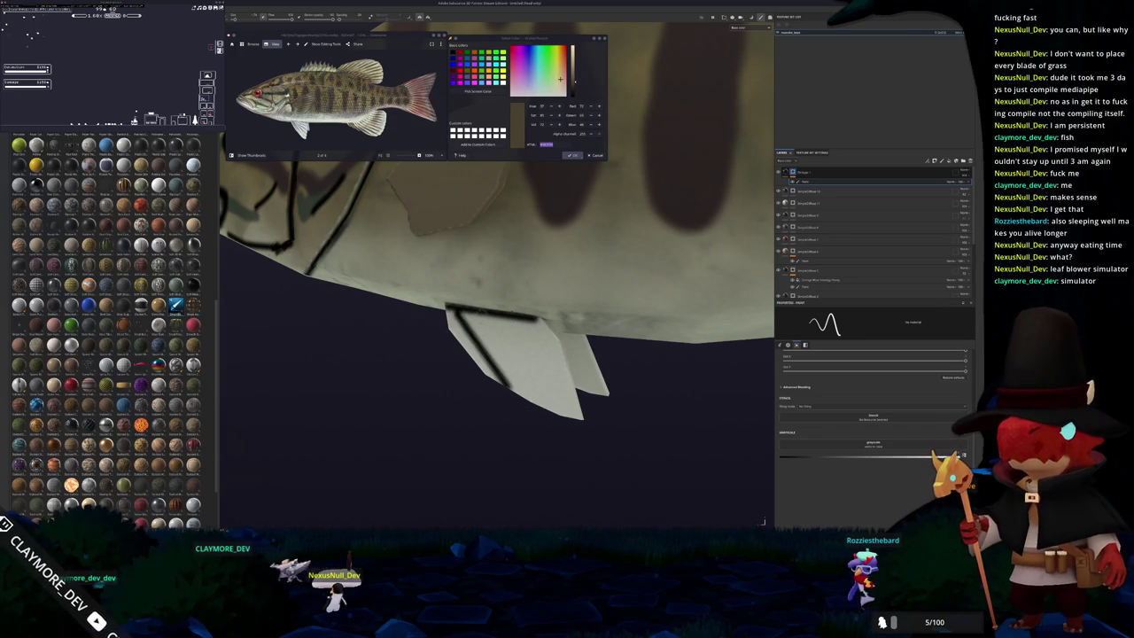
pyautogui.keyDown('shift'); pyautogui.click(496, 363); pyautogui.keyUp('shift')
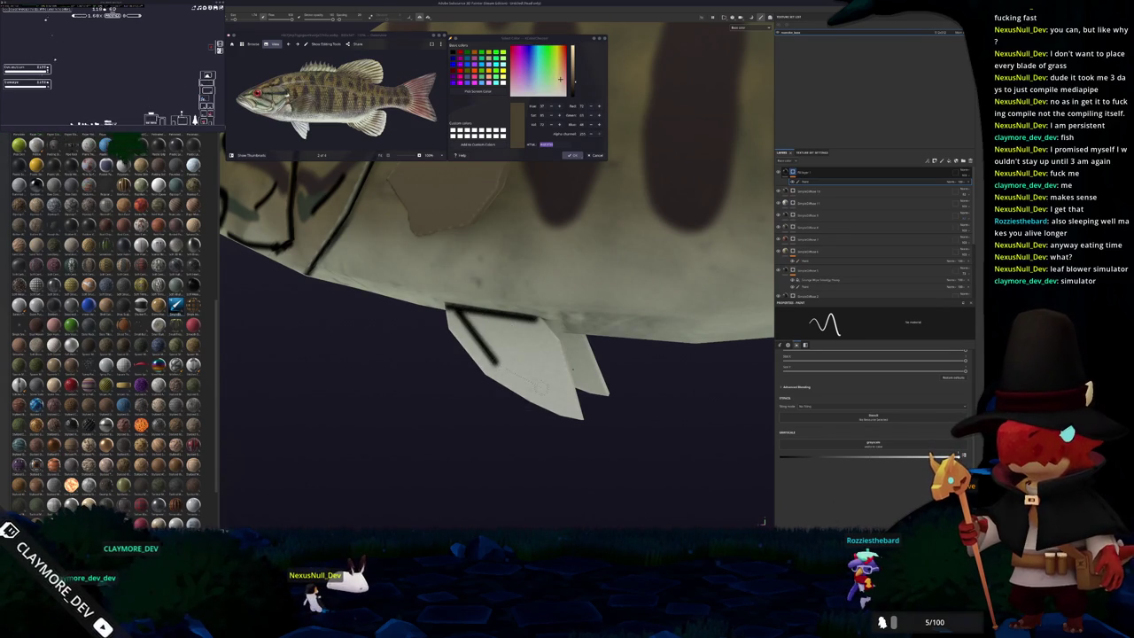
pyautogui.moveTo(265, 253)
pyautogui.keyDown('alt'); pyautogui.mouseDown()
pyautogui.moveTo(329, 481)
pyautogui.moveTo(398, 443)
pyautogui.mouseUp(); pyautogui.keyUp('alt')
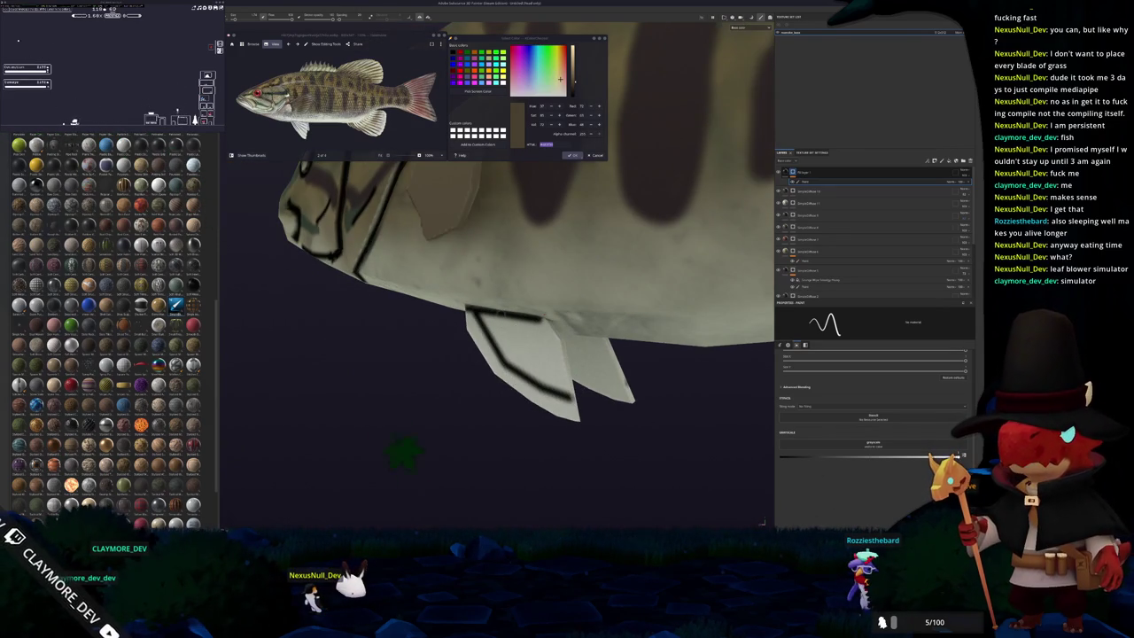
pyautogui.keyDown('shift'); pyautogui.click(550, 362); pyautogui.keyUp('shift')
pyautogui.moveTo(496, 310)
pyautogui.keyDown('alt'); pyautogui.mouseDown()
pyautogui.moveTo(567, 230)
pyautogui.moveTo(531, 265)
pyautogui.moveTo(487, 253)
pyautogui.moveTo(532, 275)
pyautogui.mouseUp(); pyautogui.keyUp('alt')
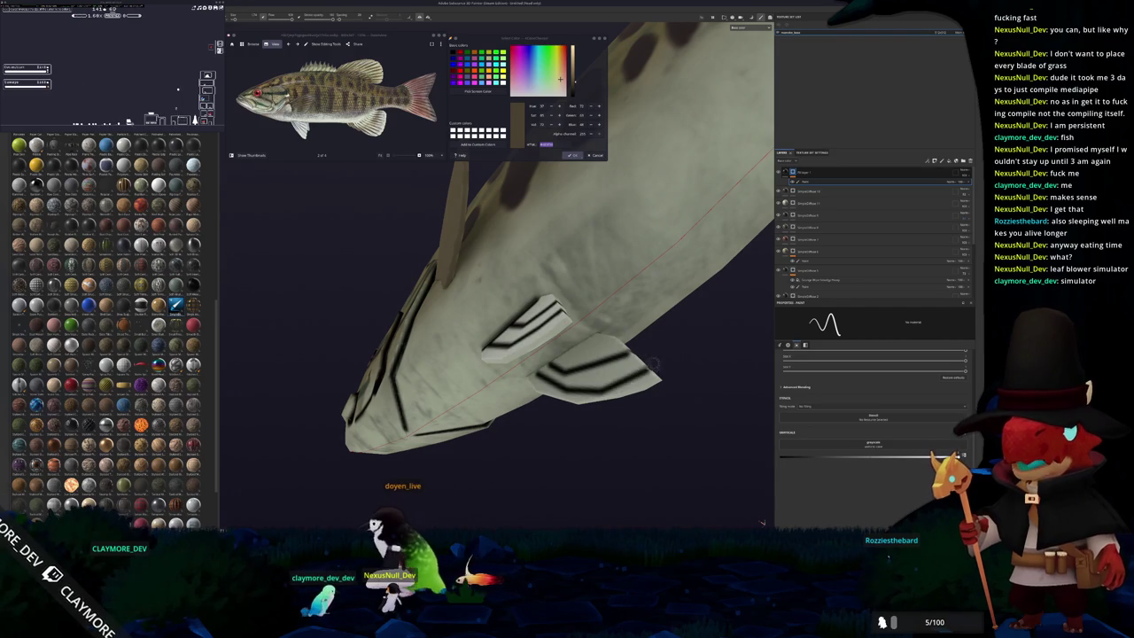
pyautogui.keyDown('alt'); pyautogui.moveTo(653, 363); pyautogui.dragTo(432, 362); pyautogui.keyUp('alt')
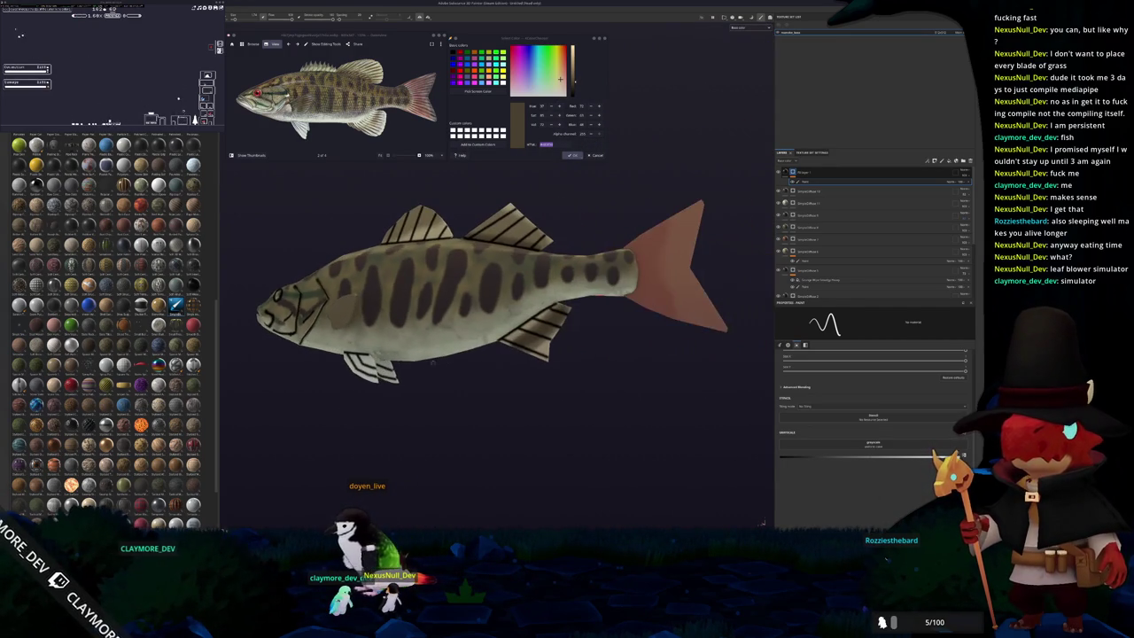
# Paint three dark ray stripes across the bass's tail fin.
pyautogui.scroll(1, 433, 362)
pyautogui.scroll(2, 432, 362)
pyautogui.scroll(2, 433, 362)
pyautogui.scroll(3, 432, 362)
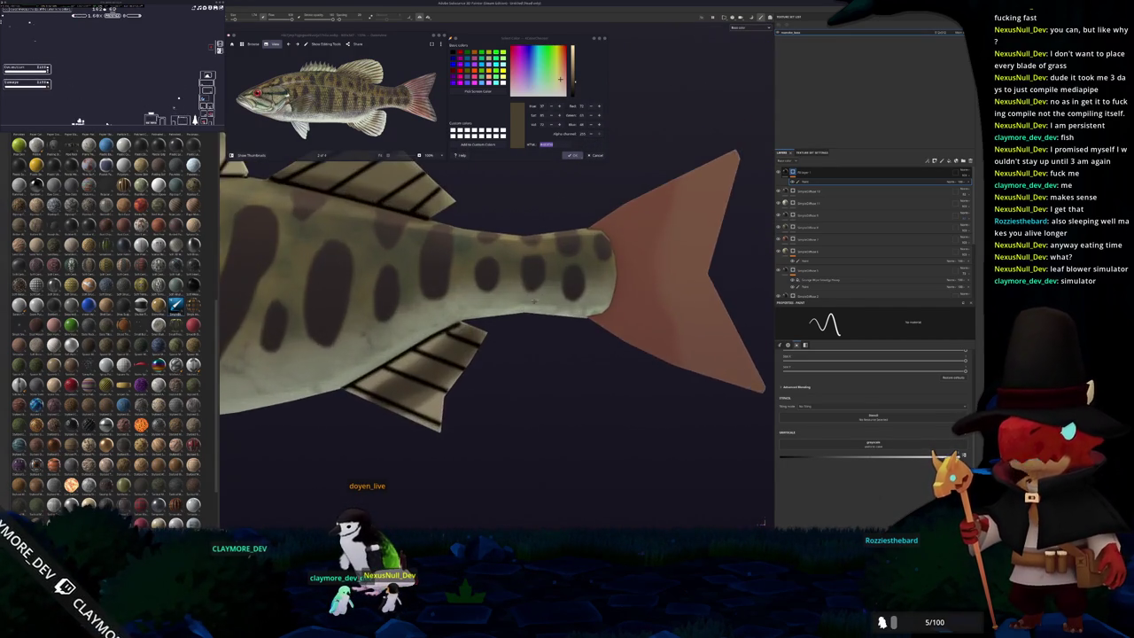
pyautogui.keyDown('alt'); pyautogui.moveTo(433, 362); pyautogui.dragTo(289, 452, button='middle'); pyautogui.keyUp('alt')
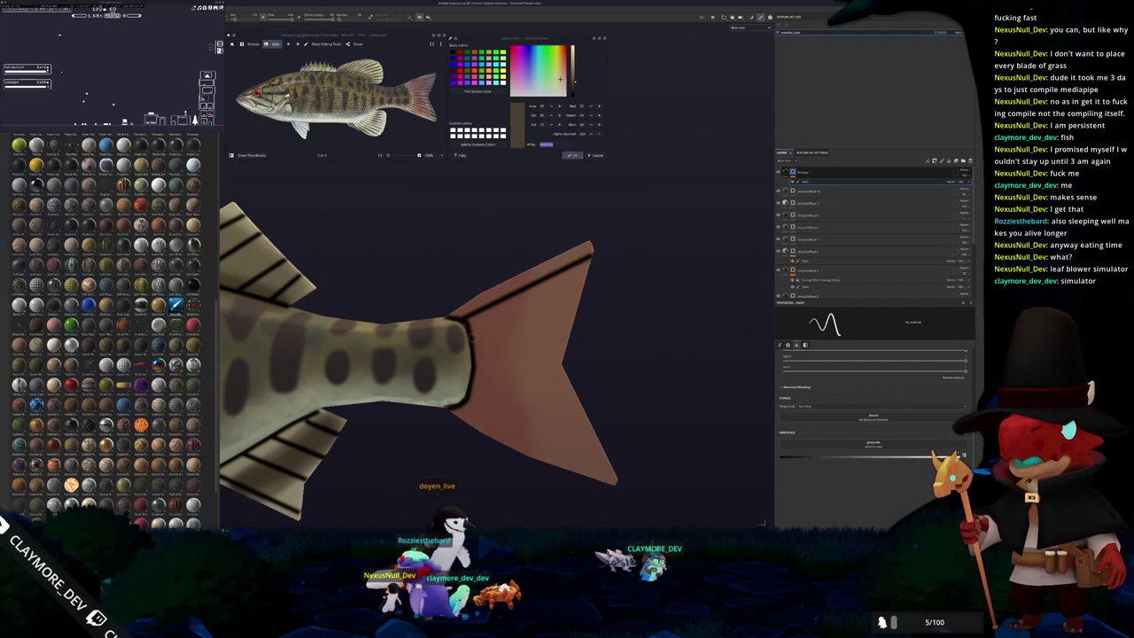
pyautogui.moveTo(473, 337); pyautogui.dragTo(575, 299)
pyautogui.moveTo(473, 357); pyautogui.dragTo(561, 362)
pyautogui.moveTo(473, 379); pyautogui.dragTo(579, 402)
# Draw straight dark lines along the bass's pectoral side fin.
pyautogui.moveTo(611, 408); pyautogui.dragTo(462, 316, button='middle')
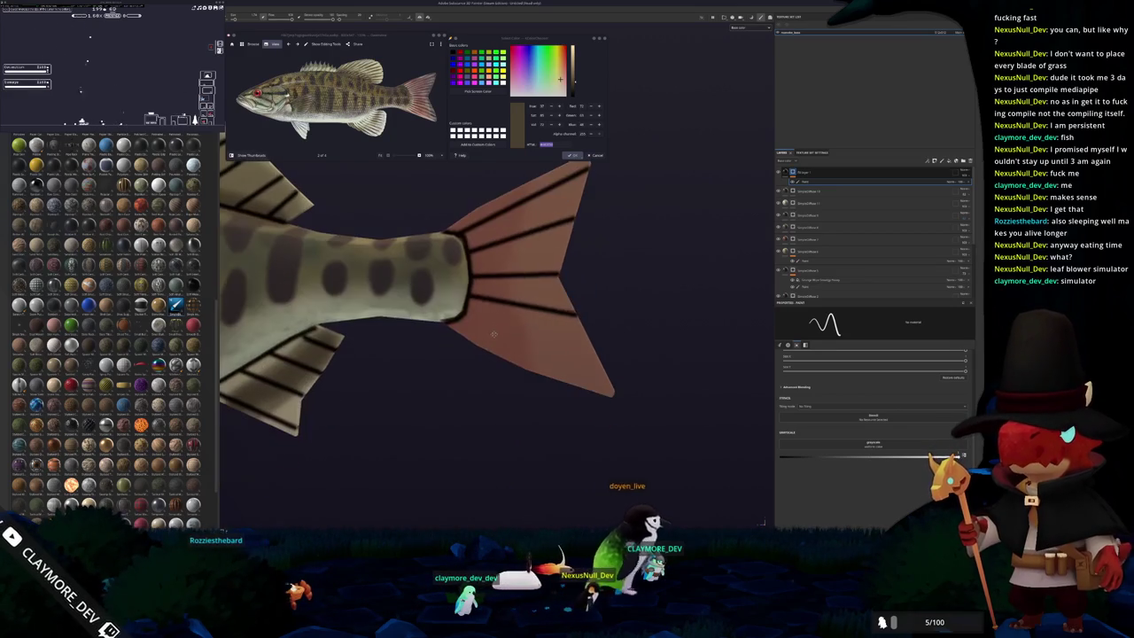
pyautogui.press('f')
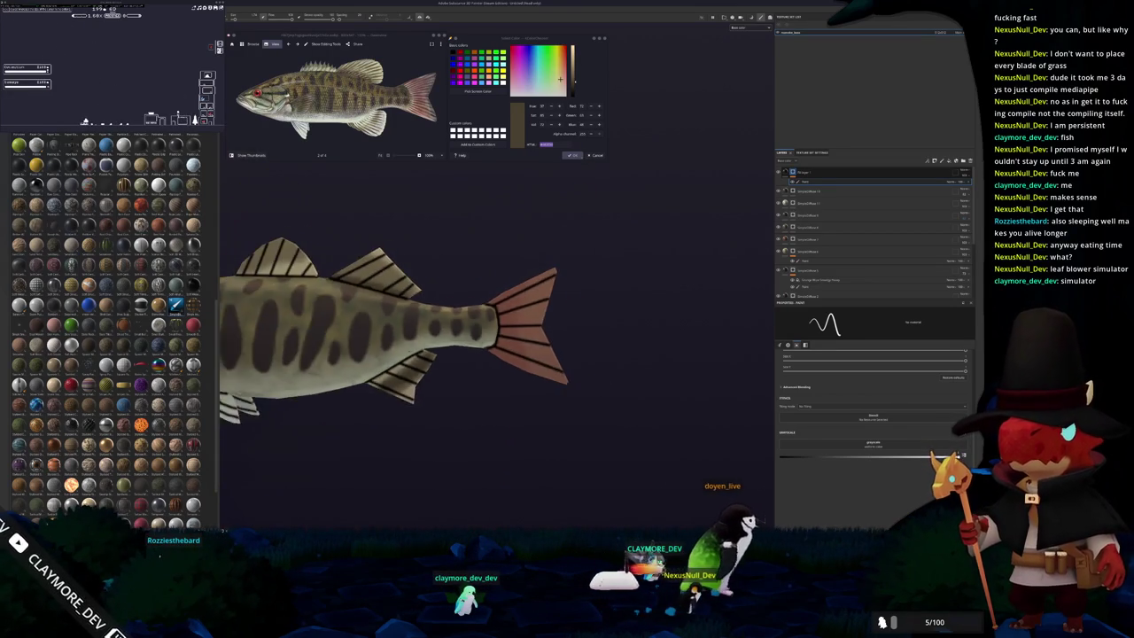
pyautogui.scroll(2, 496, 318)
pyautogui.scroll(3, 421, 350)
pyautogui.scroll(2, 422, 351)
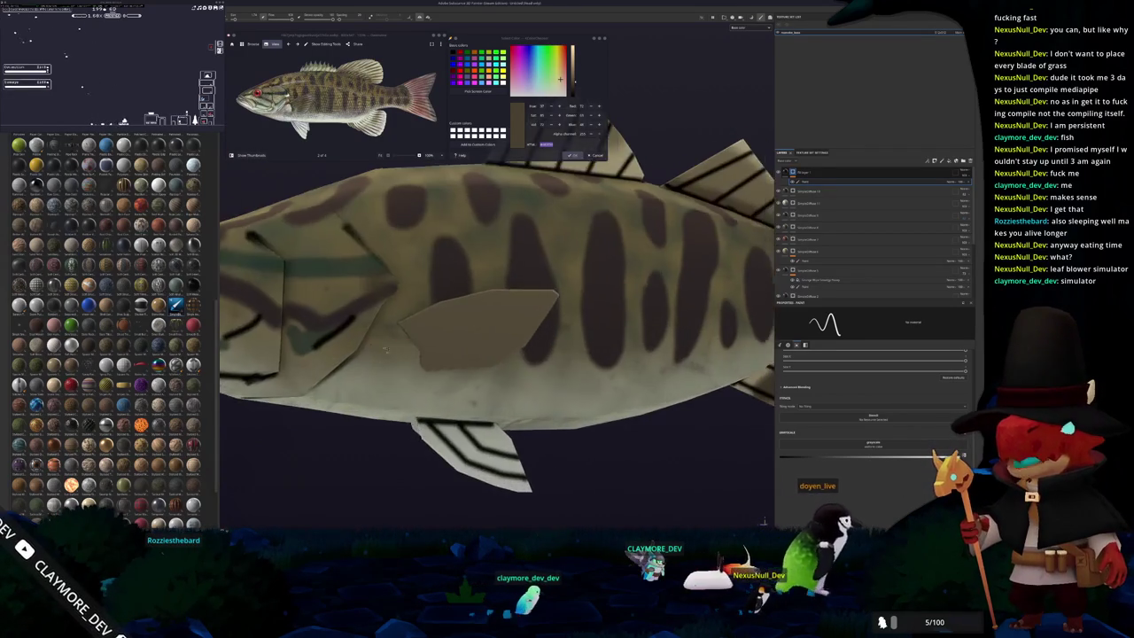
pyautogui.scroll(2, 412, 337)
pyautogui.scroll(1, 401, 324)
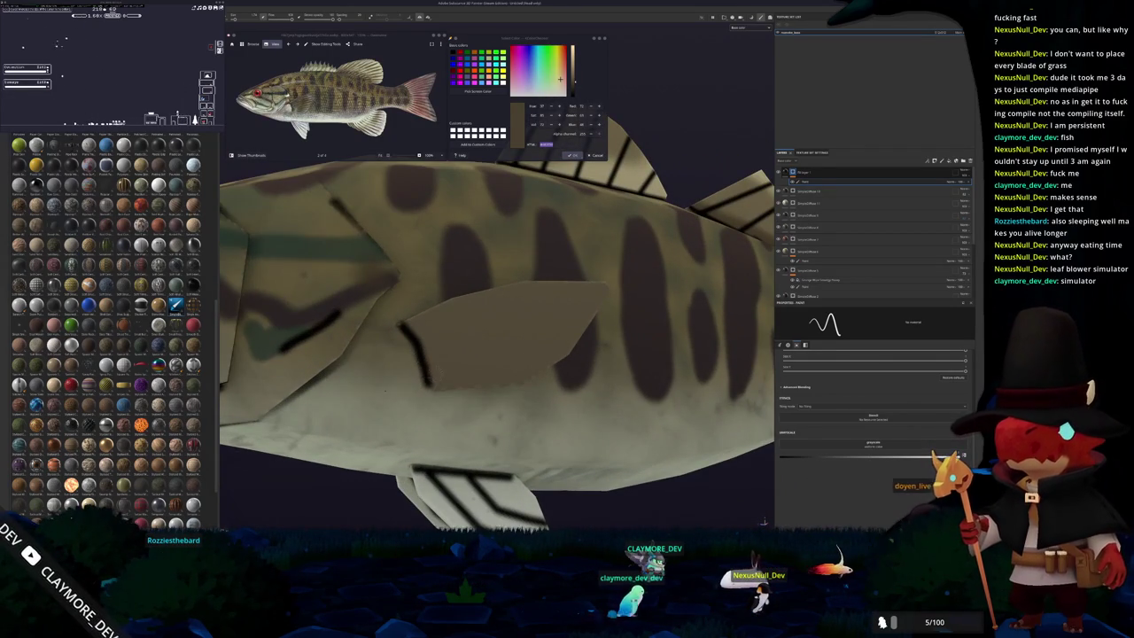
pyautogui.keyDown('alt'); pyautogui.moveTo(408, 346); pyautogui.dragTo(354, 361); pyautogui.keyUp('alt')
pyautogui.keyDown('shift'); pyautogui.click(499, 307); pyautogui.keyUp('shift')
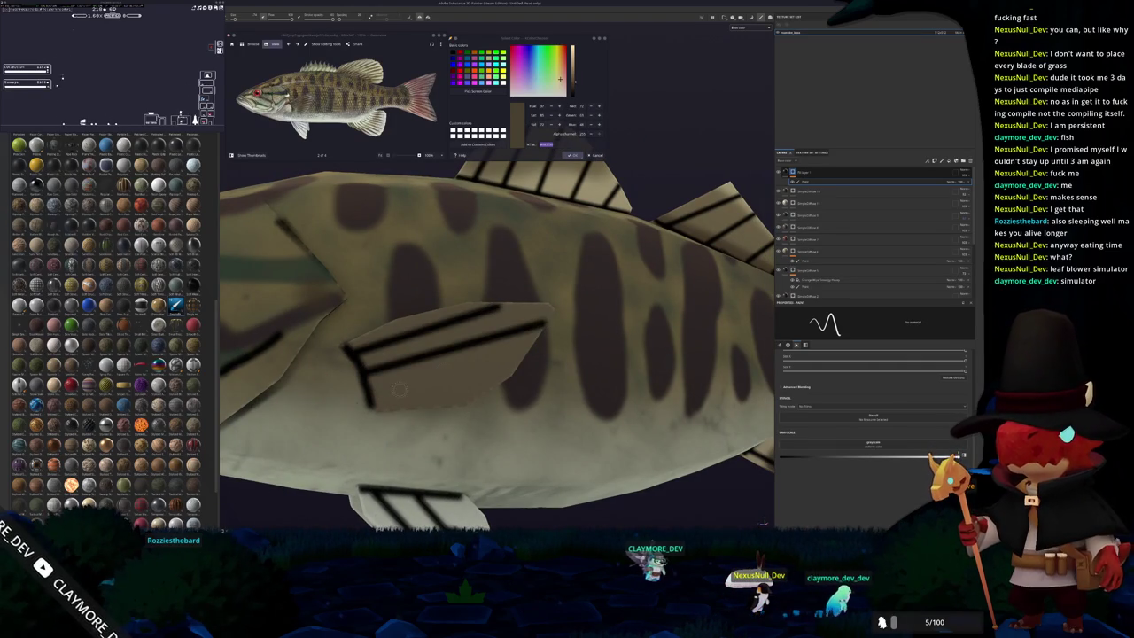
pyautogui.keyDown('alt'); pyautogui.moveTo(501, 379); pyautogui.dragTo(483, 352); pyautogui.keyUp('alt')
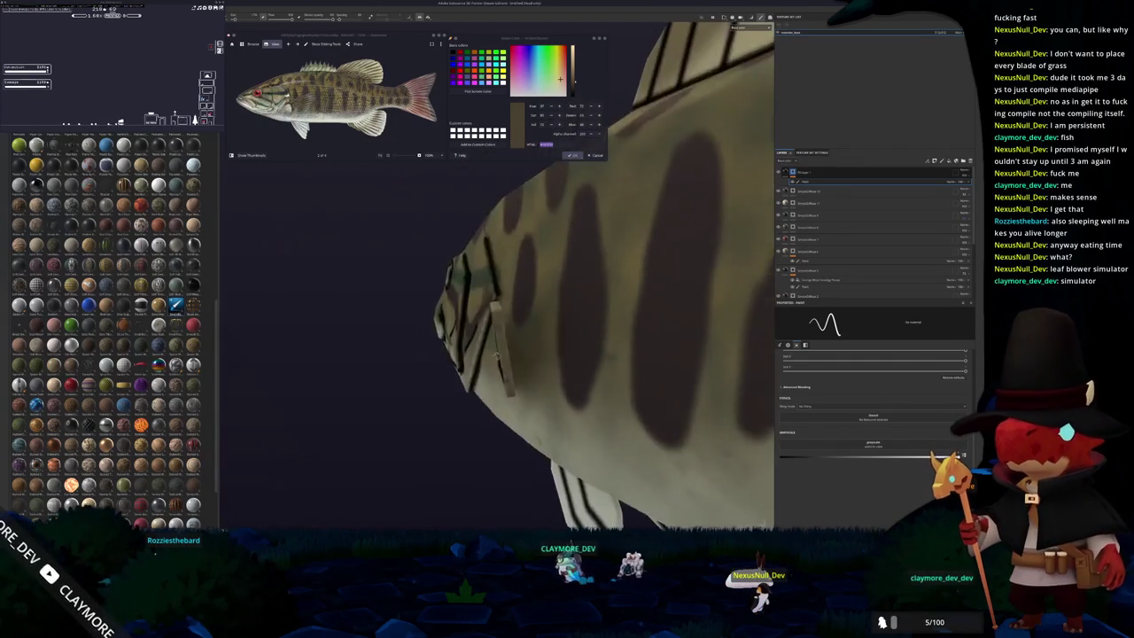
pyautogui.keyDown('shift'); pyautogui.click(567, 301); pyautogui.keyUp('shift')
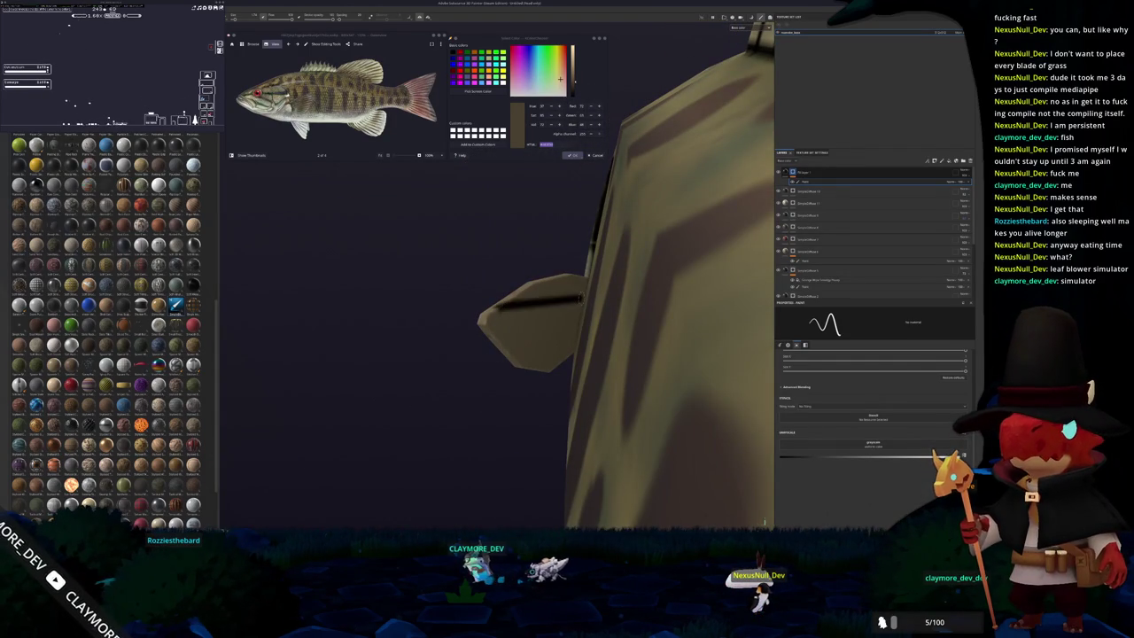
pyautogui.keyDown('shift'); pyautogui.click(576, 321); pyautogui.keyUp('shift')
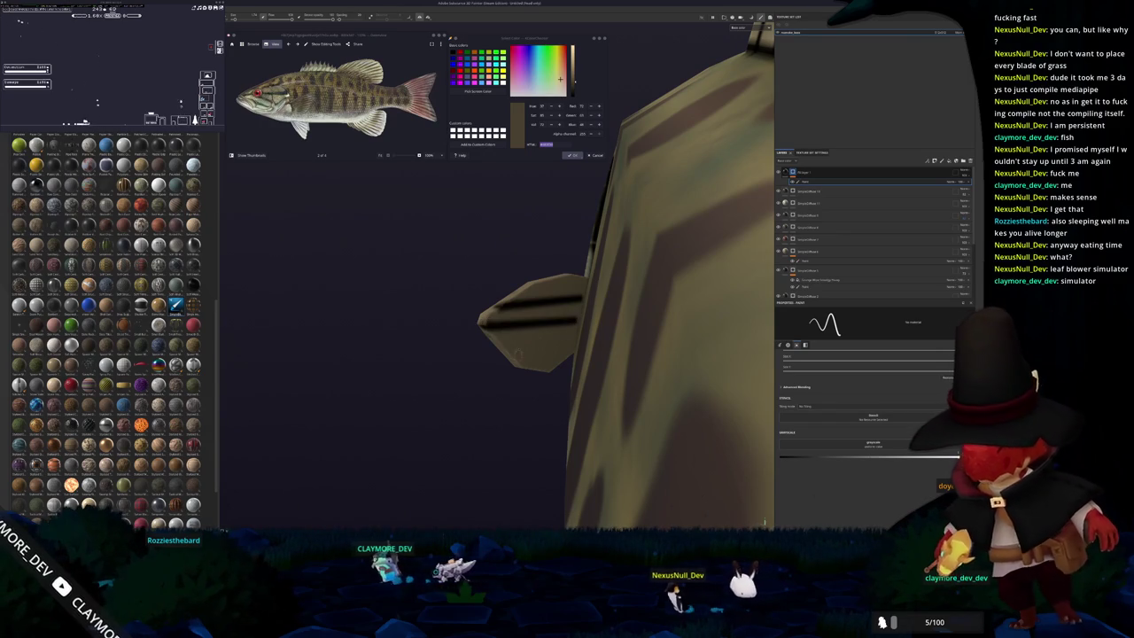
pyautogui.moveTo(572, 335)
pyautogui.keyDown('alt'); pyautogui.mouseDown()
pyautogui.moveTo(470, 383)
pyautogui.moveTo(514, 372)
pyautogui.mouseUp(); pyautogui.keyUp('alt')
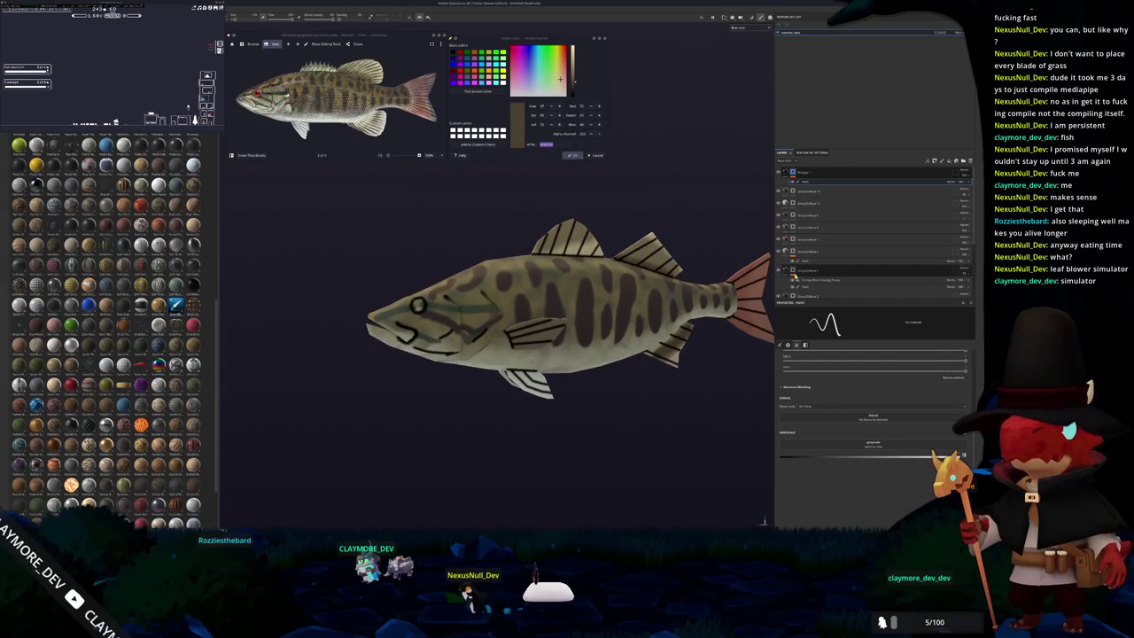
pyautogui.click(964, 175)
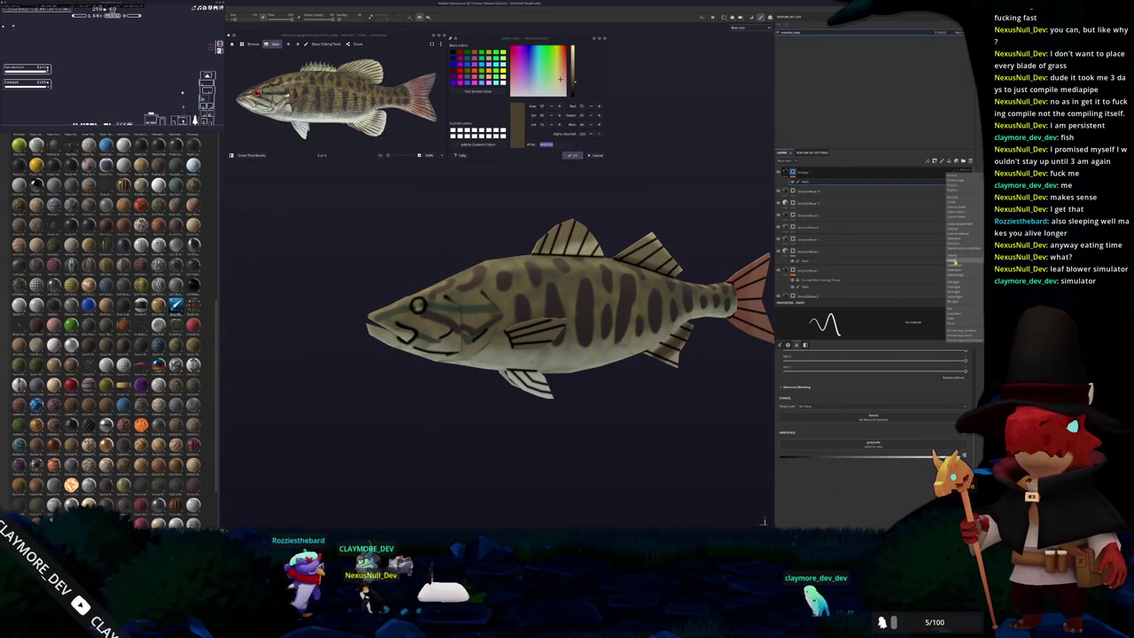
# Change the top layer's blend mode, group it into a folder, and add a fill layer.
pyautogui.click(953, 262)
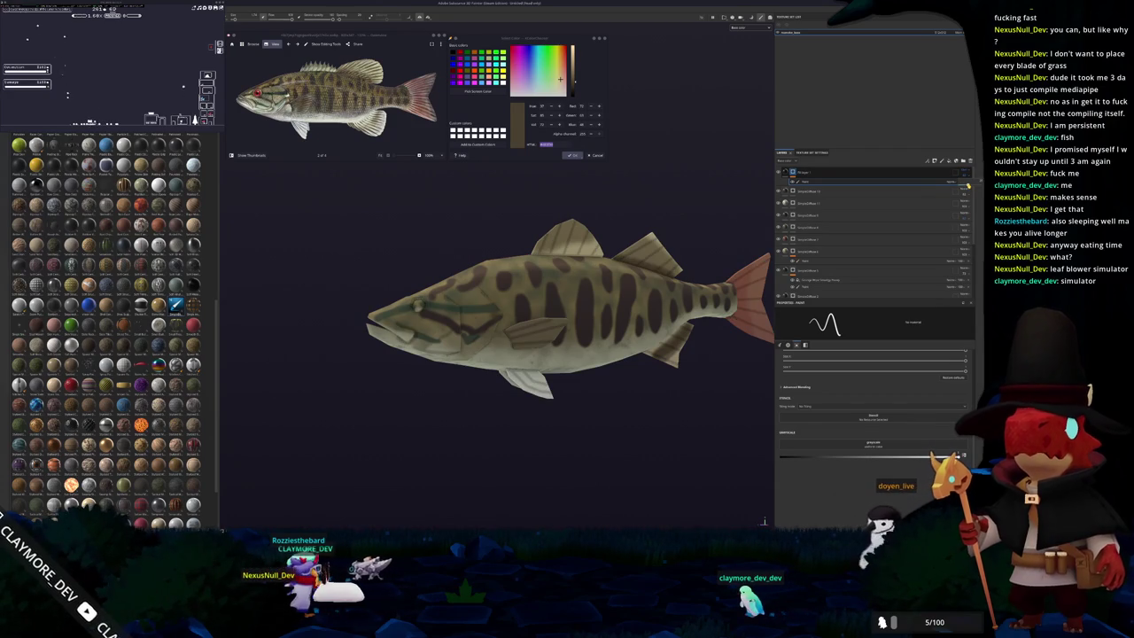
pyautogui.hotkey('ctrl', 'g')
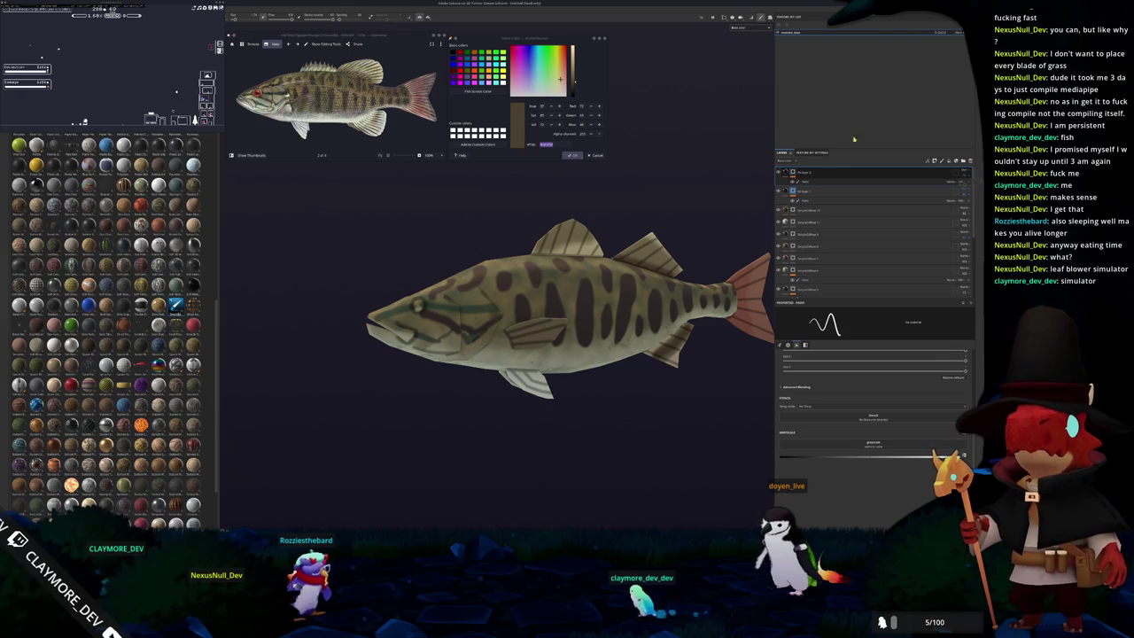
pyautogui.rightClick(792, 172)
pyautogui.click(812, 226)
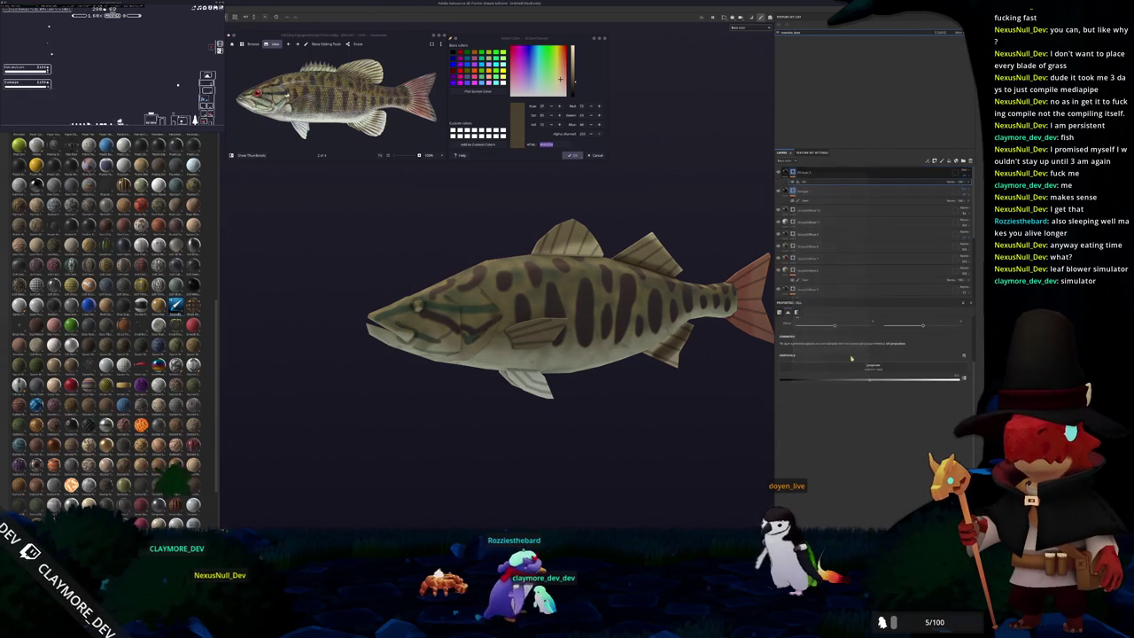
# Give the fill a grid pattern texture with tri-planar projection and a fine scale.
pyautogui.click(866, 372)
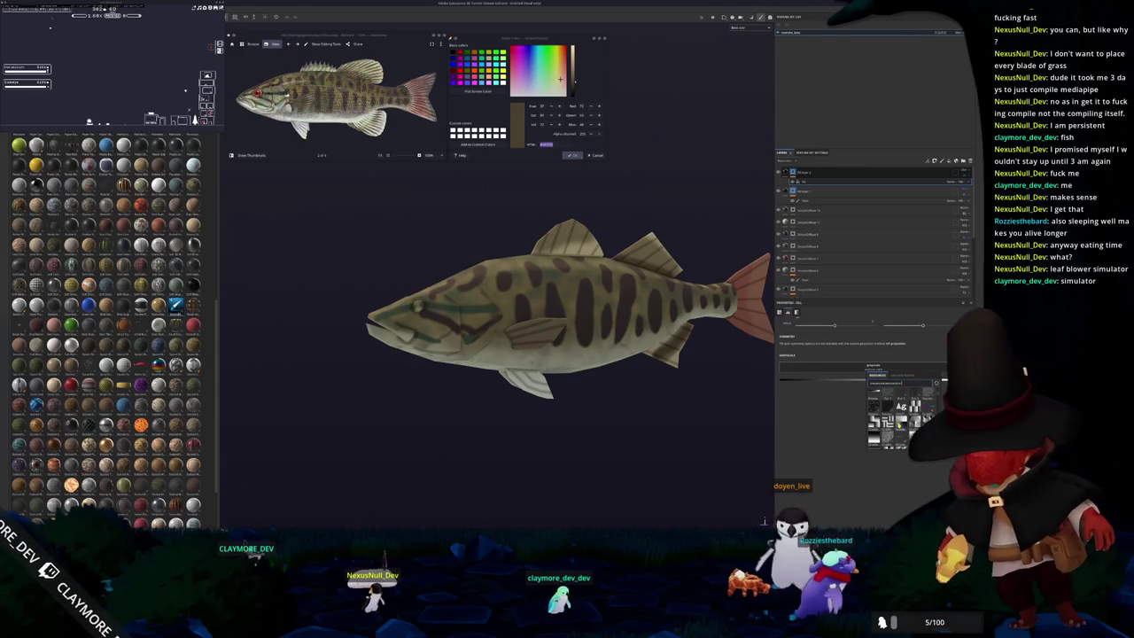
pyautogui.scroll(-2, 897, 425)
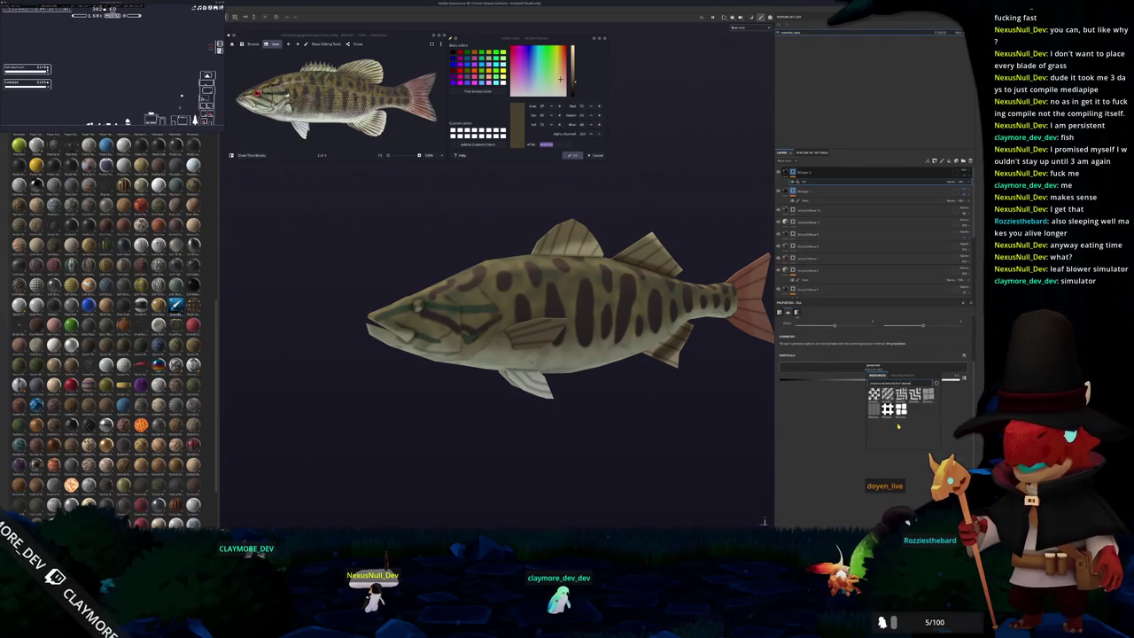
pyautogui.click(889, 413)
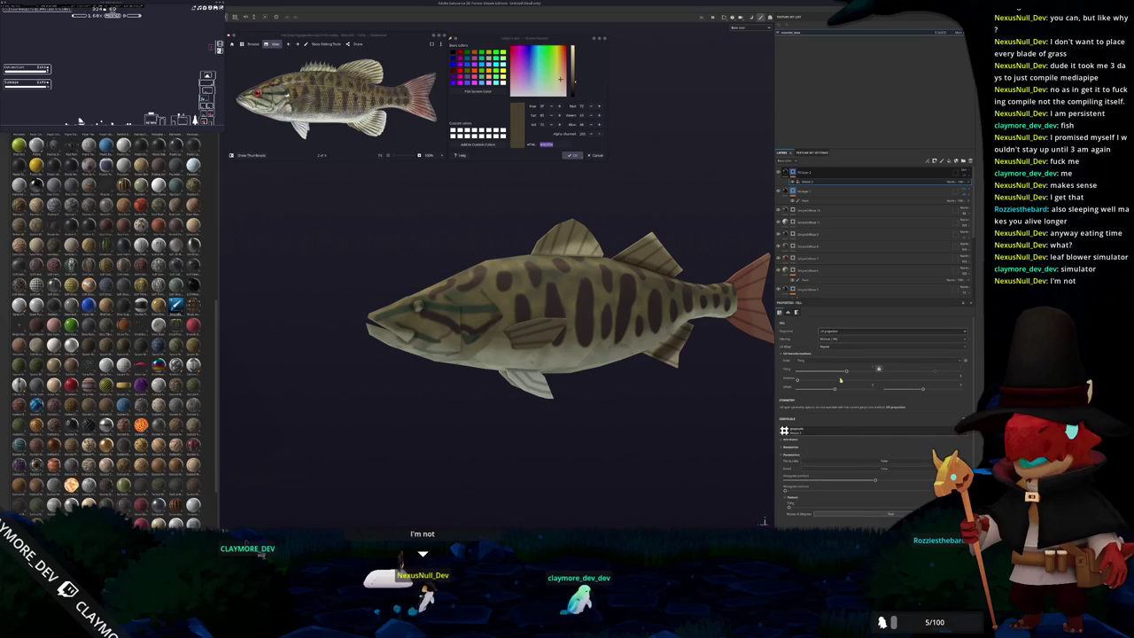
pyautogui.click(837, 333)
pyautogui.click(833, 346)
pyautogui.moveTo(845, 378); pyautogui.dragTo(851, 383)
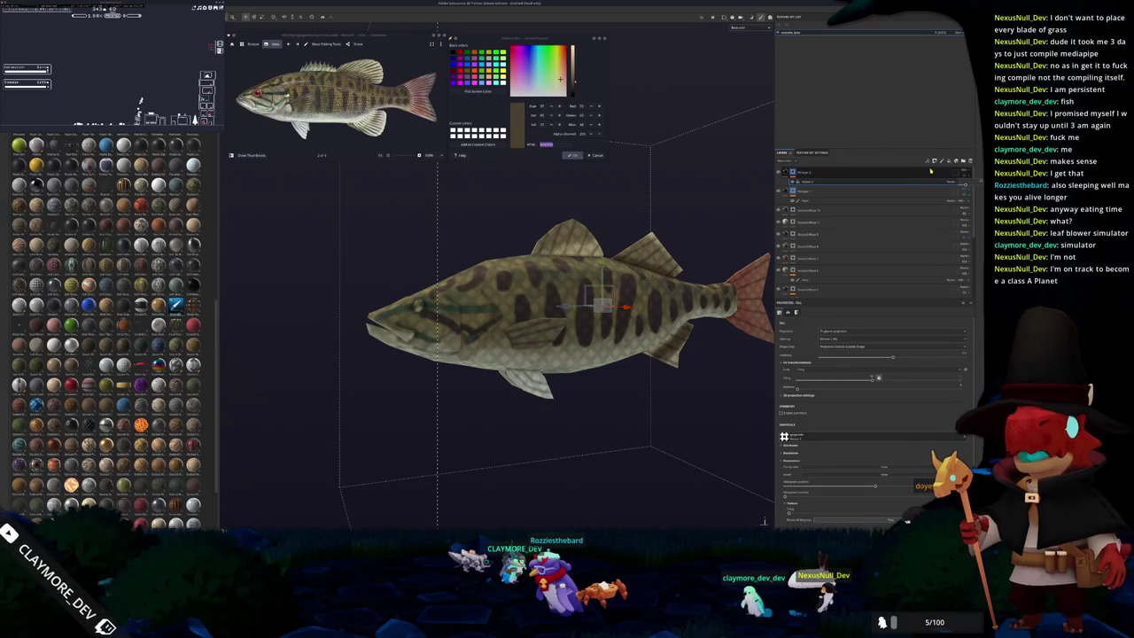
# Add a new paint layer inside the top group.
pyautogui.click(909, 192)
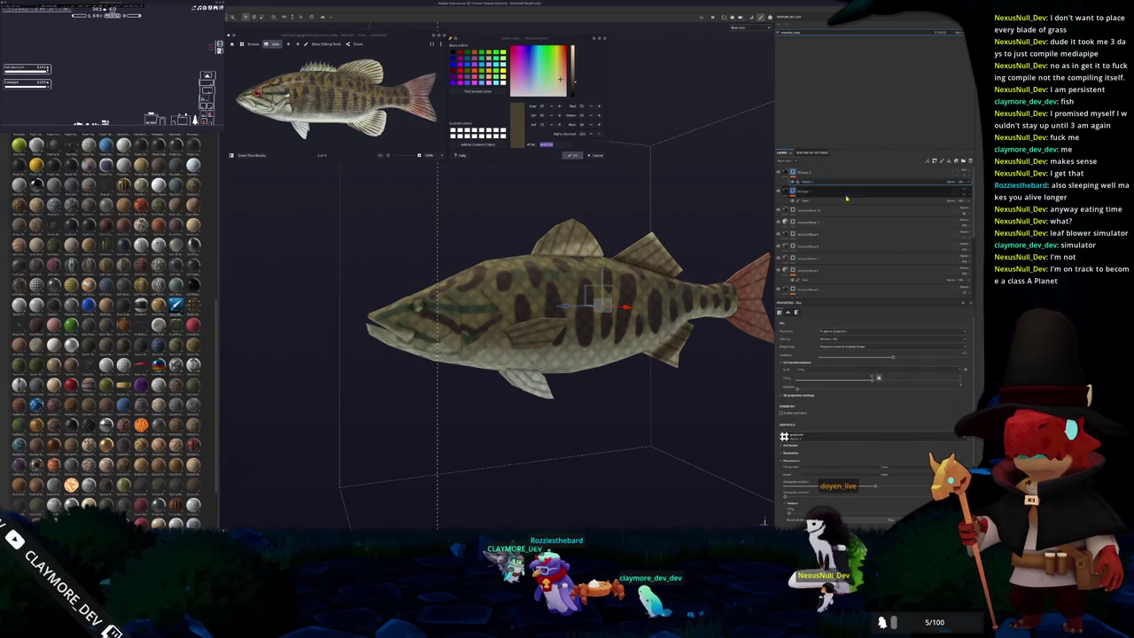
pyautogui.scroll(-1, 856, 424)
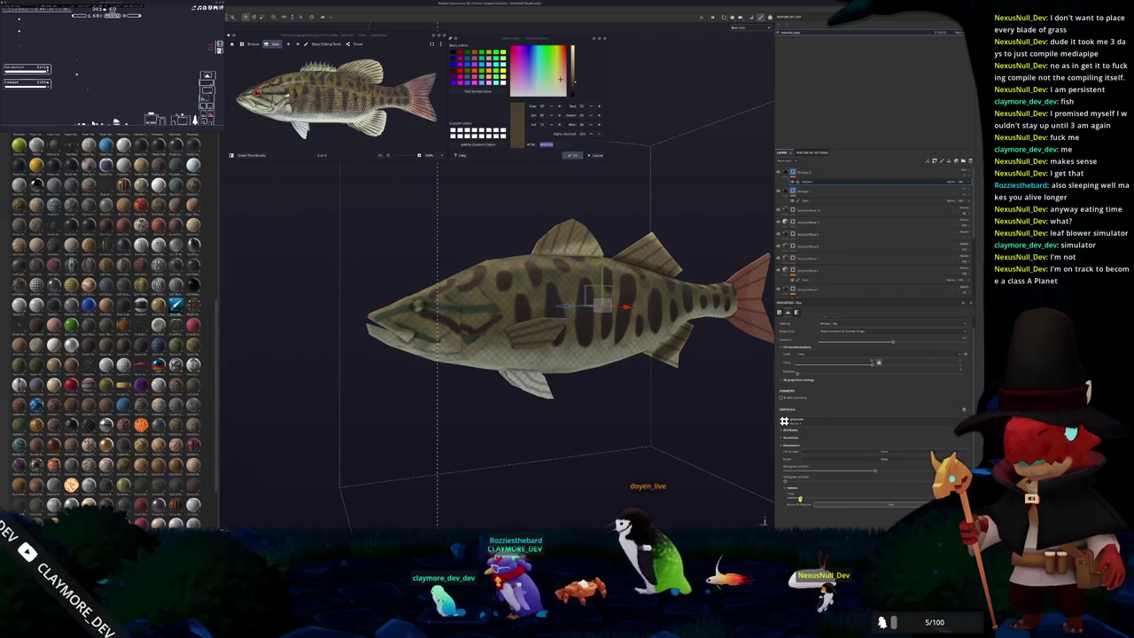
pyautogui.click(796, 177)
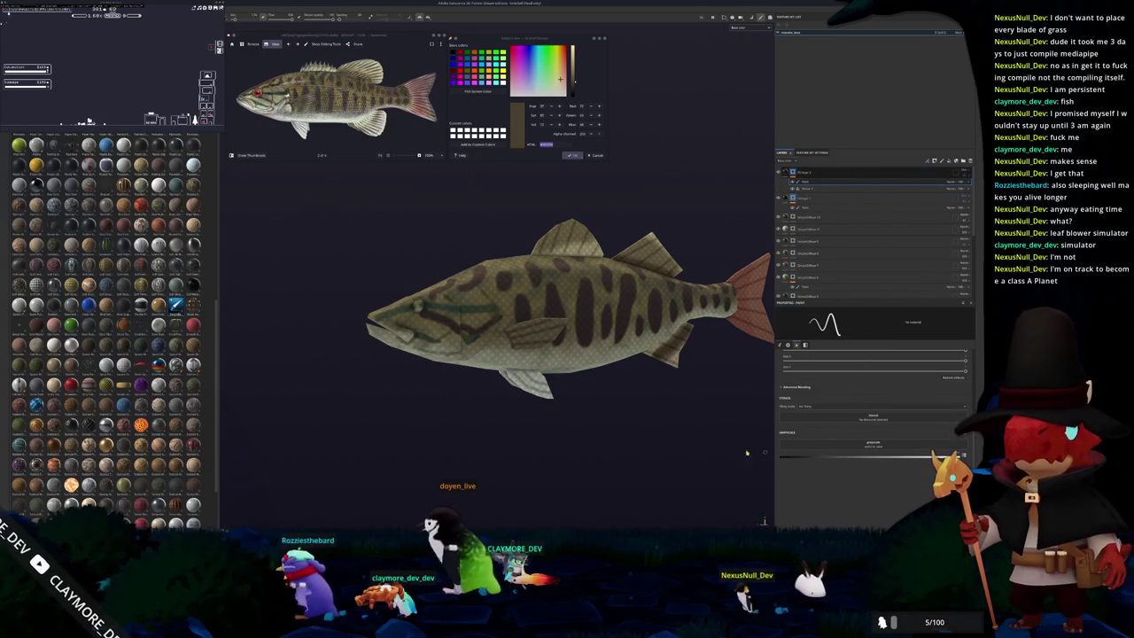
# Orbit and zoom the view in close on the fish's head and snout.
pyautogui.moveTo(399, 351); pyautogui.dragTo(468, 404, button='middle')
pyautogui.scroll(3, 468, 404)
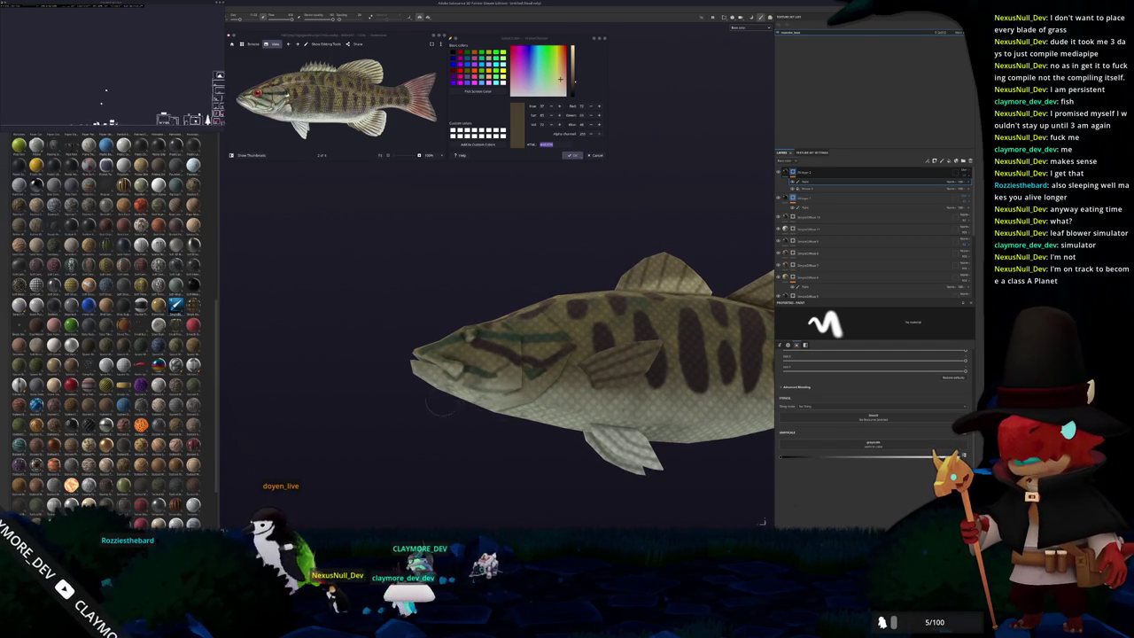
pyautogui.keyDown('alt'); pyautogui.moveTo(446, 406); pyautogui.dragTo(416, 372); pyautogui.keyUp('alt')
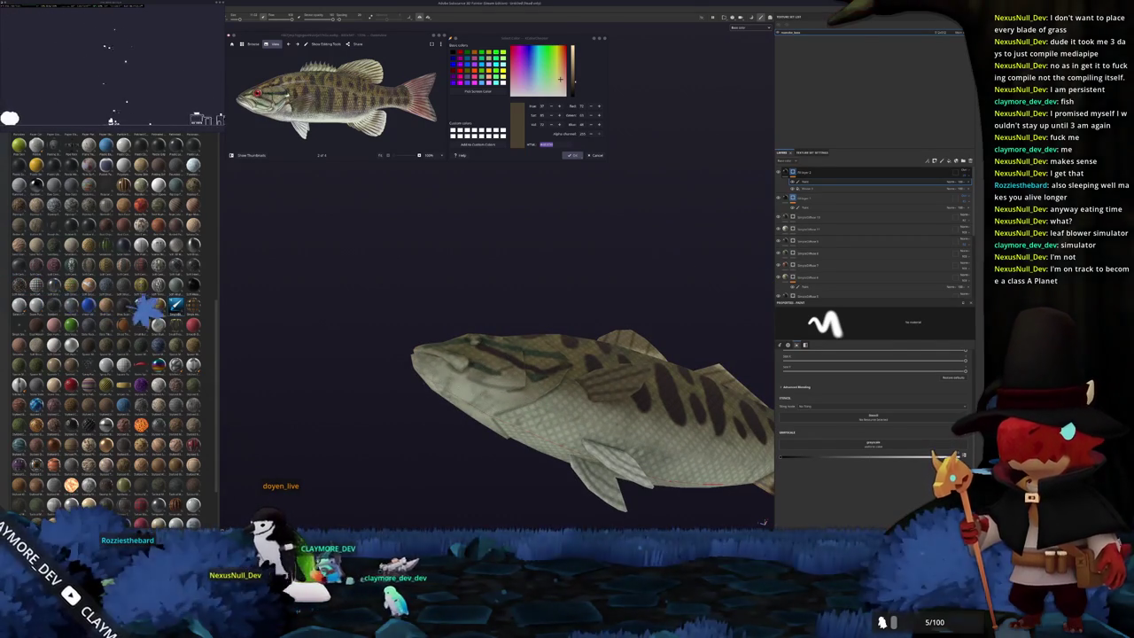
pyautogui.keyDown('alt'); pyautogui.moveTo(228, 334); pyautogui.dragTo(304, 431); pyautogui.keyUp('alt')
pyautogui.scroll(3, 303, 431)
pyautogui.scroll(3, 361, 458)
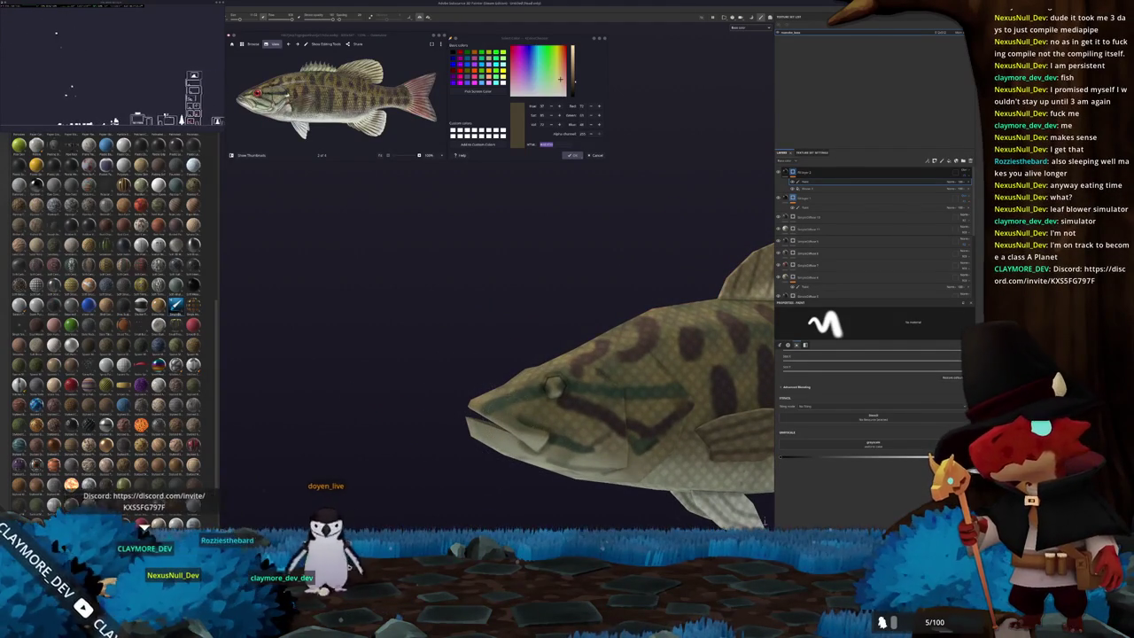
pyautogui.keyDown('alt'); pyautogui.moveTo(764, 522); pyautogui.dragTo(532, 417); pyautogui.keyUp('alt')
pyautogui.scroll(3, 461, 383)
pyautogui.keyDown('alt'); pyautogui.moveTo(461, 385); pyautogui.dragTo(479, 417); pyautogui.keyUp('alt')
pyautogui.scroll(-3, 478, 416)
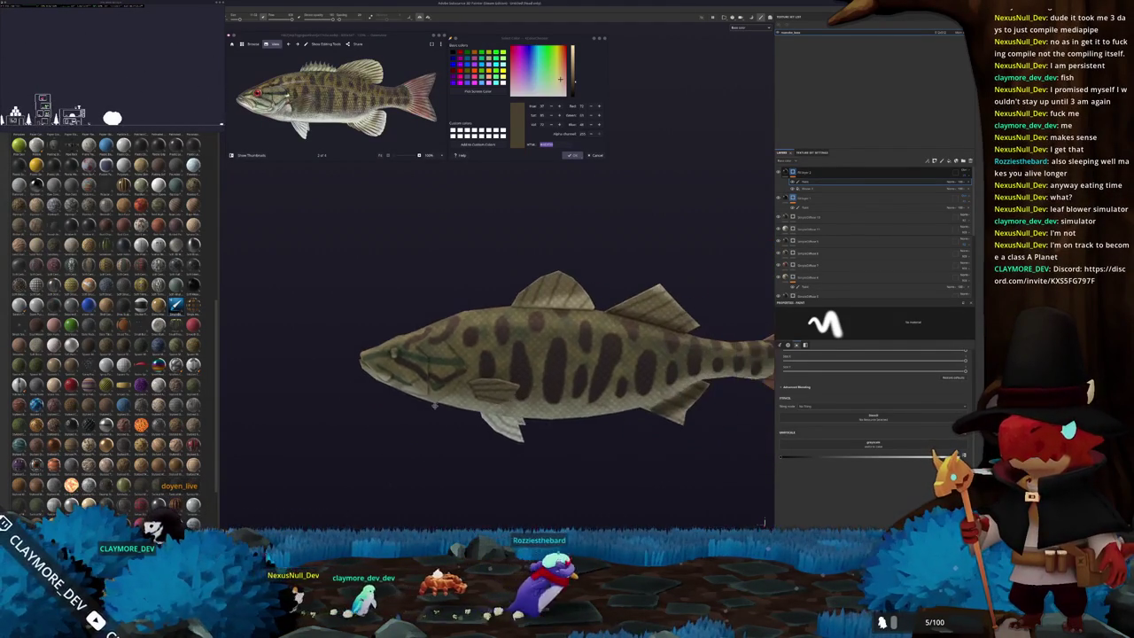
pyautogui.keyDown('alt'); pyautogui.moveTo(532, 425); pyautogui.dragTo(434, 440, button='middle'); pyautogui.keyUp('alt')
pyautogui.scroll(1, 435, 435)
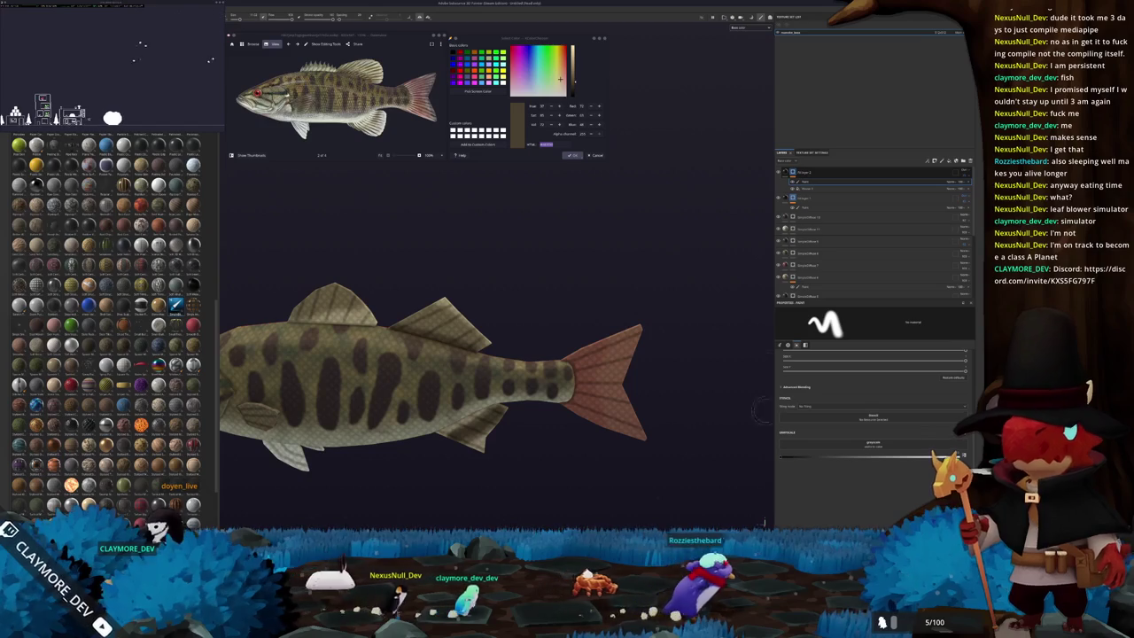
# Switch to polygon fill mode and turn the fish to a side-on angle.
pyautogui.press('4')
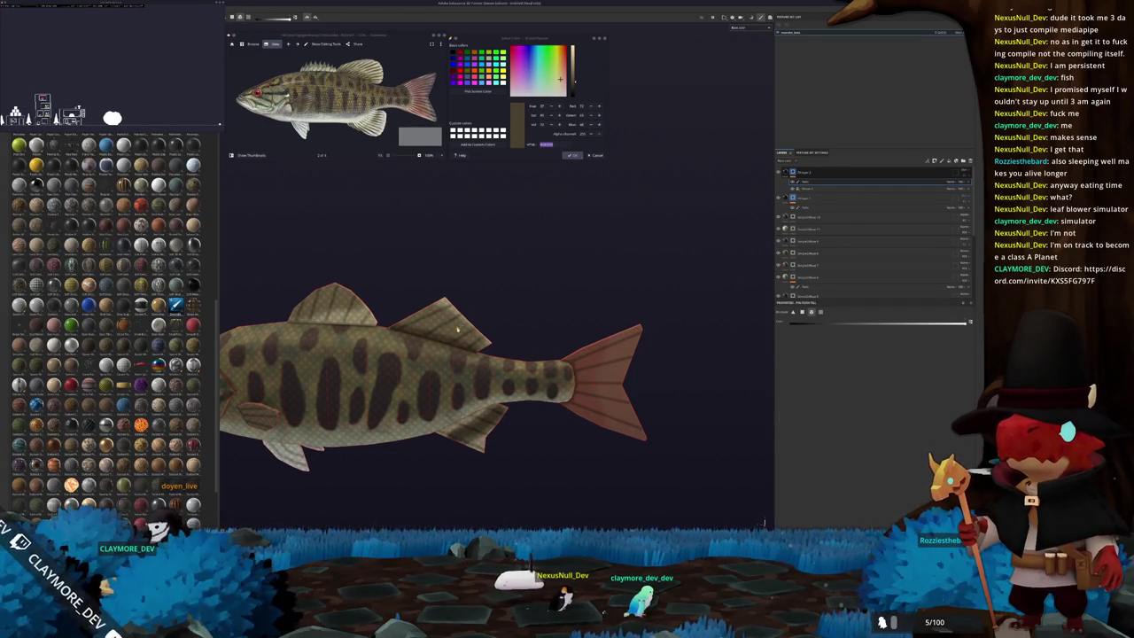
pyautogui.keyDown('alt'); pyautogui.moveTo(454, 335); pyautogui.dragTo(465, 344); pyautogui.keyUp('alt')
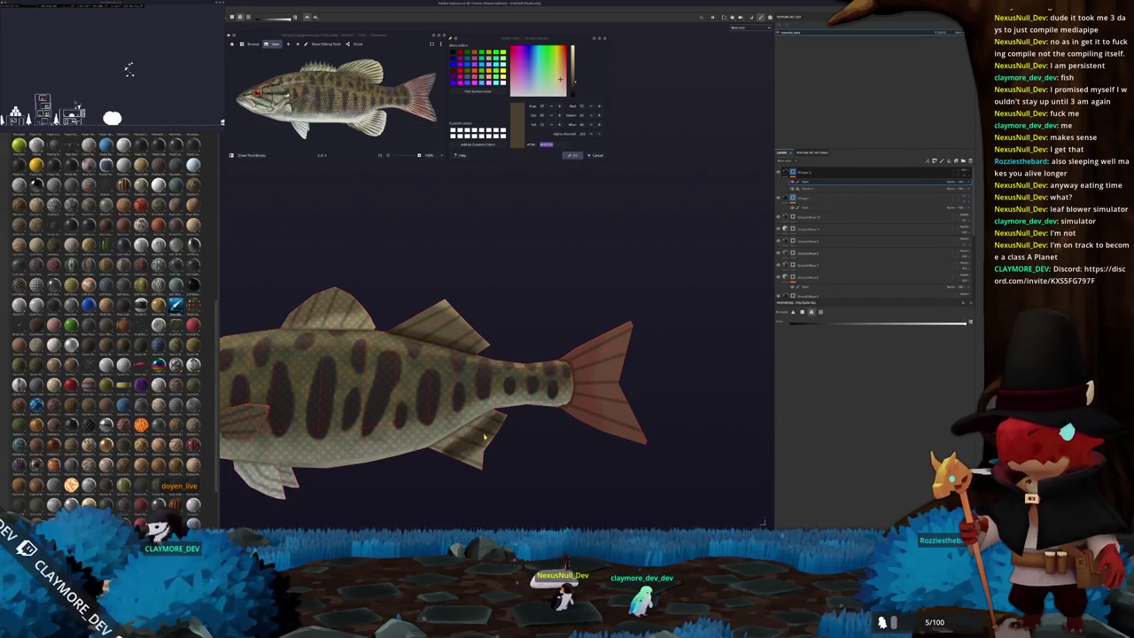
pyautogui.keyDown('alt'); pyautogui.moveTo(485, 437); pyautogui.dragTo(383, 379); pyautogui.keyUp('alt')
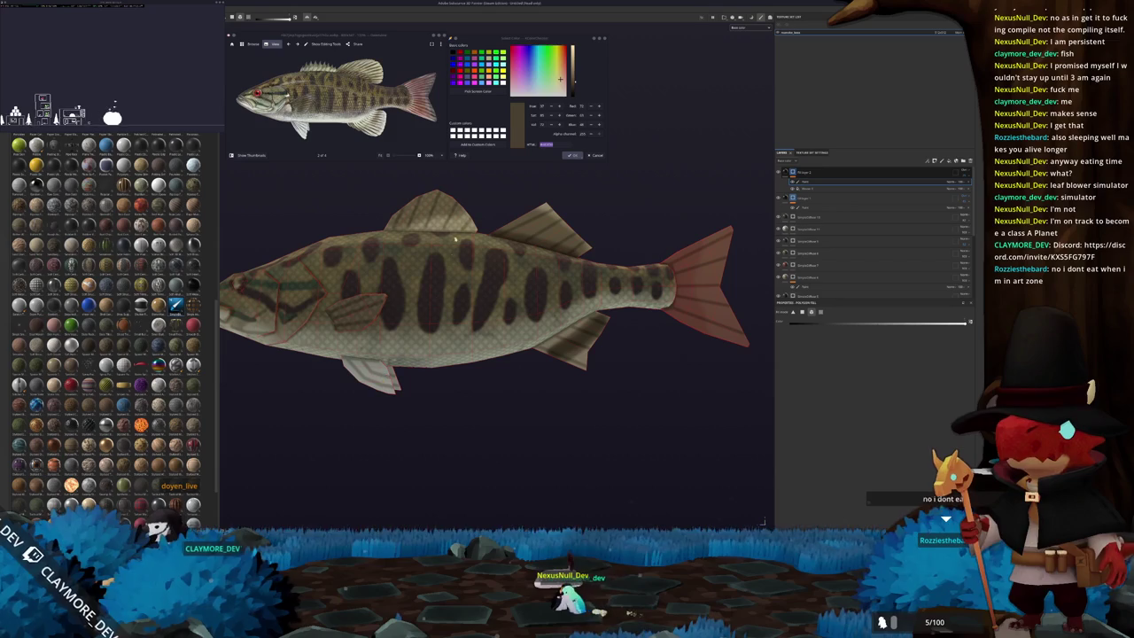
pyautogui.moveTo(435, 218)
pyautogui.keyDown('alt'); pyautogui.mouseDown()
pyautogui.moveTo(536, 280)
pyautogui.moveTo(513, 287)
pyautogui.moveTo(313, 178)
pyautogui.moveTo(399, 225)
pyautogui.moveTo(575, 269)
pyautogui.moveTo(452, 95)
pyautogui.mouseUp(); pyautogui.keyUp('alt')
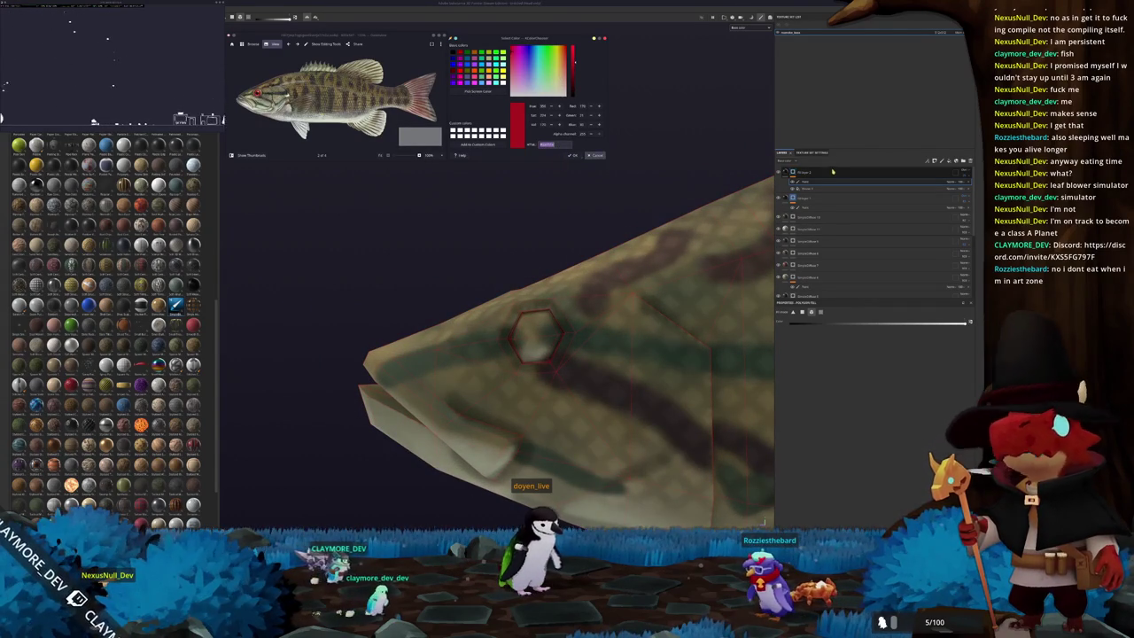
# Reorder the fish's layers and add a filter layer to the stack.
pyautogui.moveTo(825, 172); pyautogui.dragTo(921, 187)
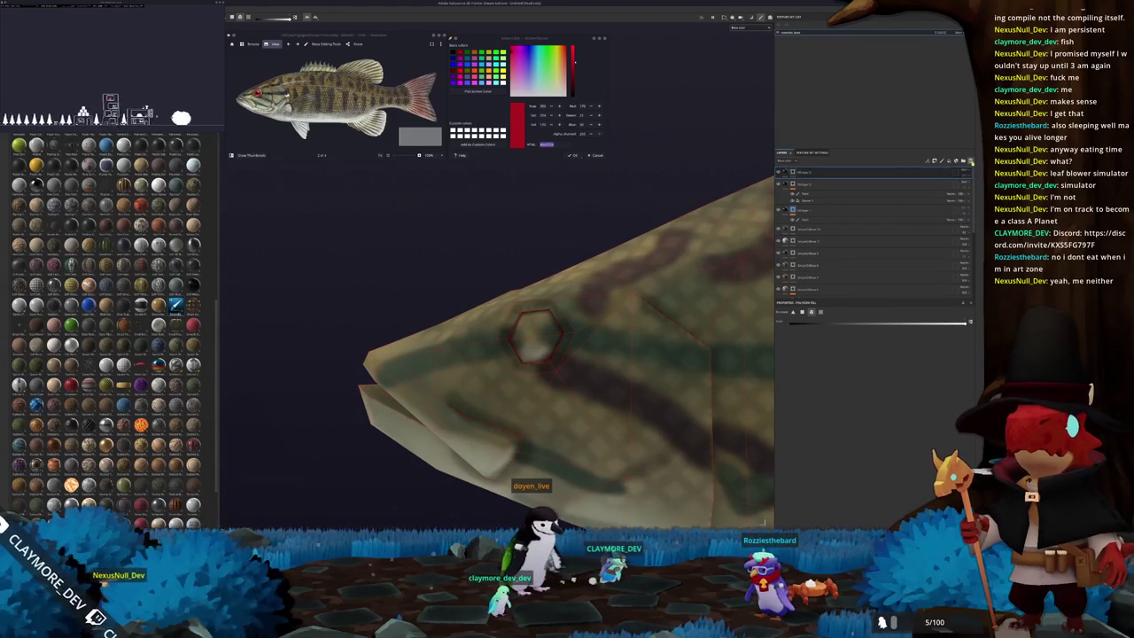
pyautogui.click(970, 160)
pyautogui.click(957, 182)
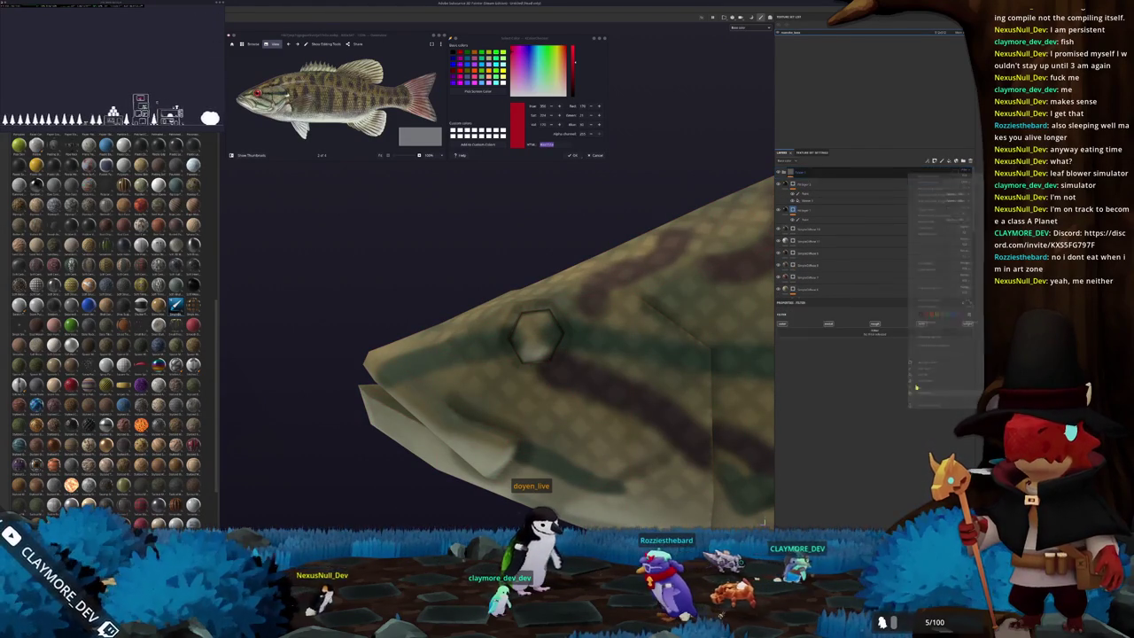
pyautogui.click(904, 288)
pyautogui.scroll(-3, 675, 337)
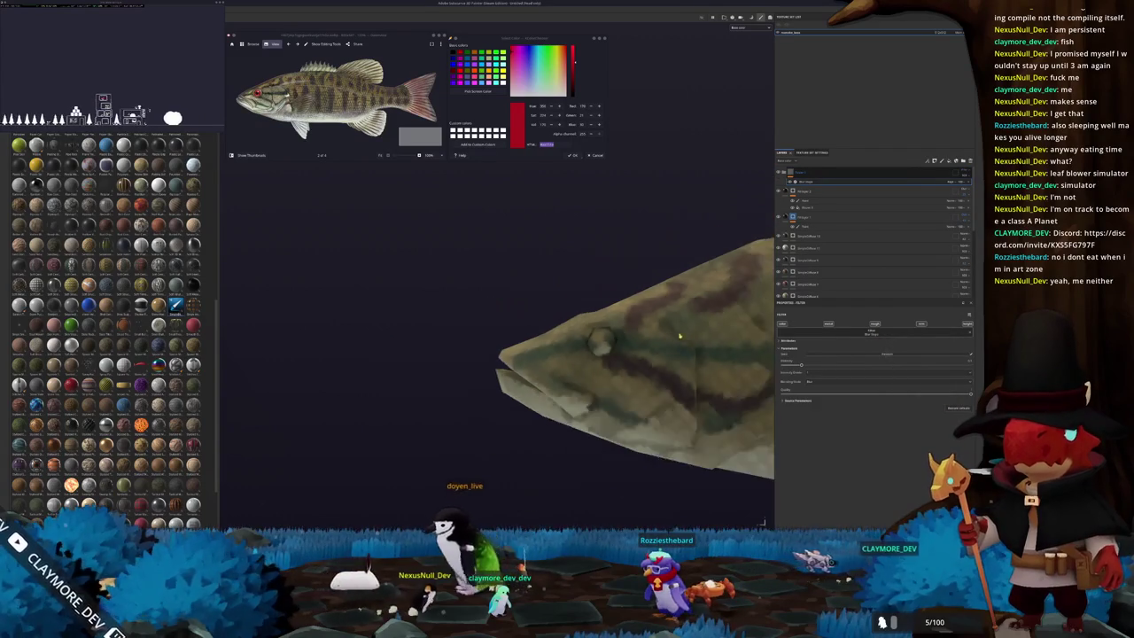
pyautogui.scroll(-2, 675, 338)
# Sample the dark red eye colour from the reference photo and add a top fill layer.
pyautogui.keyDown('alt'); pyautogui.moveTo(675, 337); pyautogui.dragTo(549, 297); pyautogui.keyUp('alt')
pyautogui.scroll(3, 549, 296)
pyautogui.scroll(2, 336, 98)
pyautogui.scroll(2, 277, 91)
pyautogui.scroll(2, 277, 90)
pyautogui.click(465, 92)
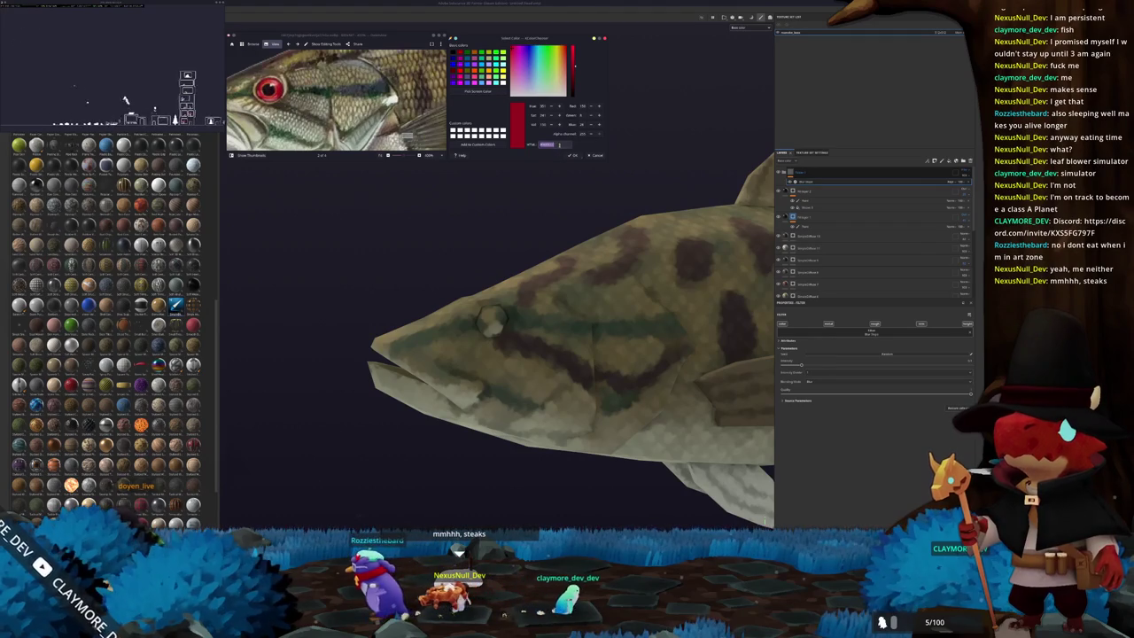
pyautogui.click(881, 174)
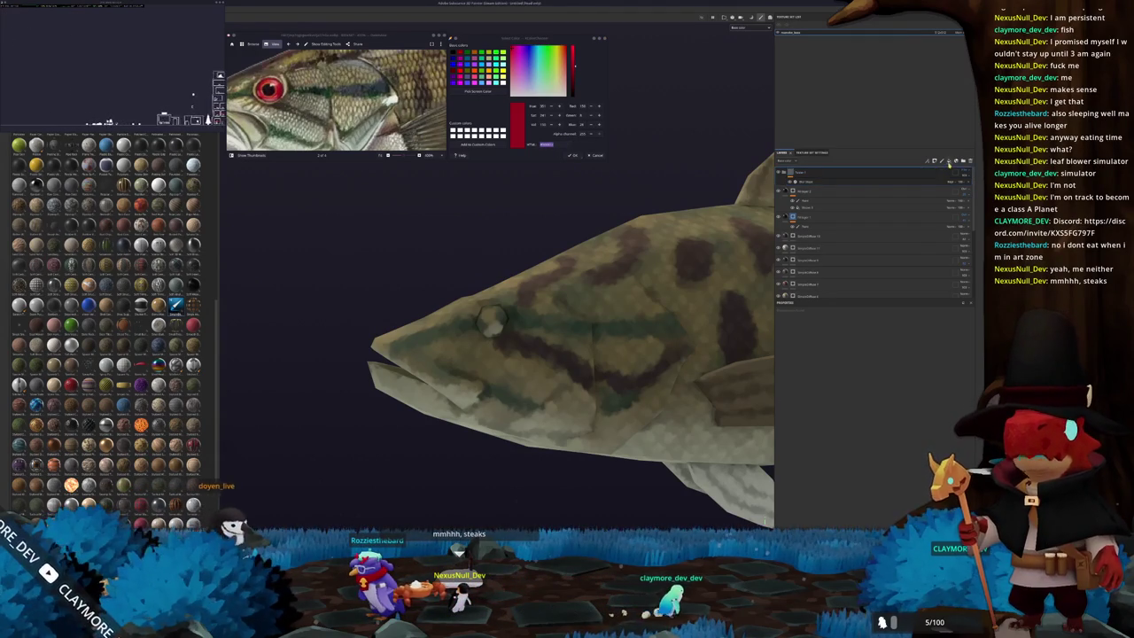
pyautogui.click(949, 163)
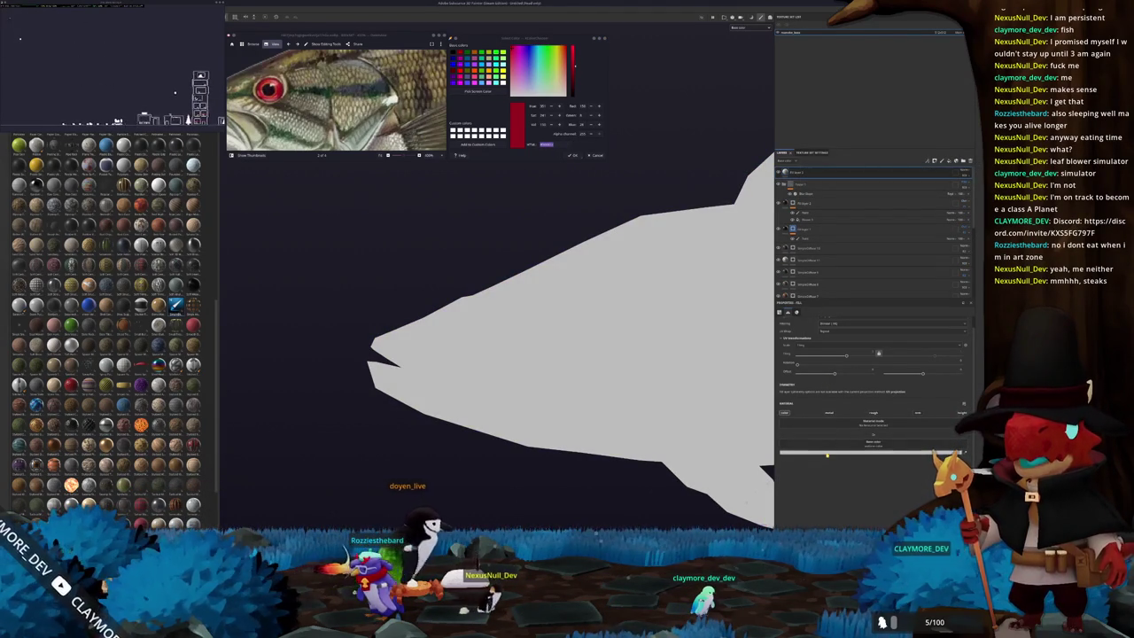
# Set the new fill layer's base colour to red and give it a black mask.
pyautogui.click(807, 453)
pyautogui.click(875, 408)
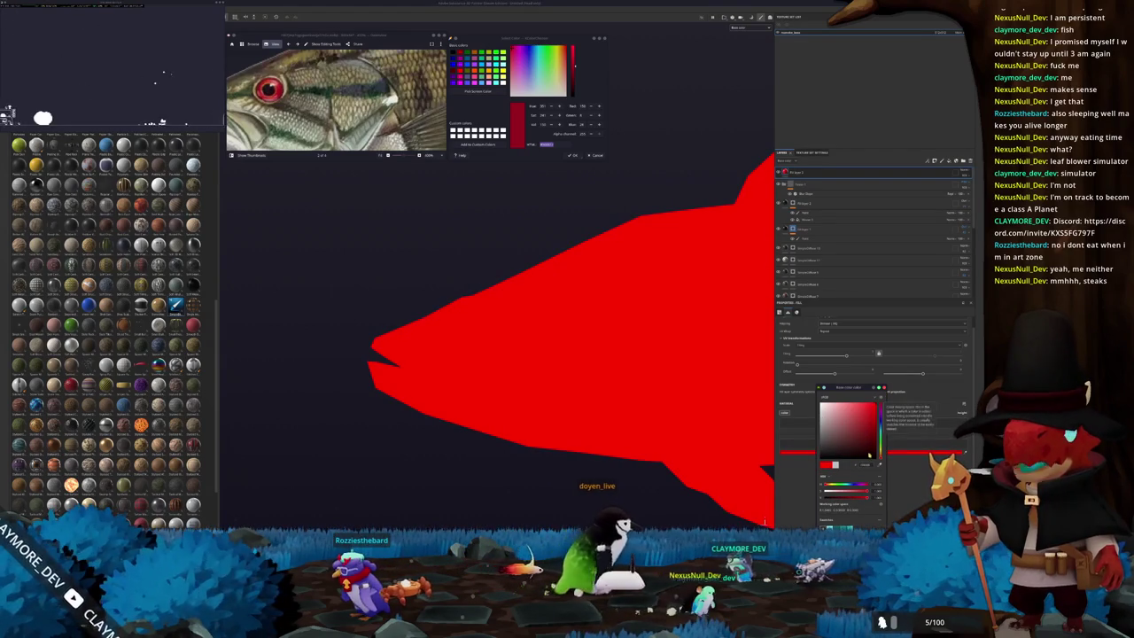
pyautogui.rightClick(824, 176)
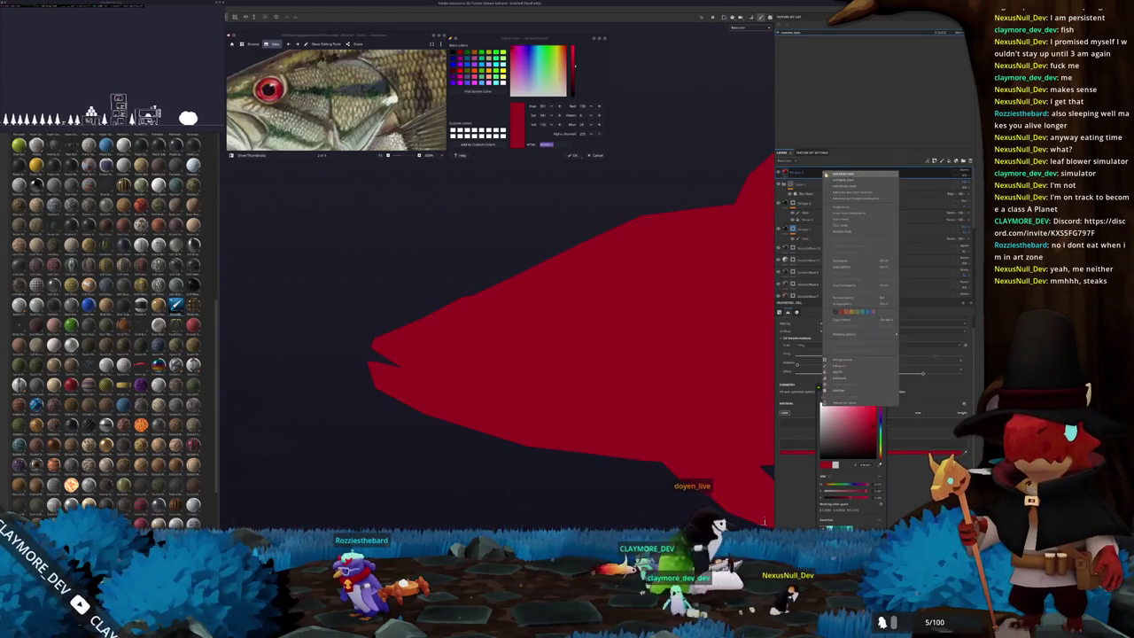
pyautogui.click(831, 181)
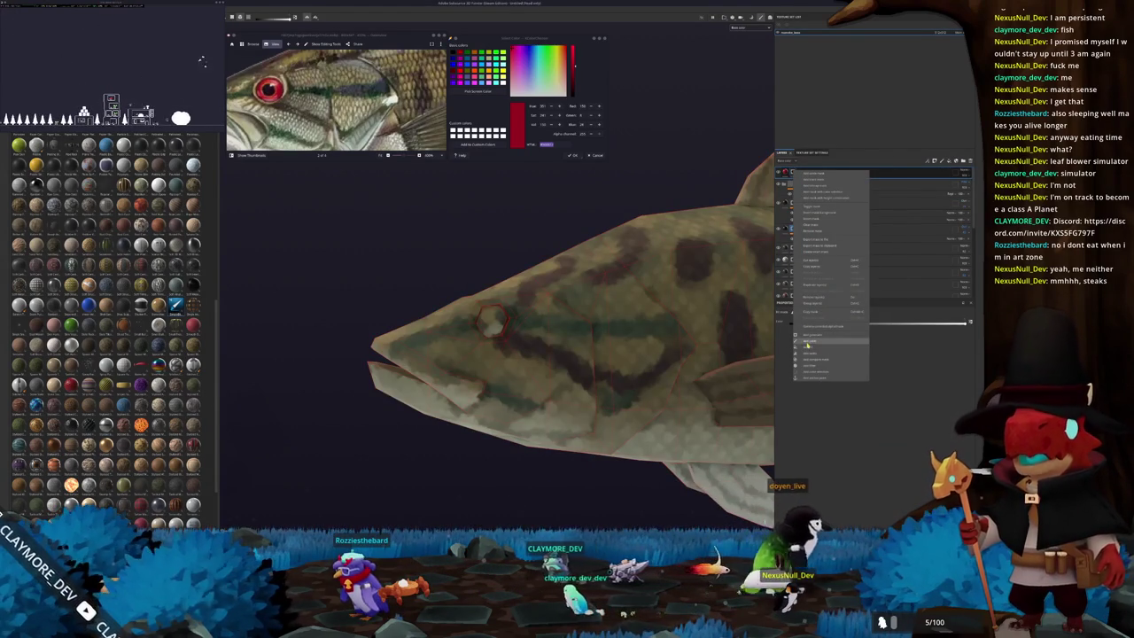
# Brush the red fill onto the bass's hexagonal eye.
pyautogui.press('1')
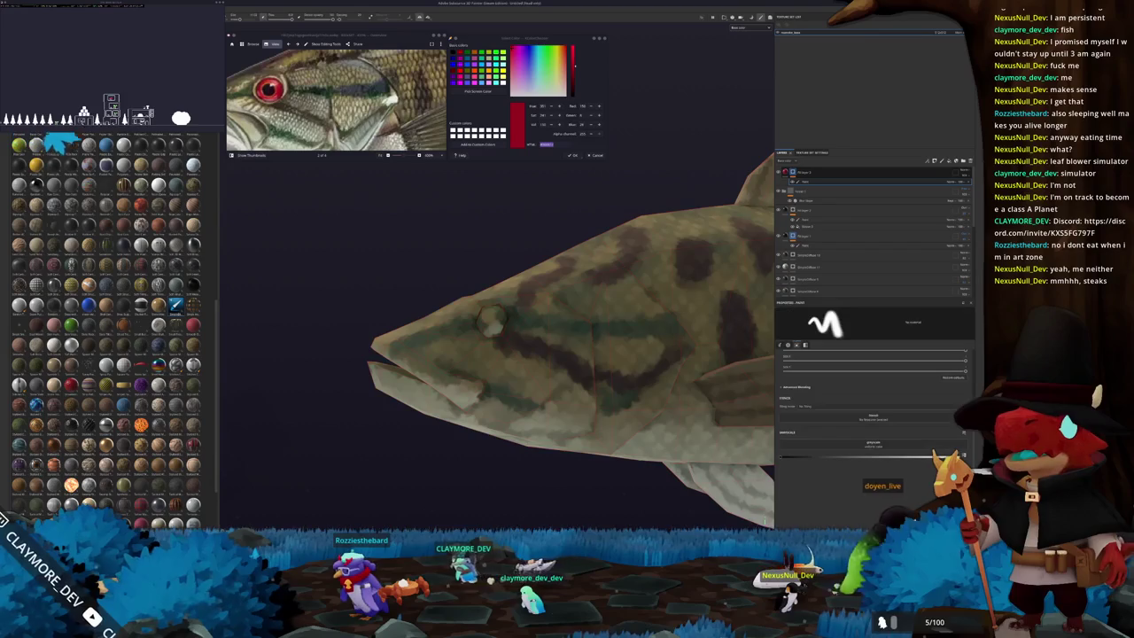
pyautogui.keyDown('alt'); pyautogui.moveTo(711, 339); pyautogui.dragTo(474, 350); pyautogui.keyUp('alt')
pyautogui.scroll(2, 469, 353)
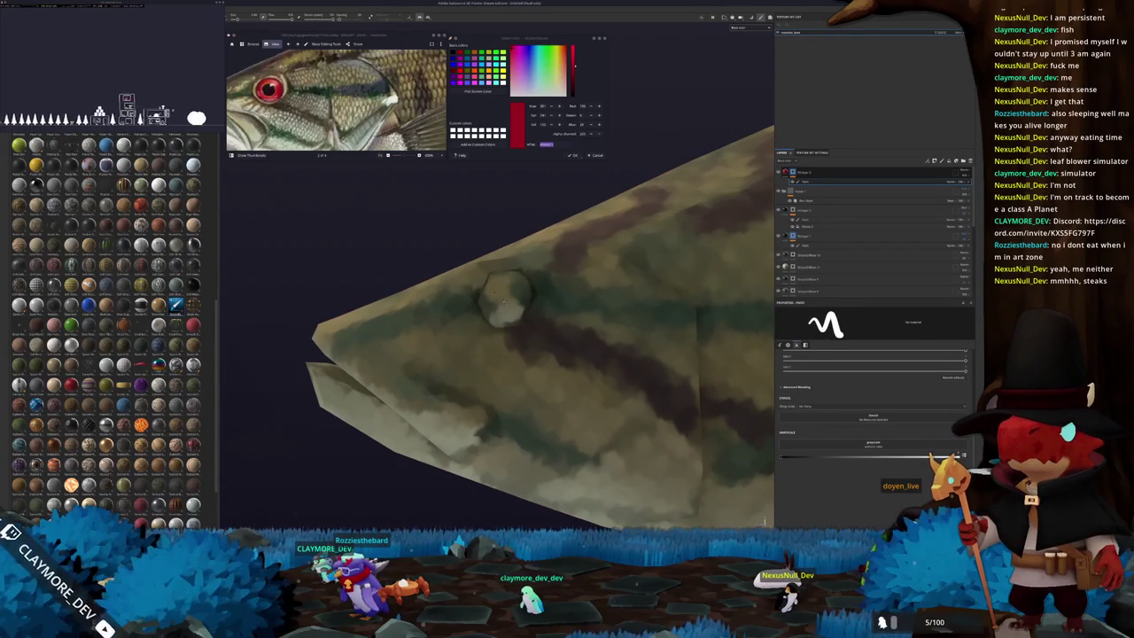
pyautogui.scroll(2, 498, 295)
pyautogui.scroll(1, 493, 297)
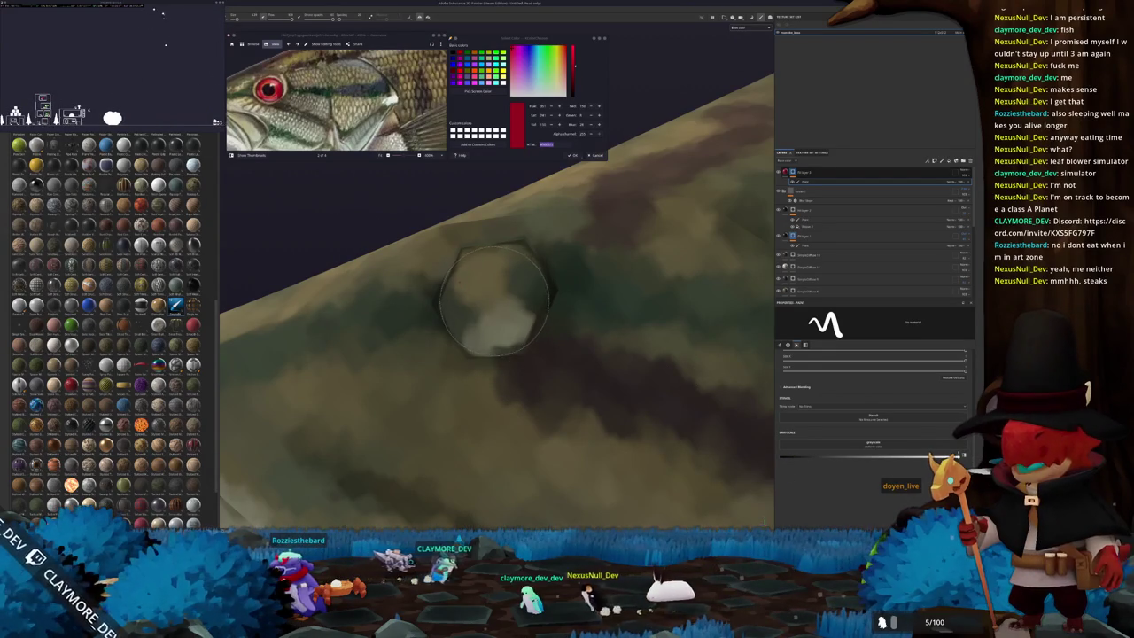
pyautogui.click(498, 301)
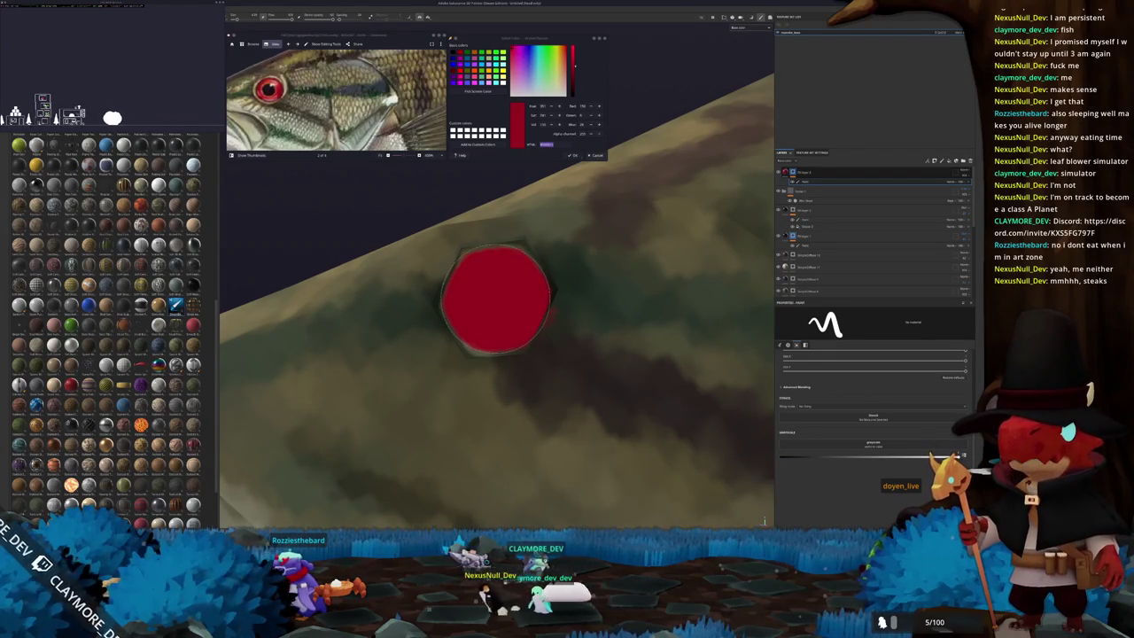
pyautogui.hotkey('ctrl', 'z')
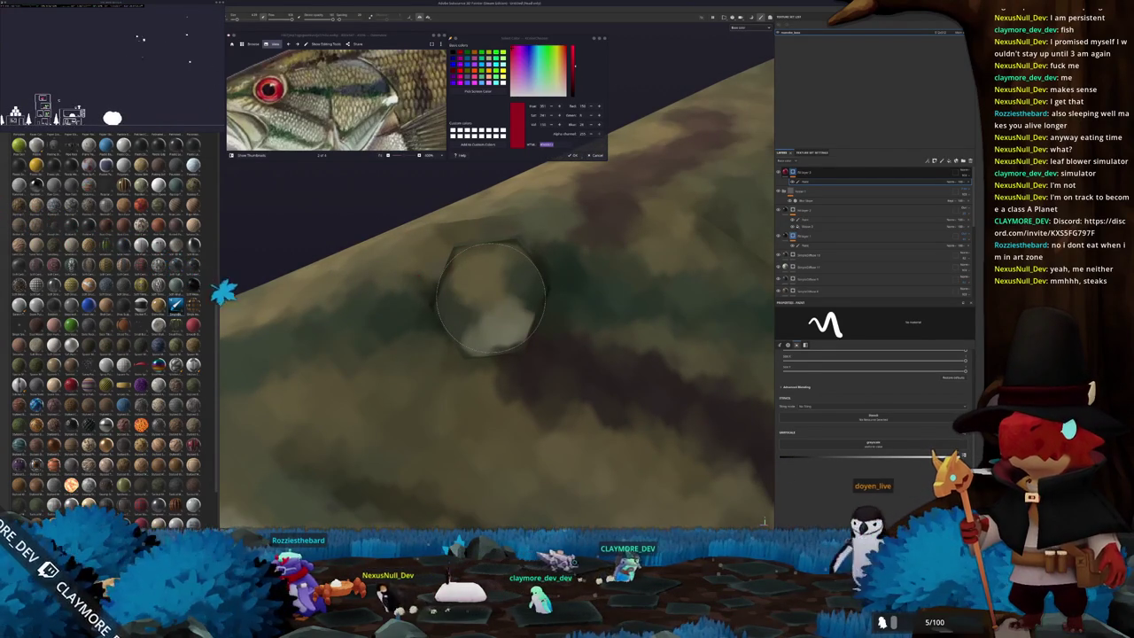
pyautogui.click(490, 299)
pyautogui.keyDown('alt'); pyautogui.moveTo(490, 299); pyautogui.dragTo(484, 302); pyautogui.keyUp('alt')
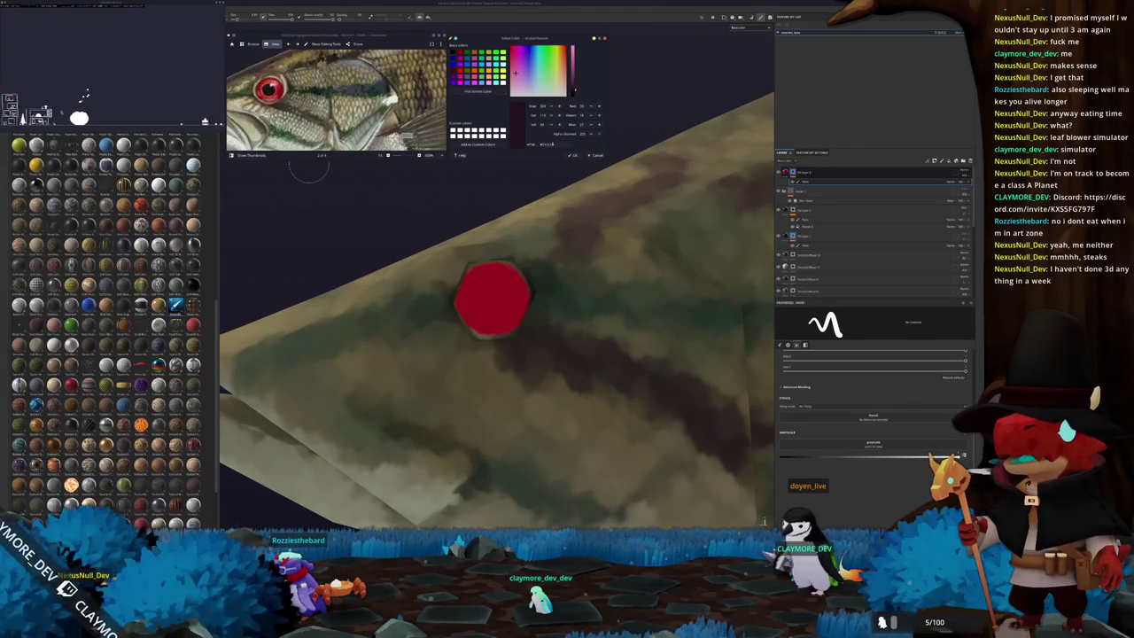
# On a new layer, pick a dark maroon and dab a pupil in the eye's centre.
pyautogui.click(825, 175)
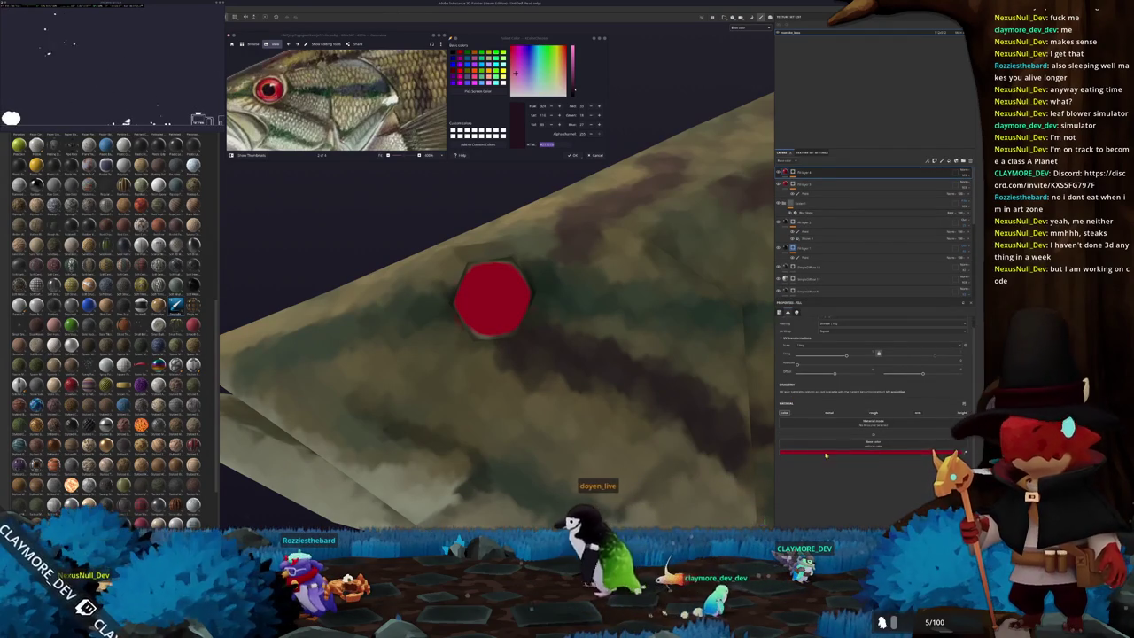
pyautogui.click(819, 454)
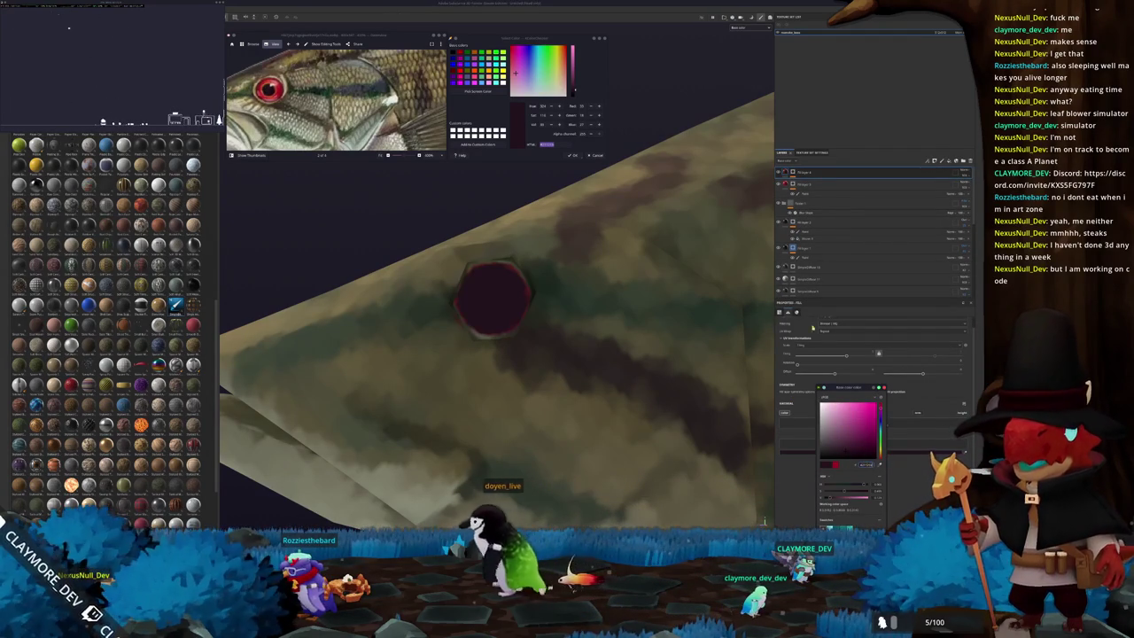
pyautogui.click(543, 260)
pyautogui.moveTo(523, 266)
pyautogui.keyDown('alt'); pyautogui.mouseDown()
pyautogui.moveTo(543, 260)
pyautogui.moveTo(506, 304)
pyautogui.mouseUp(); pyautogui.keyUp('alt')
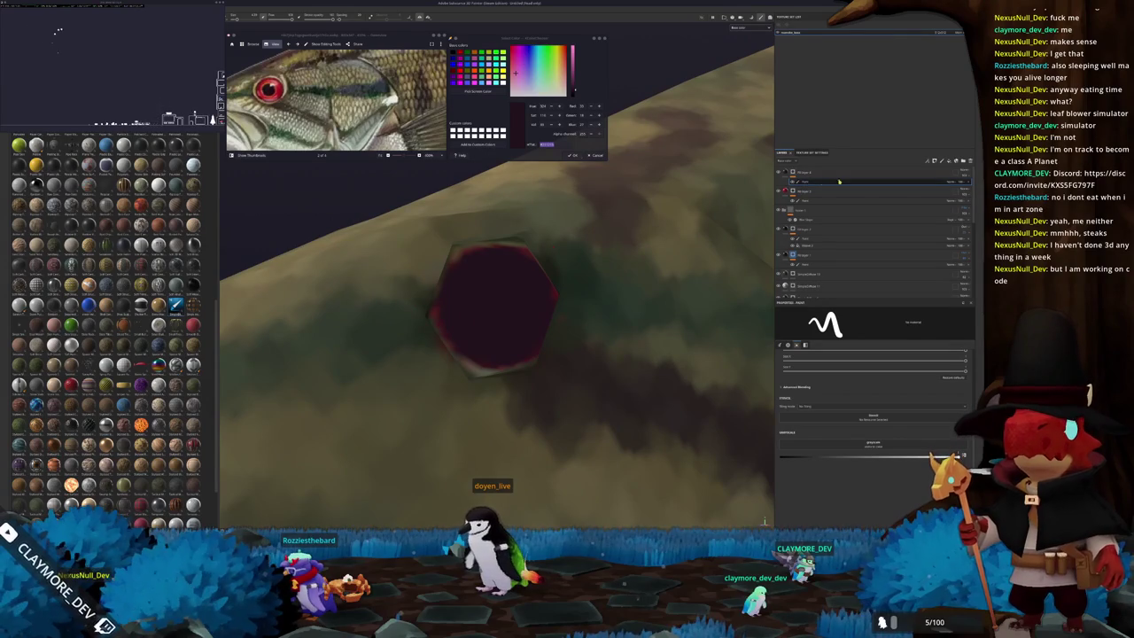
pyautogui.click(800, 182)
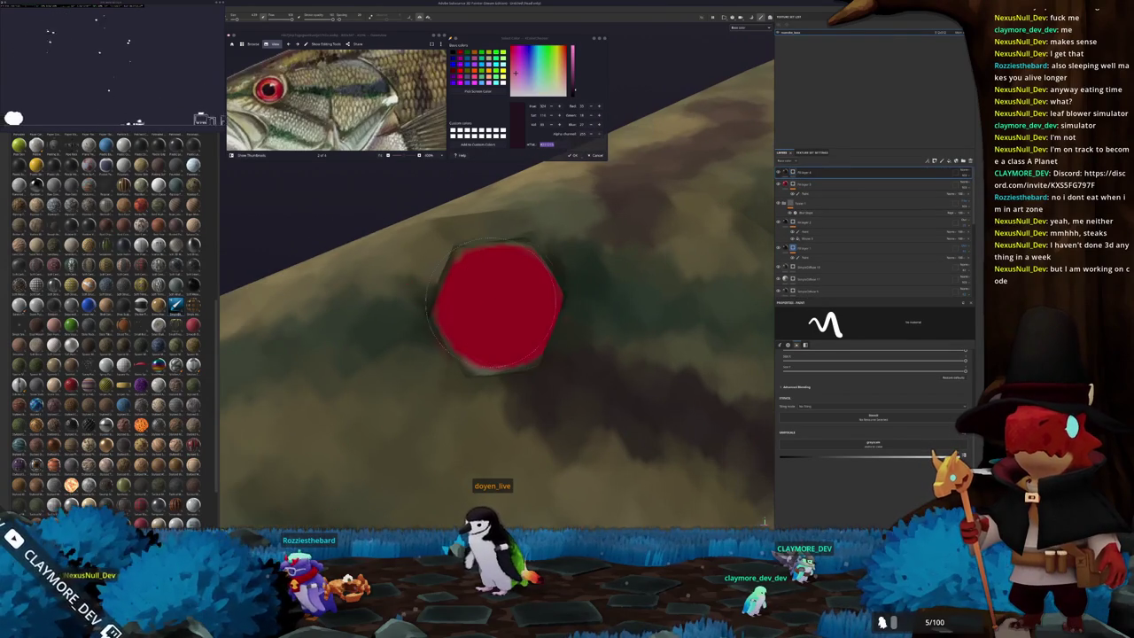
pyautogui.click(496, 304)
pyautogui.hotkey('ctrl', 'z')
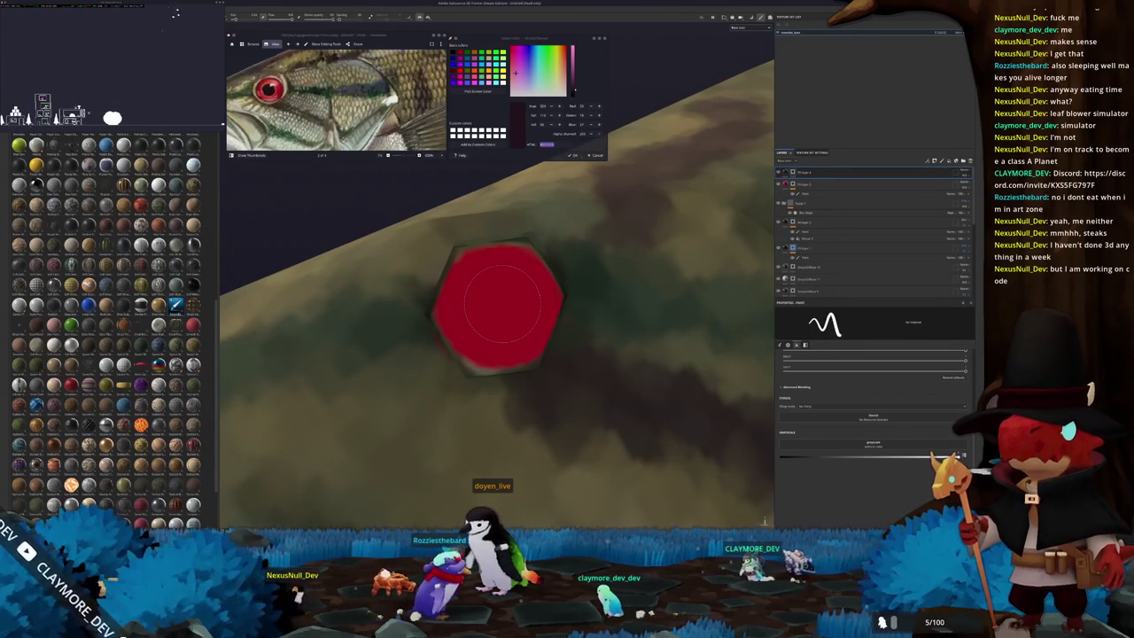
pyautogui.click(499, 304)
pyautogui.scroll(-2, 499, 304)
pyautogui.scroll(-3, 509, 307)
pyautogui.scroll(-3, 509, 308)
pyautogui.moveTo(509, 307)
pyautogui.keyDown('alt'); pyautogui.mouseDown()
pyautogui.moveTo(683, 321)
pyautogui.moveTo(567, 319)
pyautogui.mouseUp(); pyautogui.keyUp('alt')
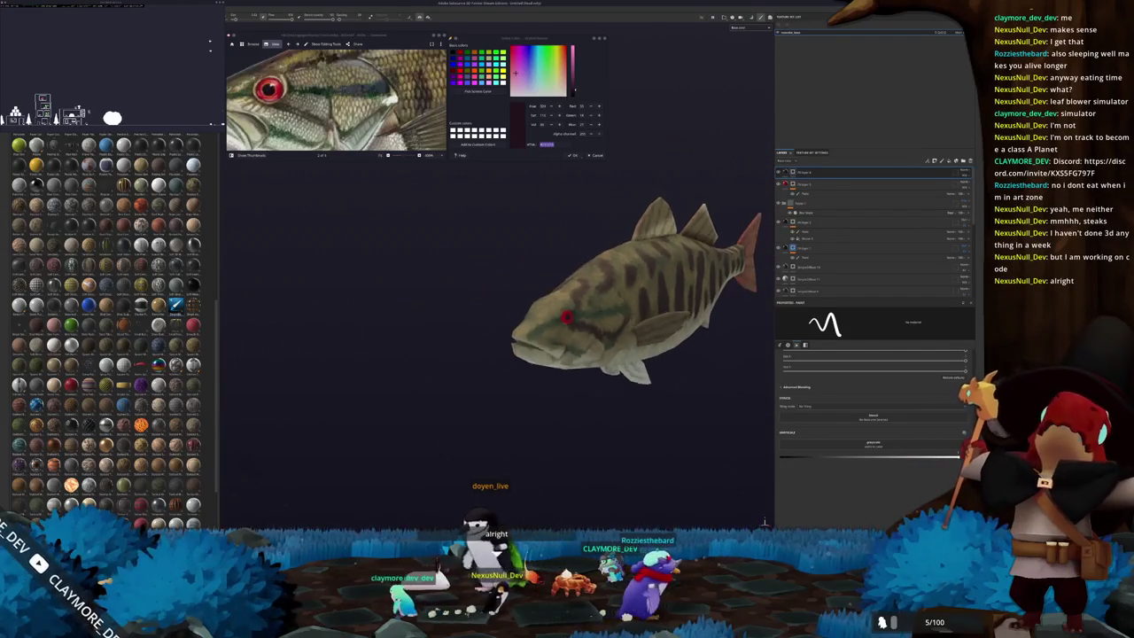
# Save the fish project as 'salmon', then start a texture export and browse for an output folder.
pyautogui.moveTo(542, 178); pyautogui.dragTo(443, 204, button='middle')
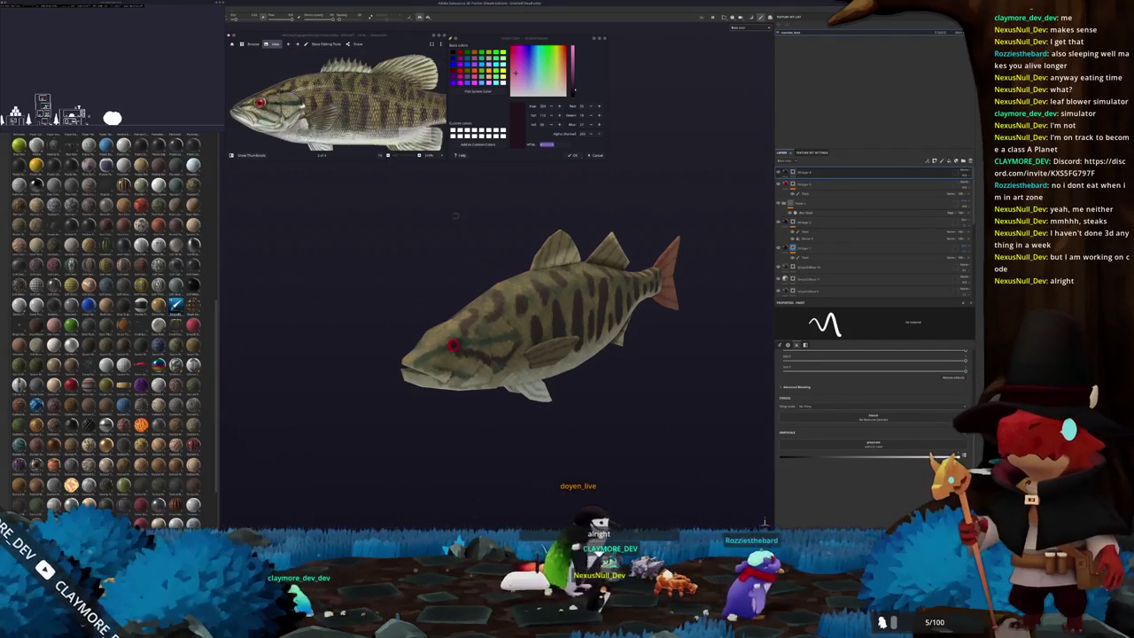
pyautogui.moveTo(444, 205)
pyautogui.keyDown('alt'); pyautogui.mouseDown()
pyautogui.moveTo(500, 317)
pyautogui.moveTo(530, 321)
pyautogui.mouseUp(); pyautogui.keyUp('alt')
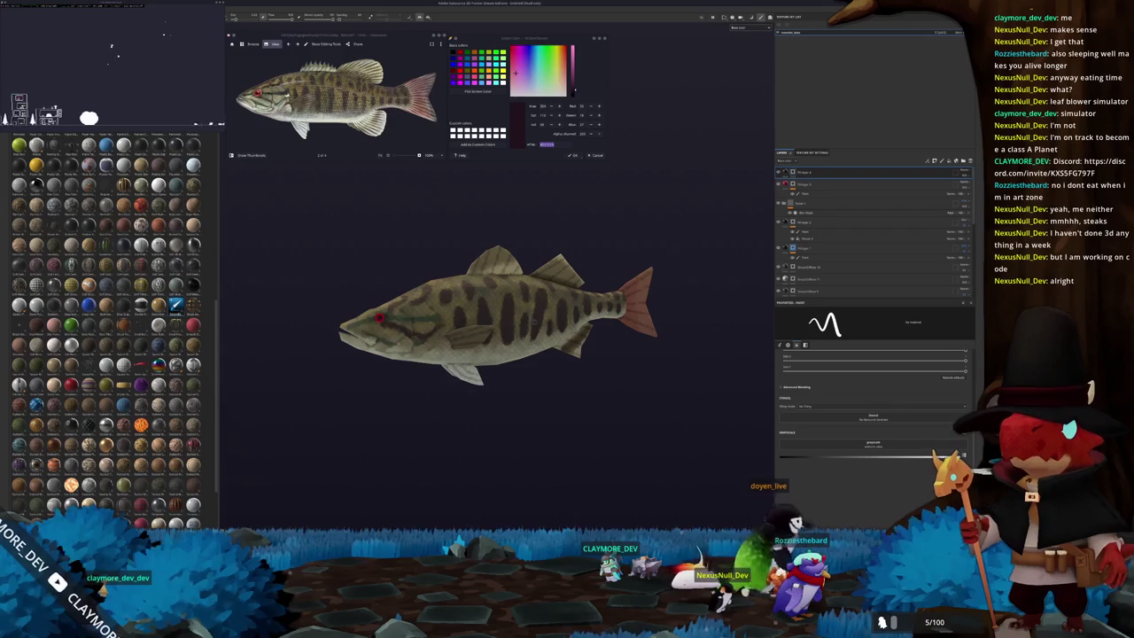
pyautogui.hotkey('ctrl', 's')
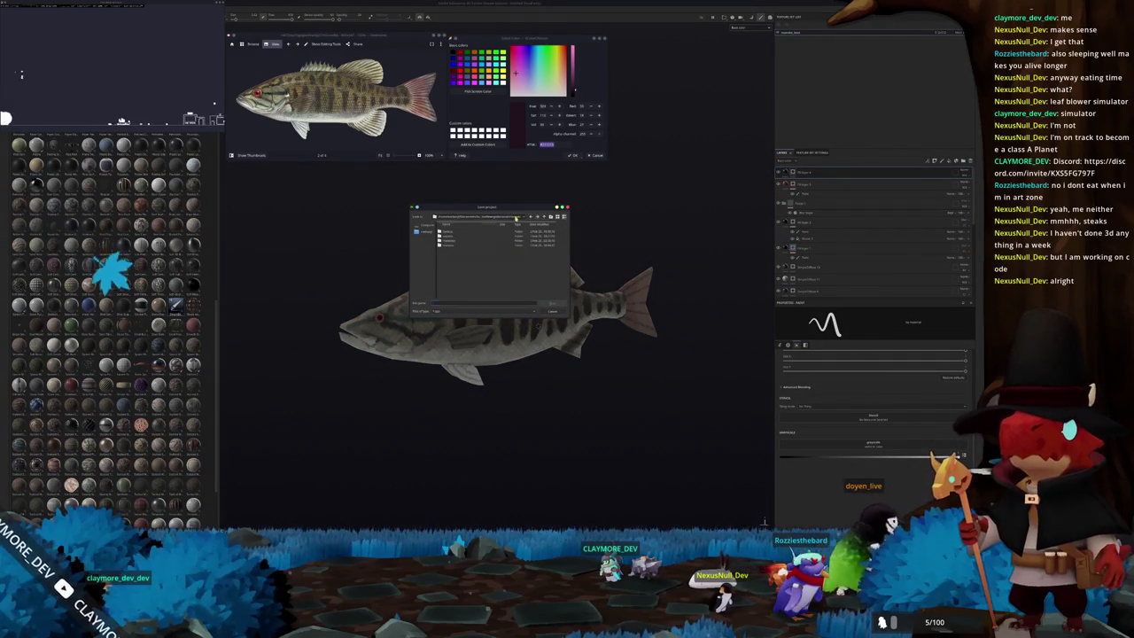
pyautogui.click(487, 216)
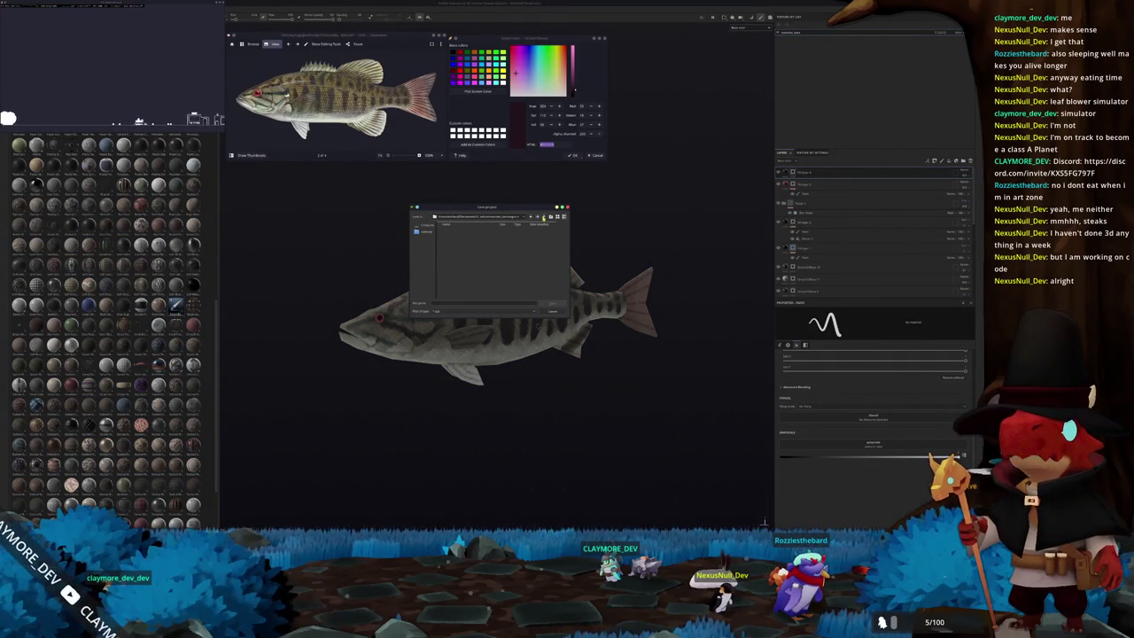
pyautogui.click(471, 303)
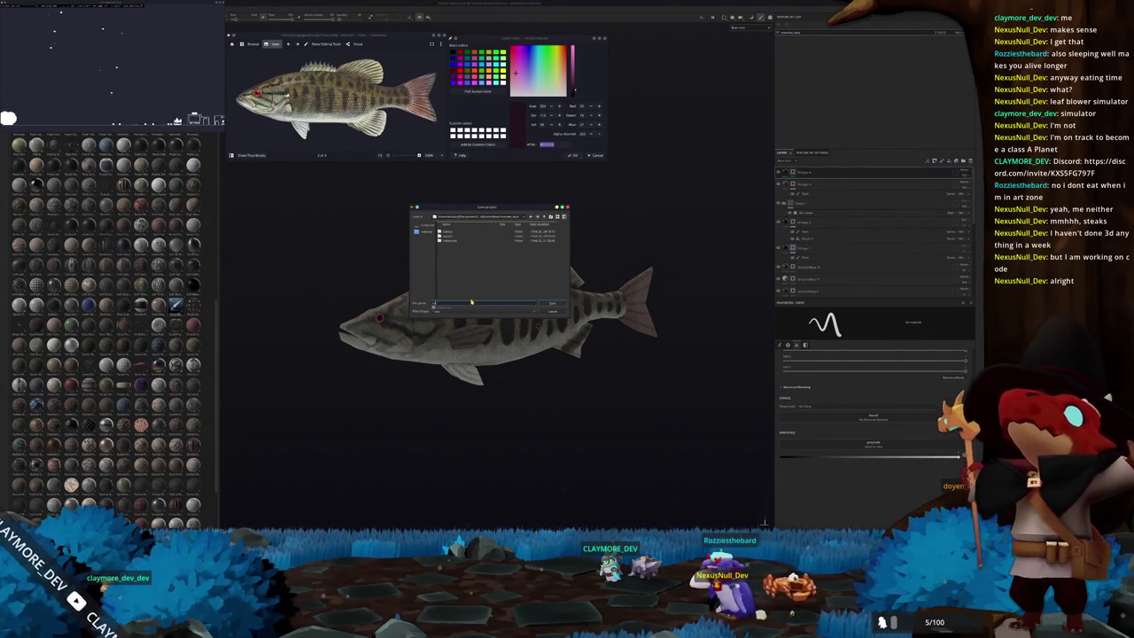
pyautogui.write('salmon')
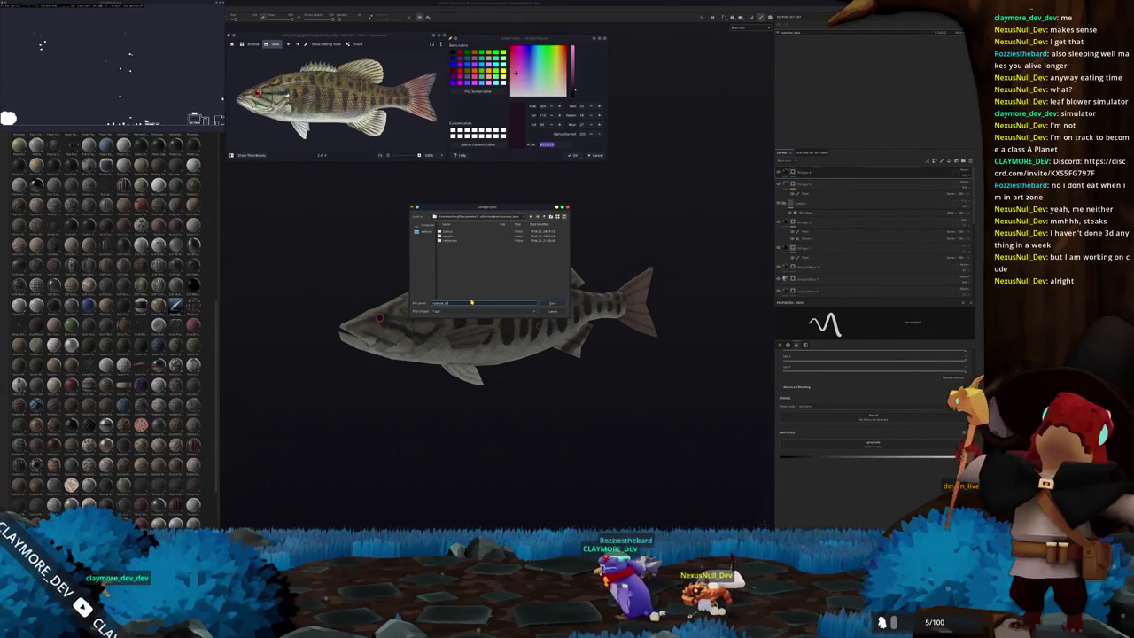
pyautogui.press('Return')
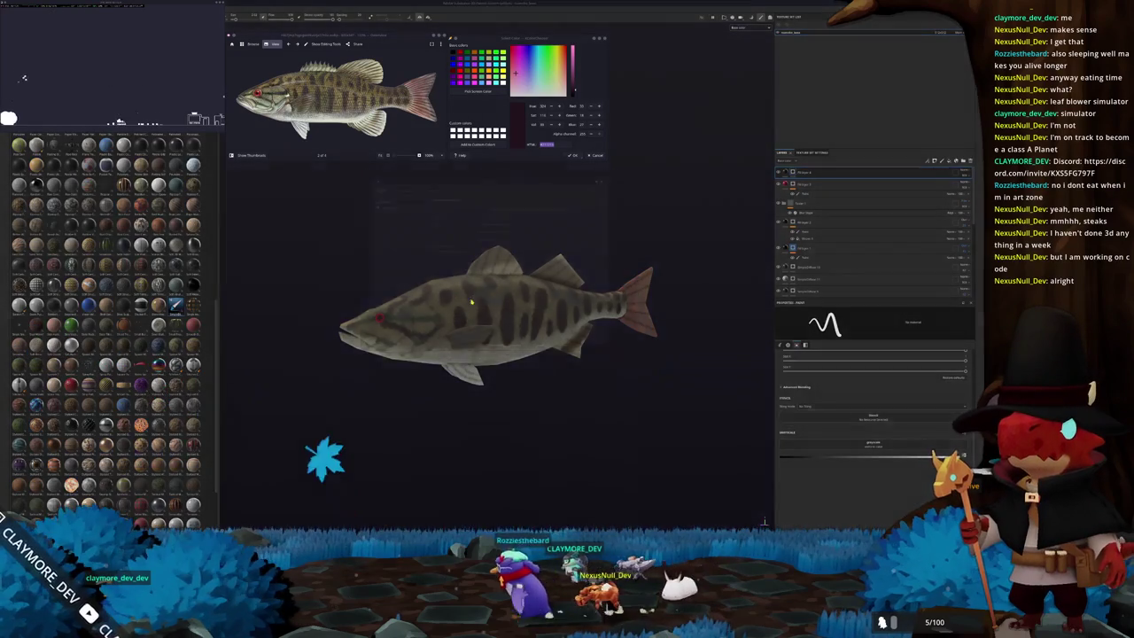
pyautogui.hotkey('ctrl', 'shift', 'e')
pyautogui.click(523, 200)
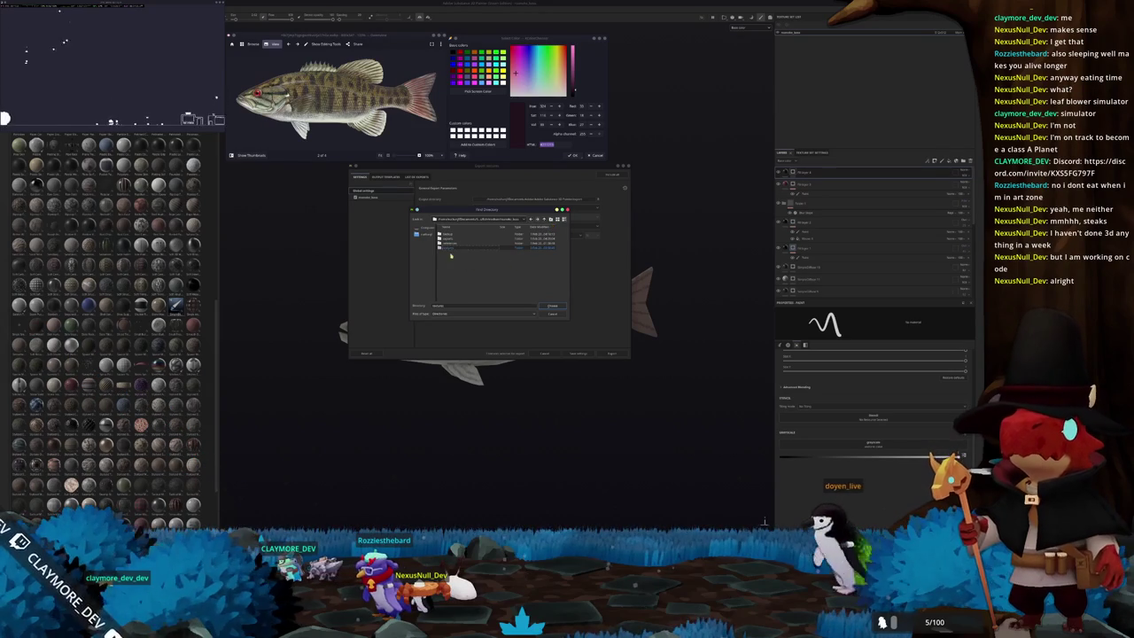
# Export the bass textures to the chosen folder, inspect the fish, and quit Substance Painter.
pyautogui.click(552, 307)
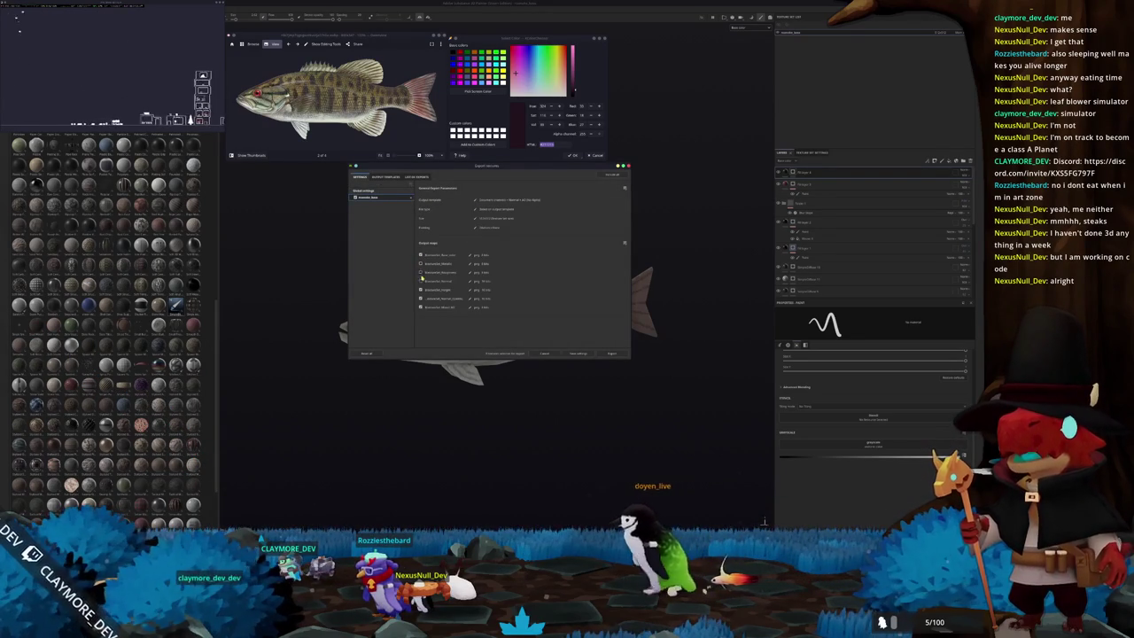
pyautogui.click(611, 353)
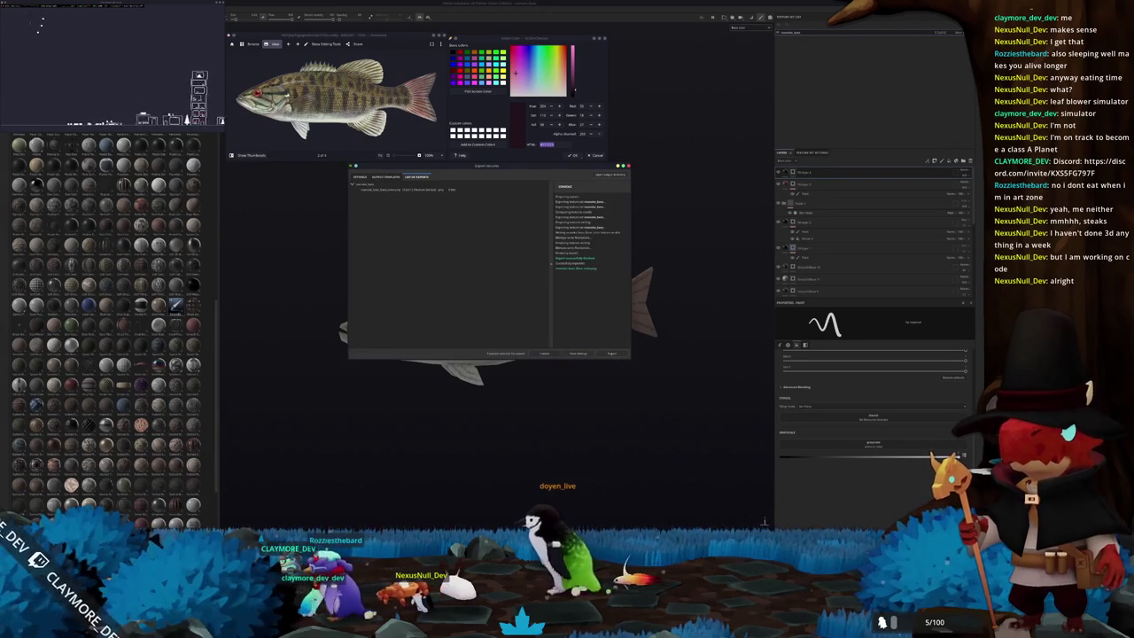
pyautogui.keyDown('alt'); pyautogui.moveTo(581, 387); pyautogui.dragTo(603, 381); pyautogui.keyUp('alt')
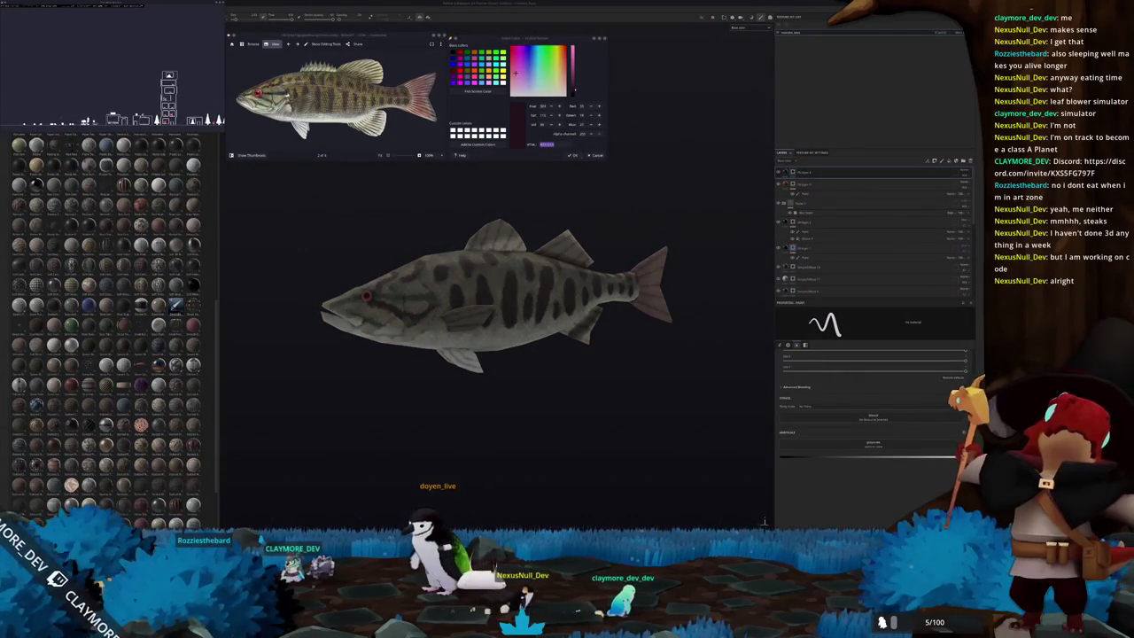
pyautogui.hotkey('ctrl', 'q')
pyautogui.click(469, 275)
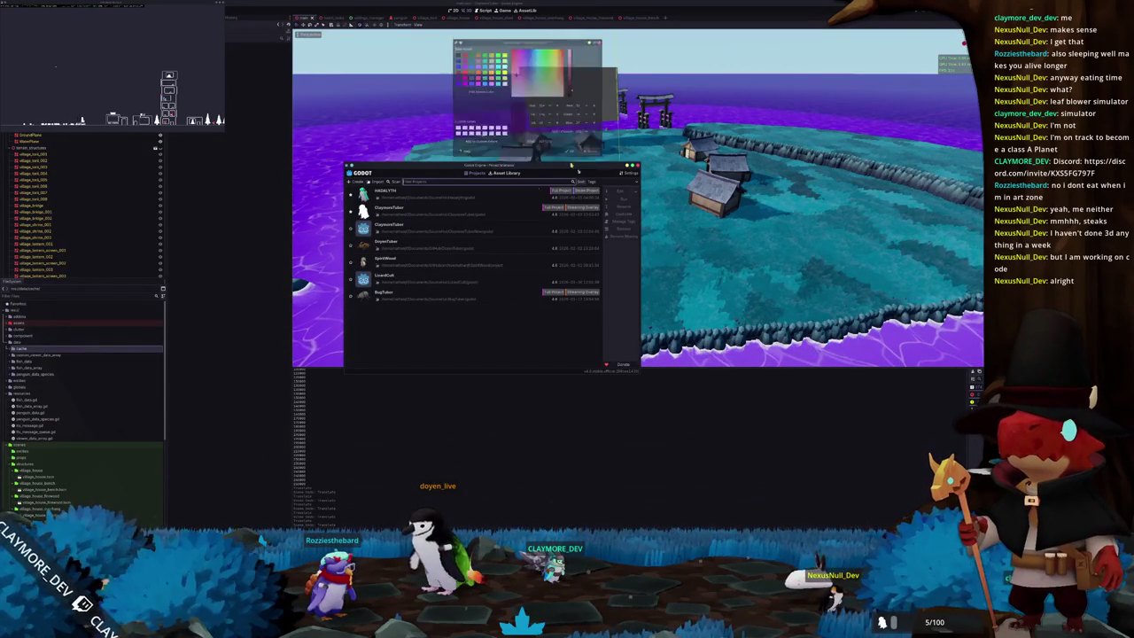
# Close the leftover colour picker and the Project Manager list to return to the Godot editor.
pyautogui.click(581, 154)
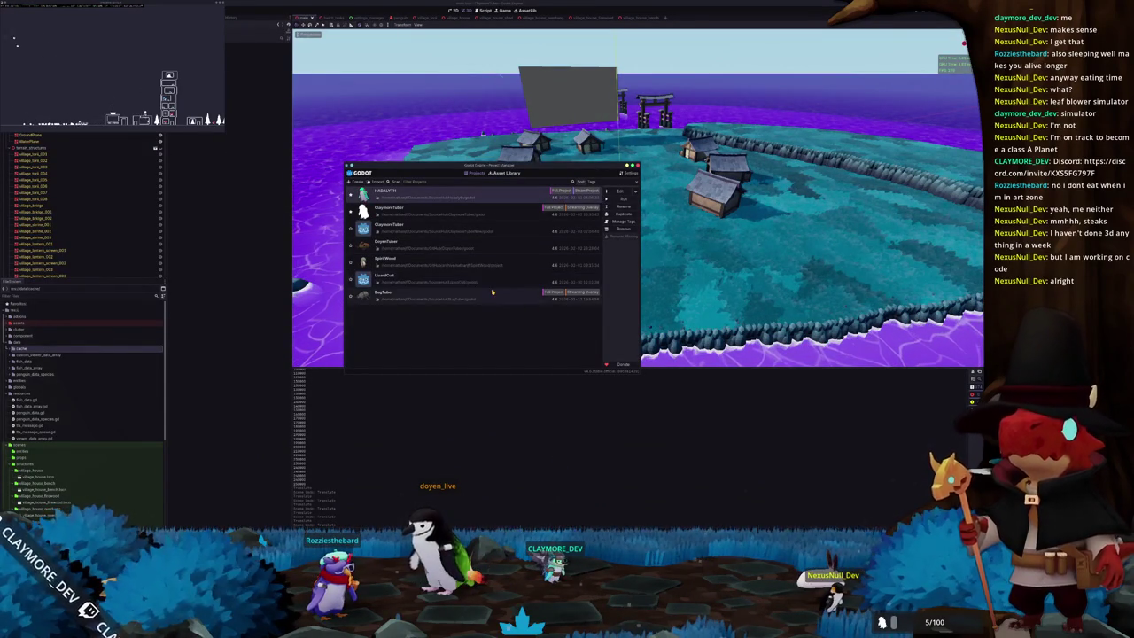
pyautogui.click(617, 193)
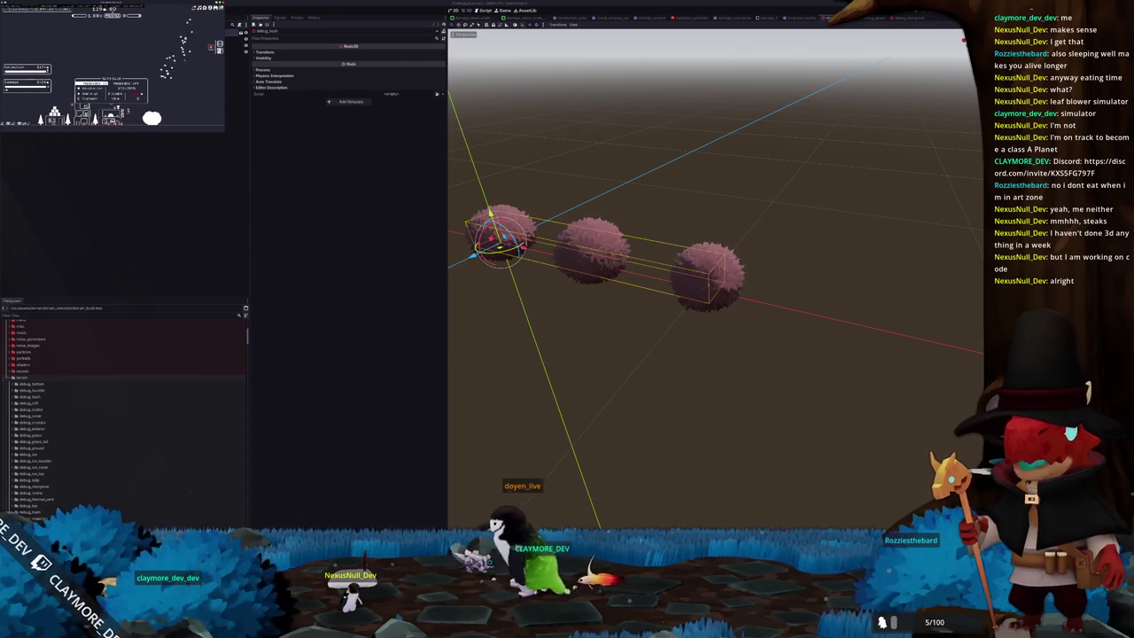
pyautogui.click(882, 315)
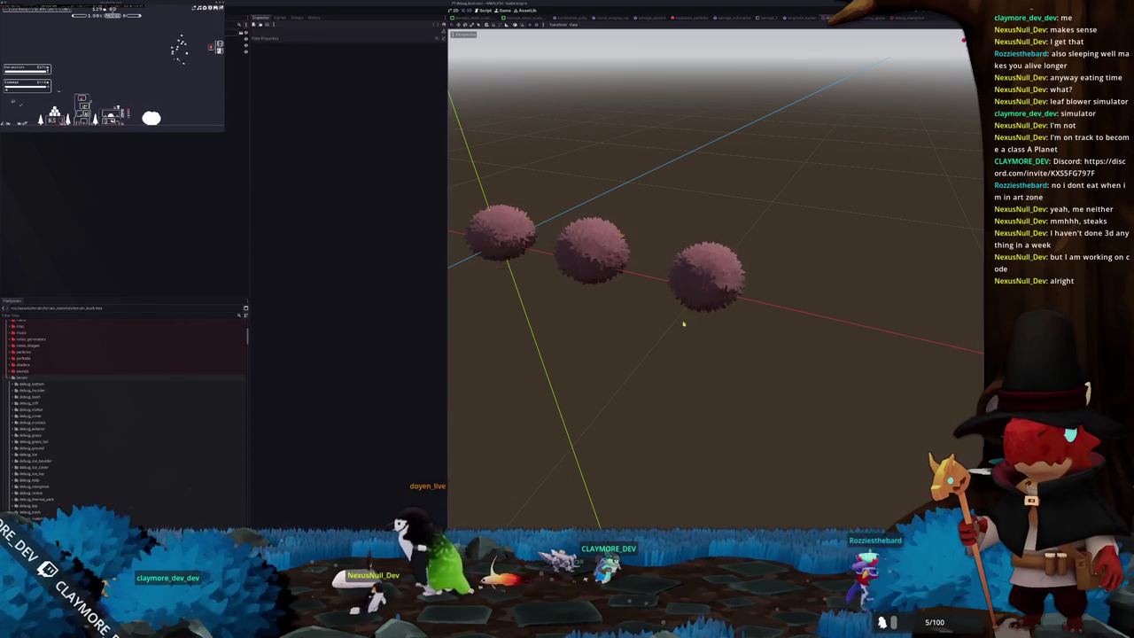
pyautogui.moveTo(681, 329); pyautogui.dragTo(579, 268, button='middle')
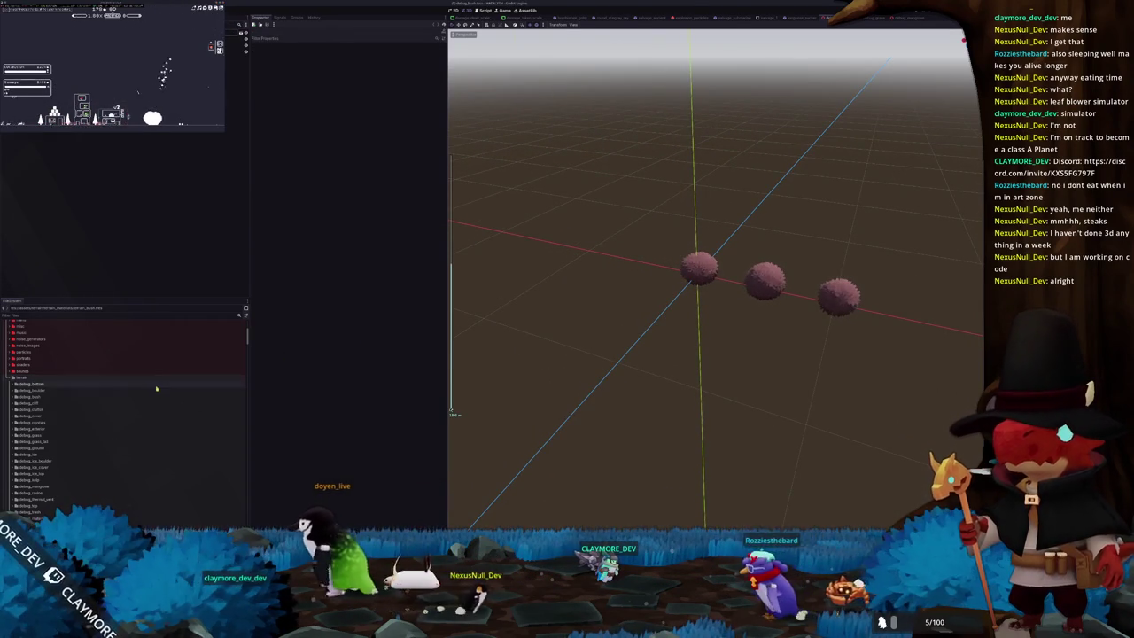
pyautogui.scroll(-2, 118, 400)
pyautogui.scroll(-2, 118, 404)
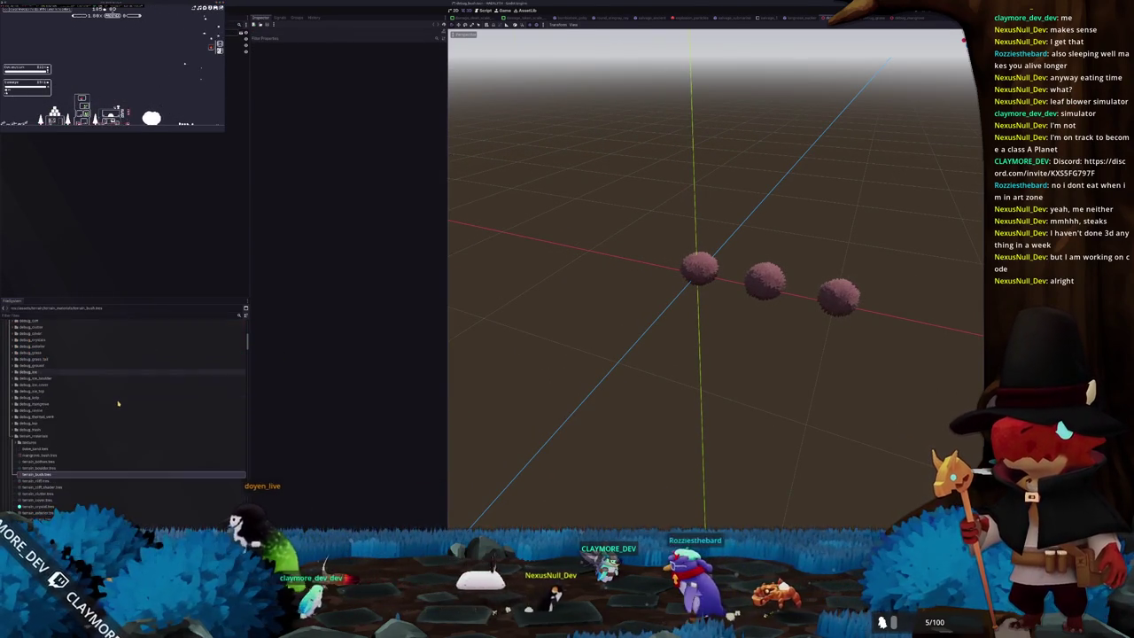
pyautogui.doubleClick(34, 435)
pyautogui.scroll(-3, 49, 429)
pyautogui.scroll(-2, 51, 430)
# Expand the fish_library and medium fish folders in the FileSystem dock.
pyautogui.scroll(-2, 45, 439)
pyautogui.scroll(-2, 35, 456)
pyautogui.doubleClick(27, 470)
pyautogui.scroll(-3, 27, 461)
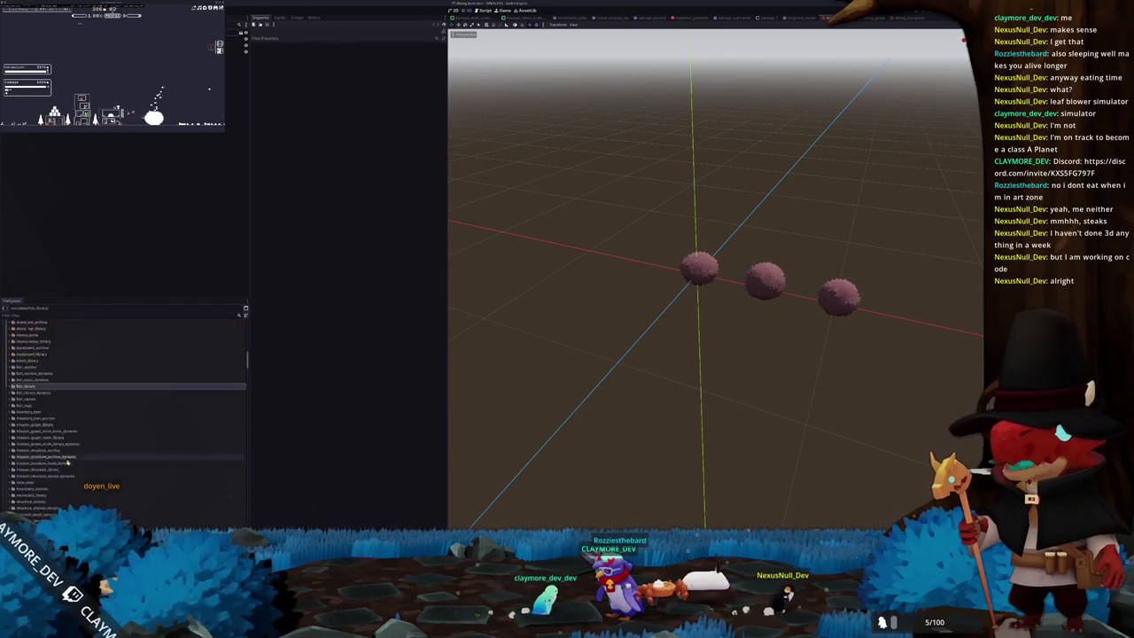
pyautogui.scroll(-2, 26, 443)
pyautogui.doubleClick(24, 434)
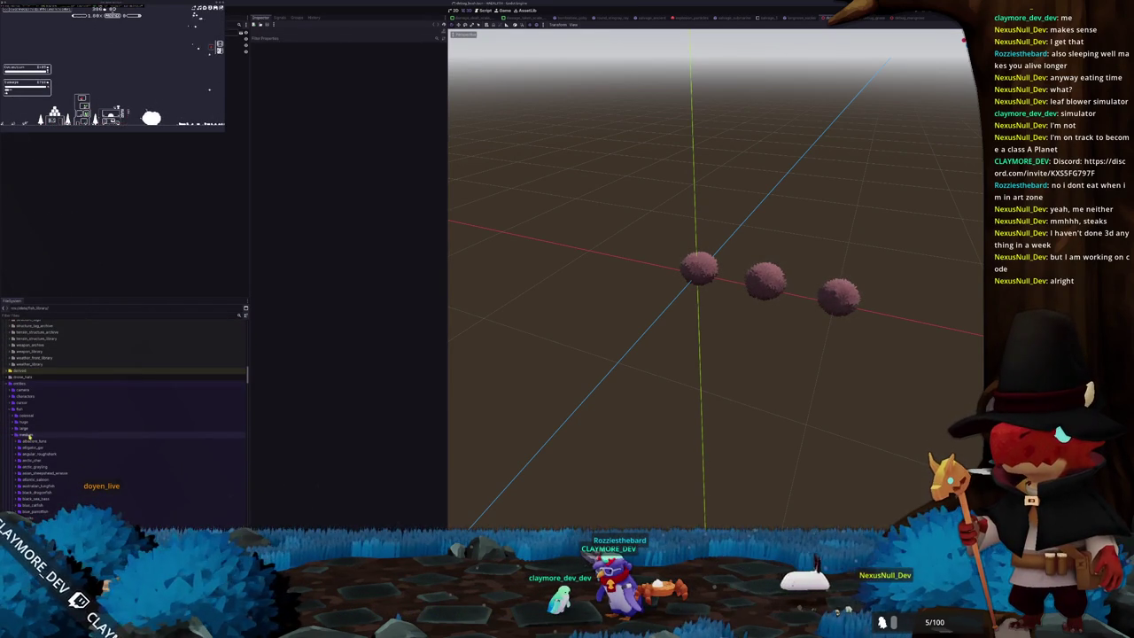
pyautogui.scroll(-5, 29, 436)
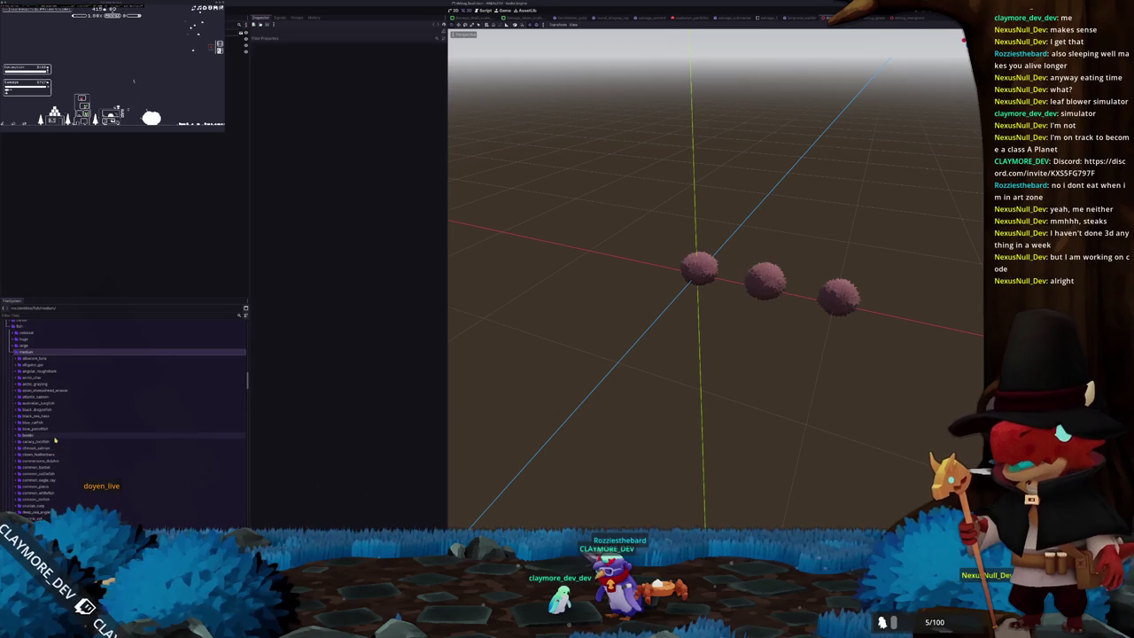
pyautogui.scroll(-3, 53, 447)
pyautogui.scroll(-3, 51, 456)
pyautogui.scroll(-3, 49, 470)
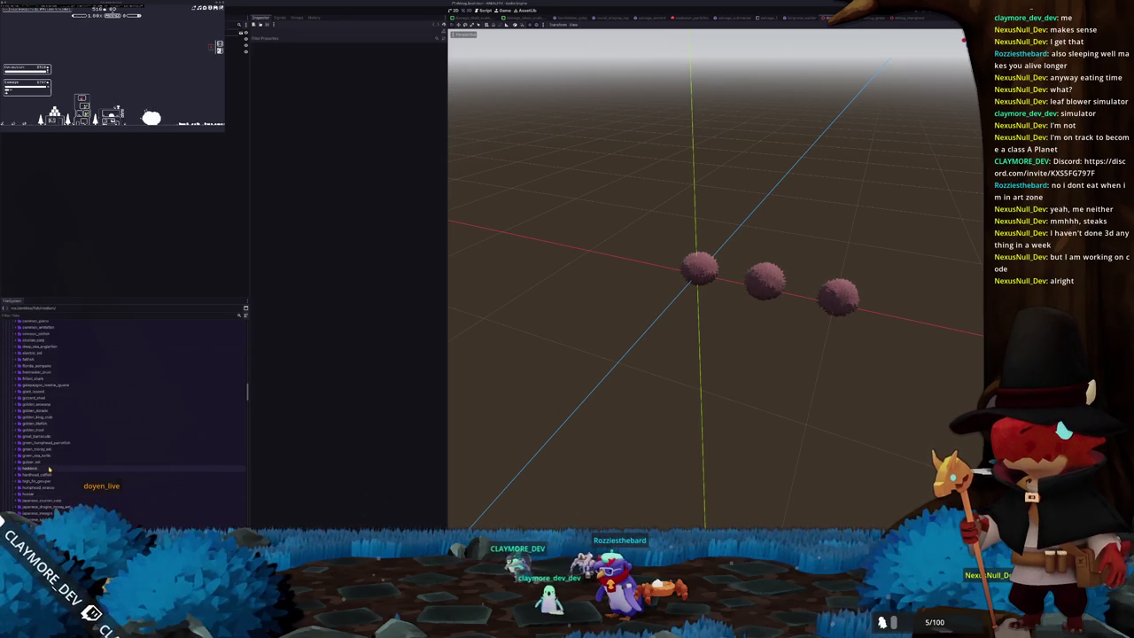
pyautogui.scroll(-3, 49, 471)
# Duplicate the longnose_sucker folder and rename the copy for the new bass.
pyautogui.click(35, 502)
pyautogui.hotkey('ctrl', 'd')
pyautogui.write('l')
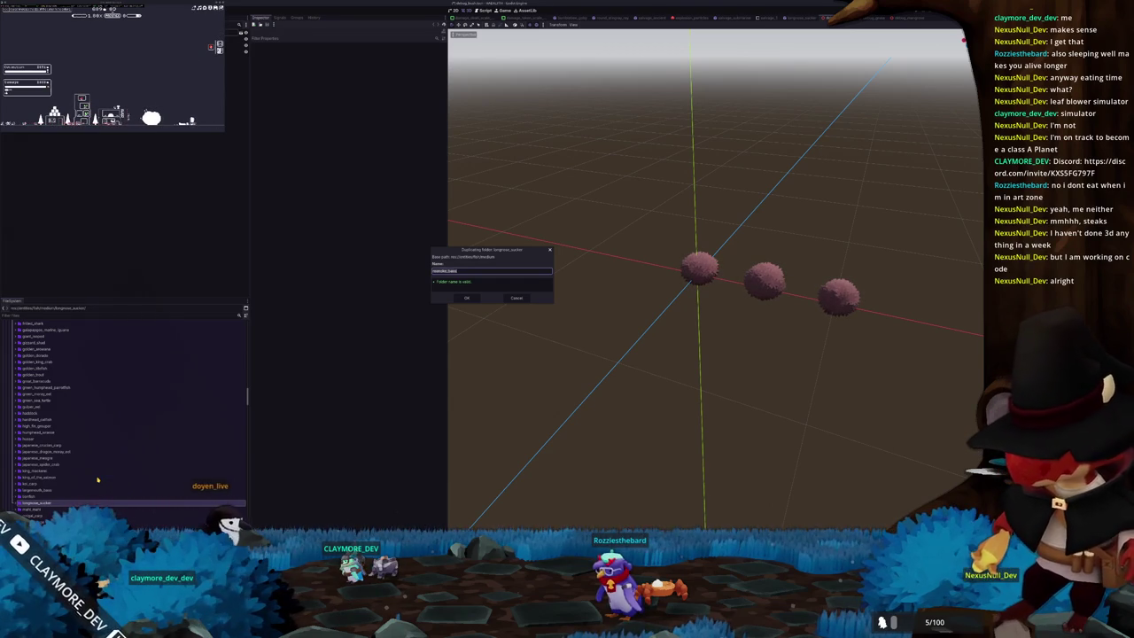
pyautogui.press('Return')
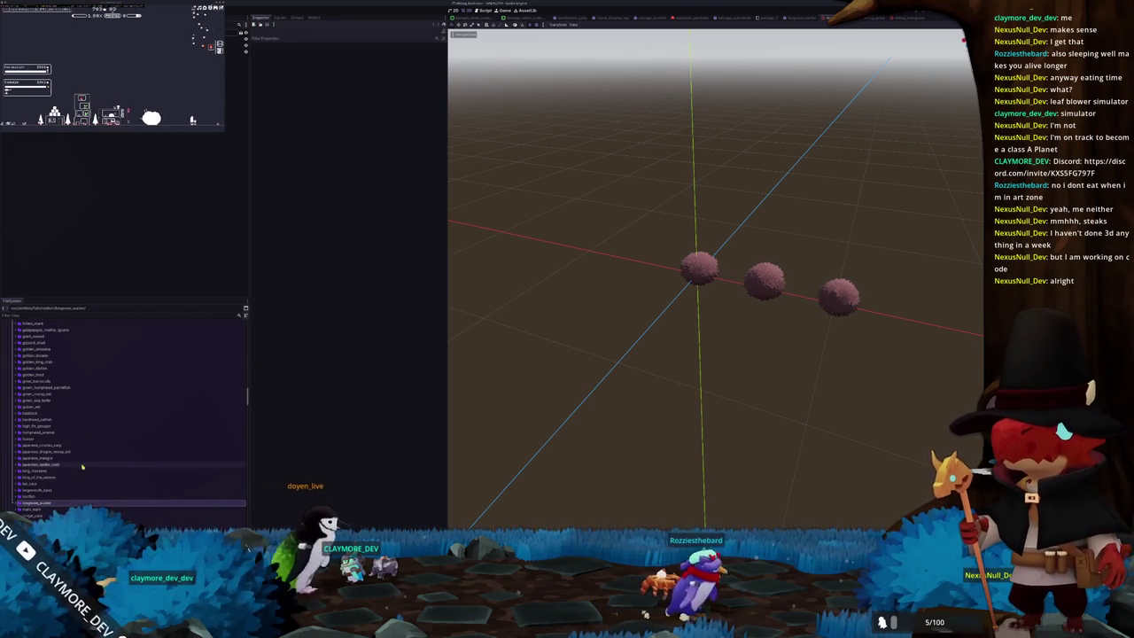
pyautogui.scroll(-2, 76, 452)
pyautogui.scroll(-3, 74, 453)
pyautogui.scroll(-1, 73, 460)
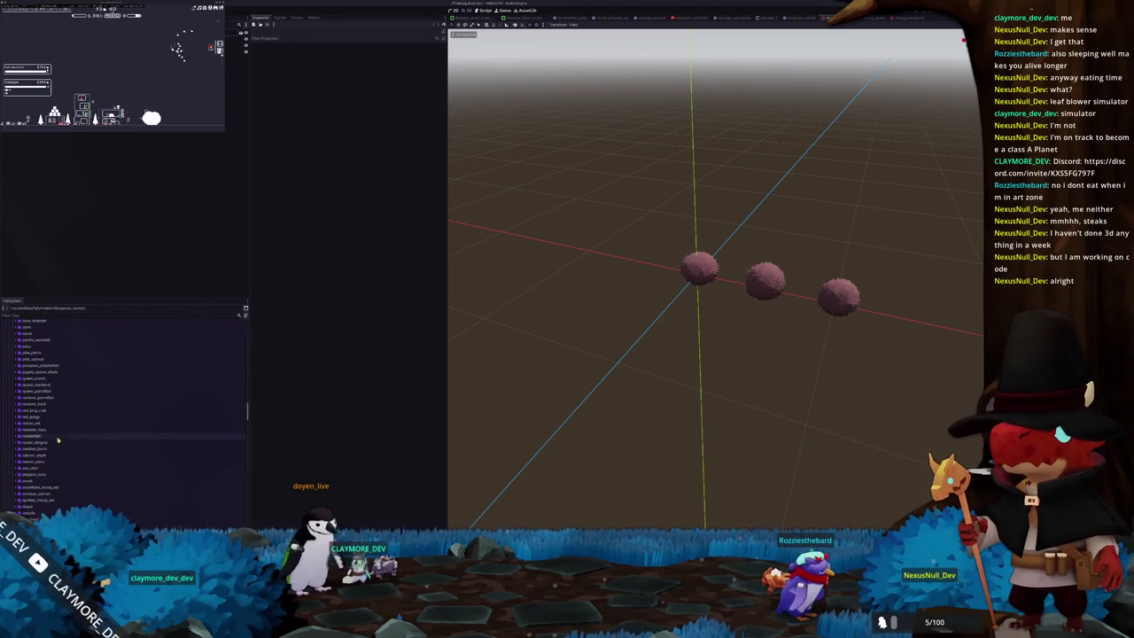
pyautogui.scroll(1, 53, 433)
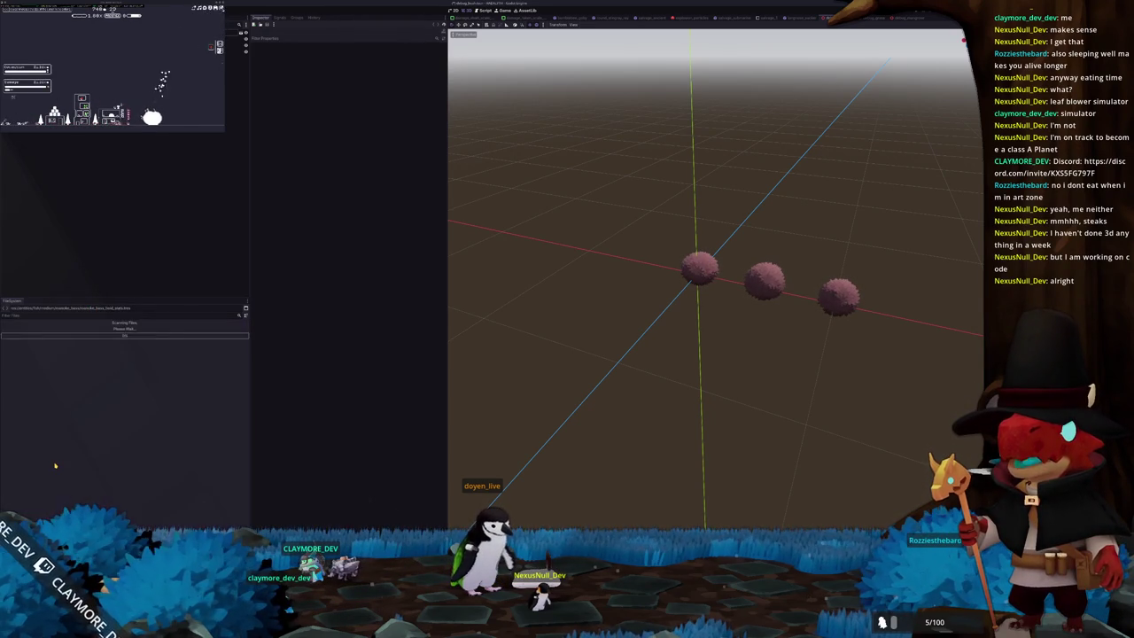
# Open the copied largemouth bass .tscn scene from the new bass folder.
pyautogui.doubleClick(55, 469)
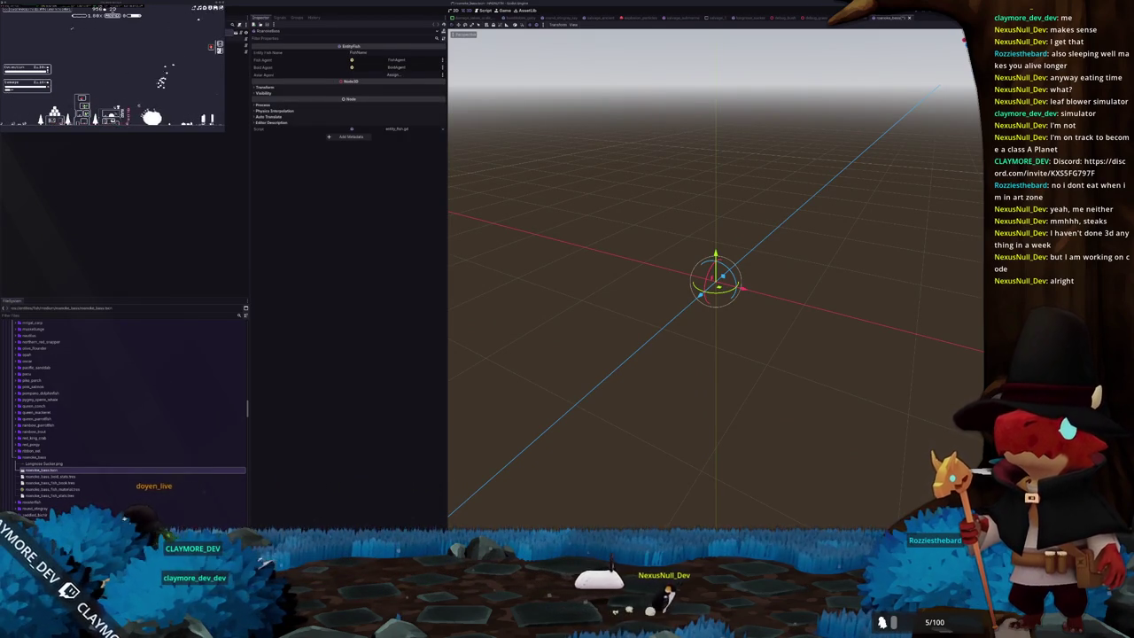
# Quick-load the bass mesh into FishMultiMeshAgent's Mesh property.
pyautogui.press('Down')
pyautogui.click(444, 79)
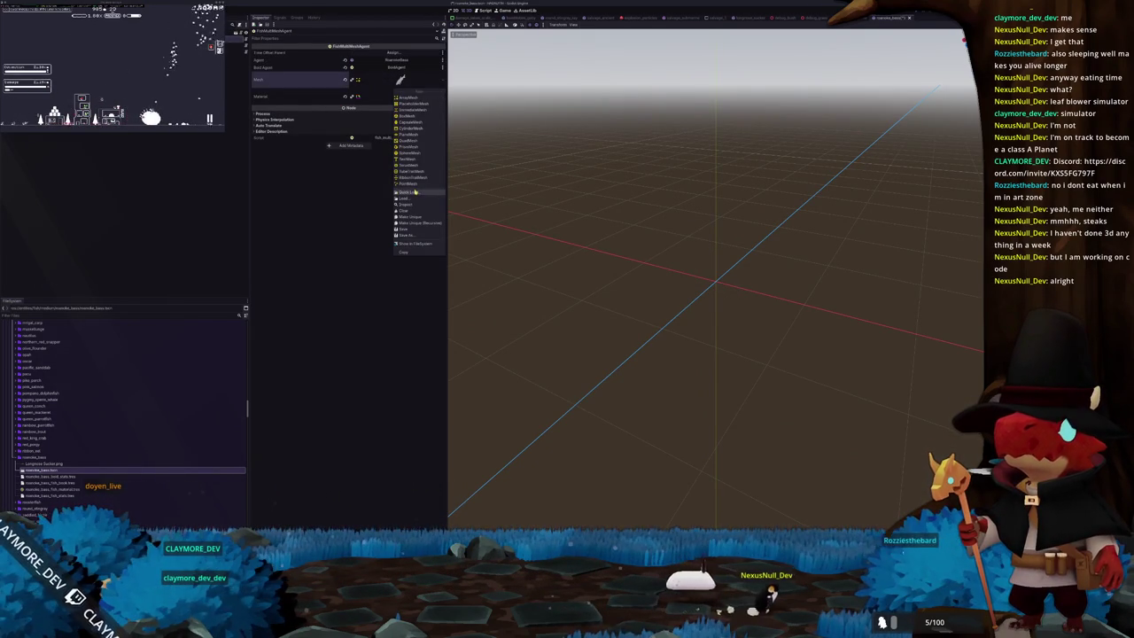
pyautogui.click(414, 192)
pyautogui.write('bass')
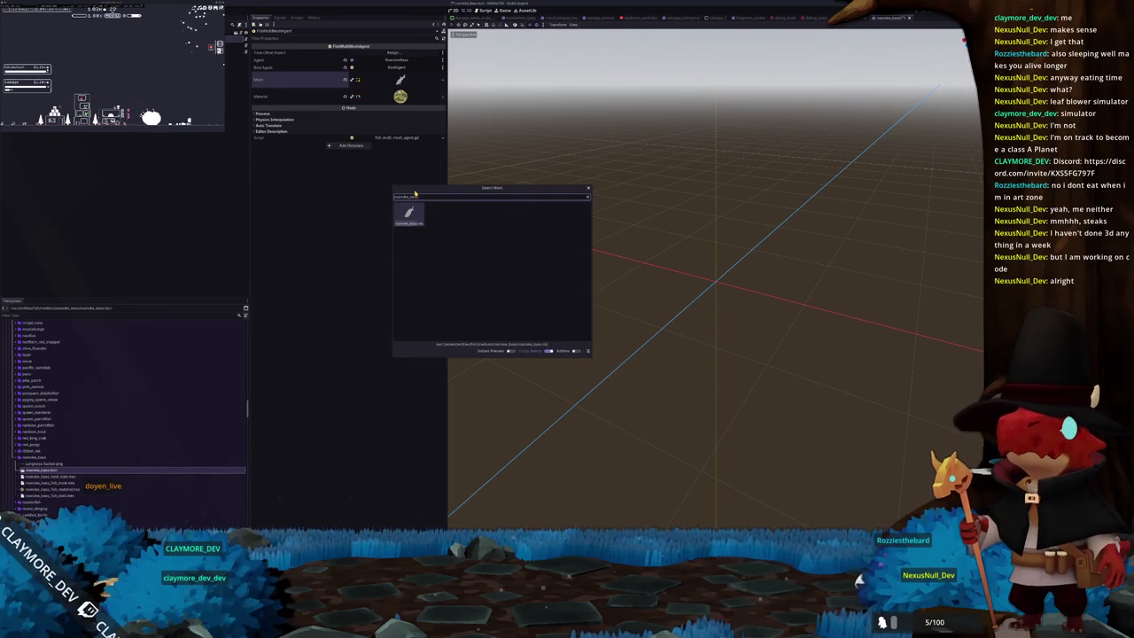
pyautogui.press('Return')
# Set the shader material's Albedo texture to the painted bass fish texture.
pyautogui.click(400, 103)
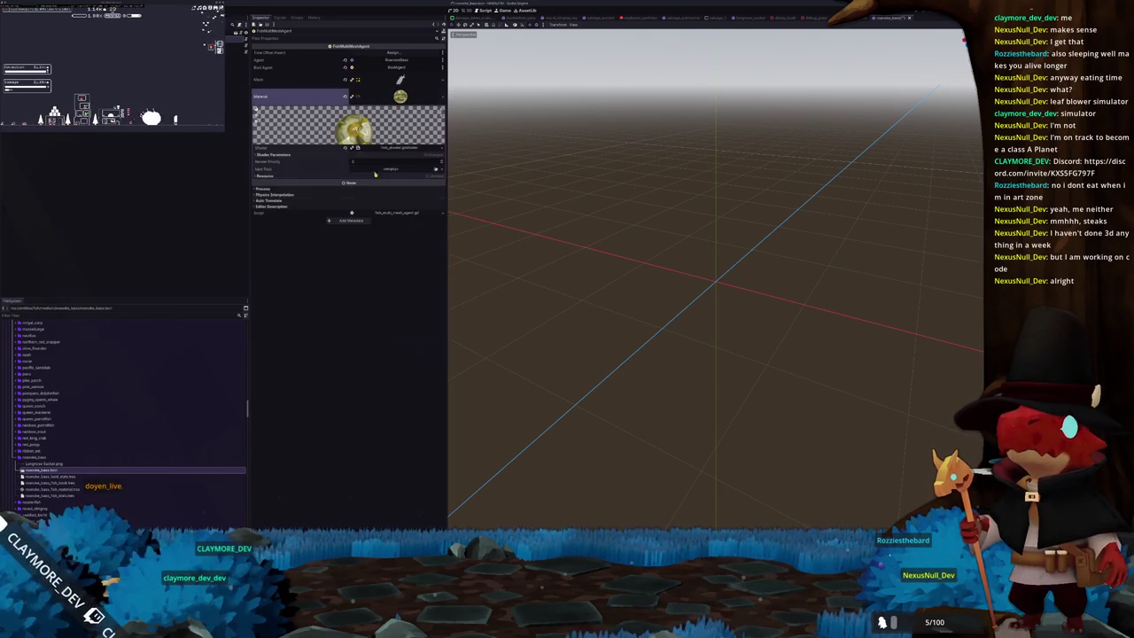
pyautogui.click(395, 156)
pyautogui.click(437, 165)
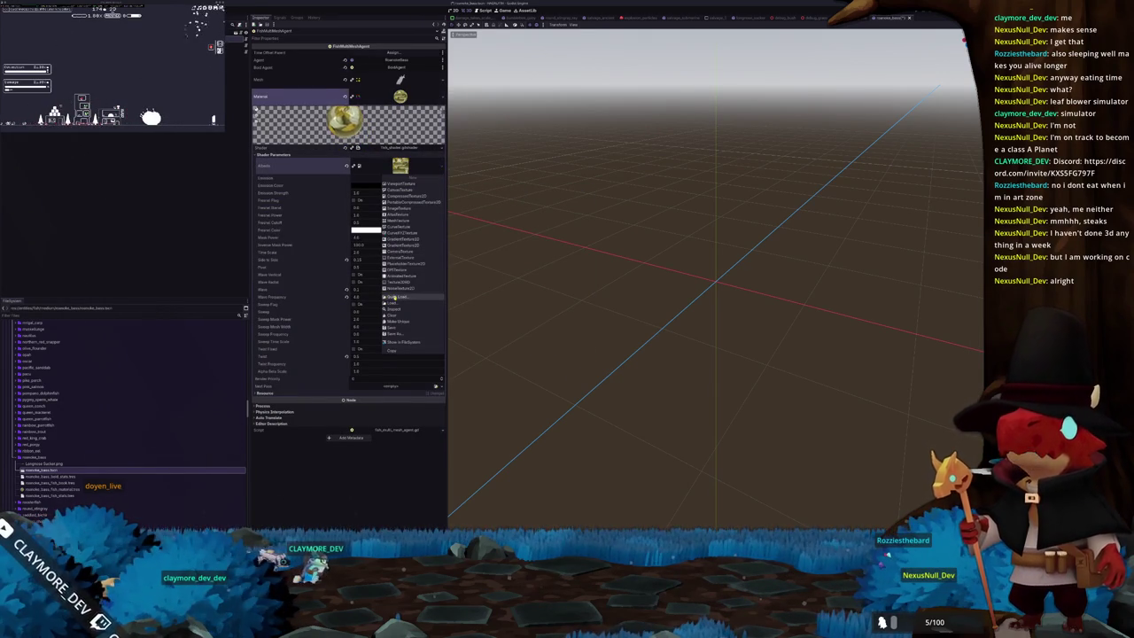
pyautogui.click(392, 297)
pyautogui.write('fish')
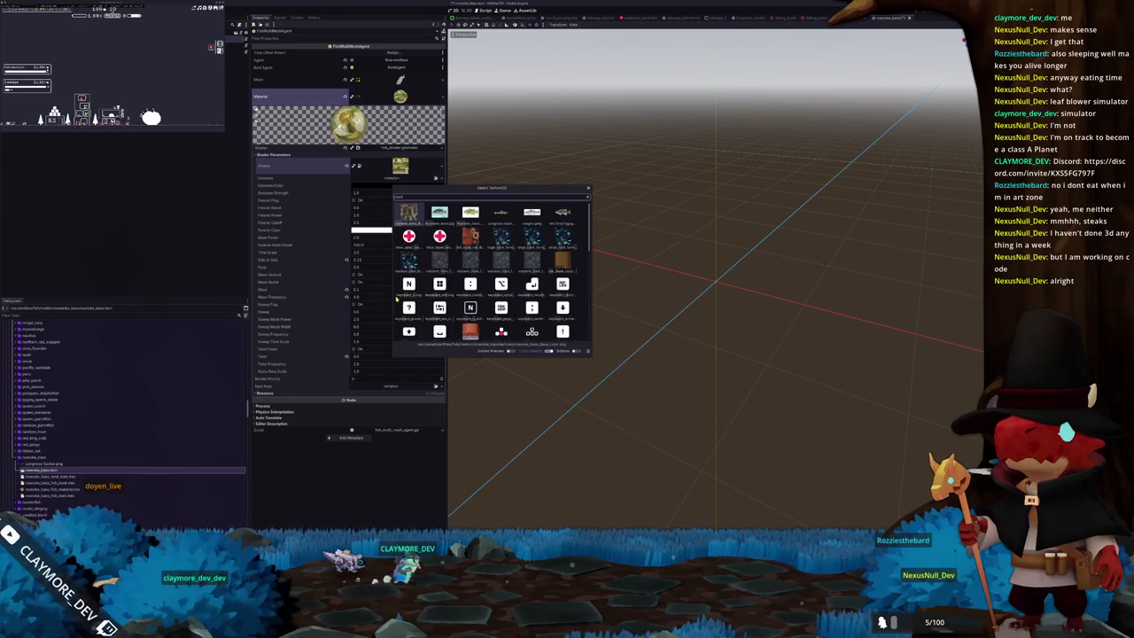
pyautogui.press('Return')
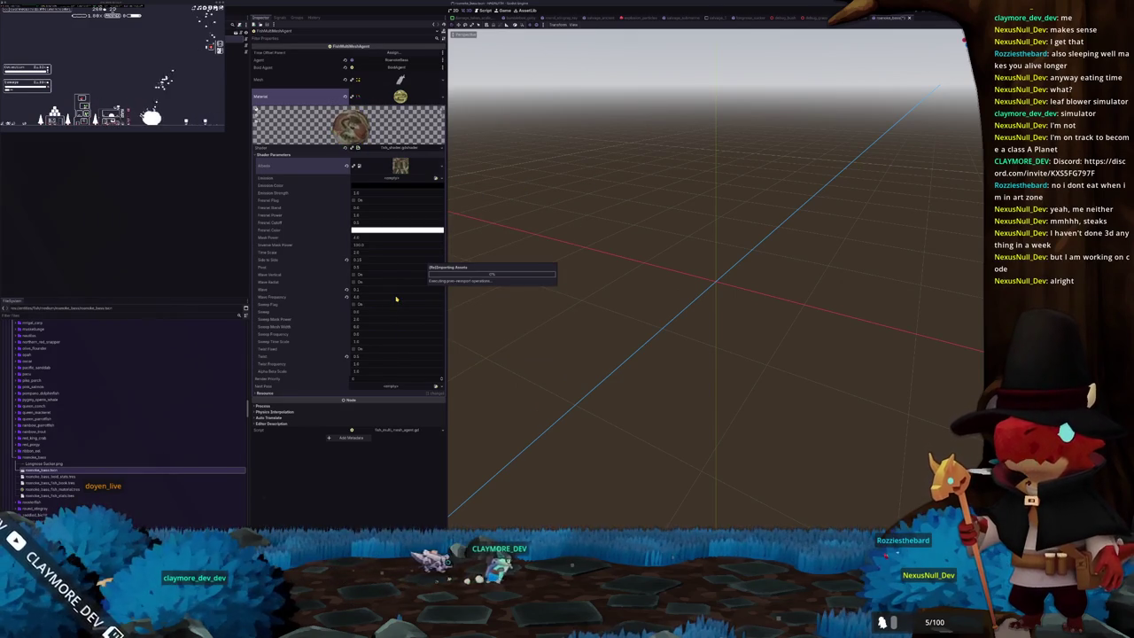
pyautogui.click(40, 464)
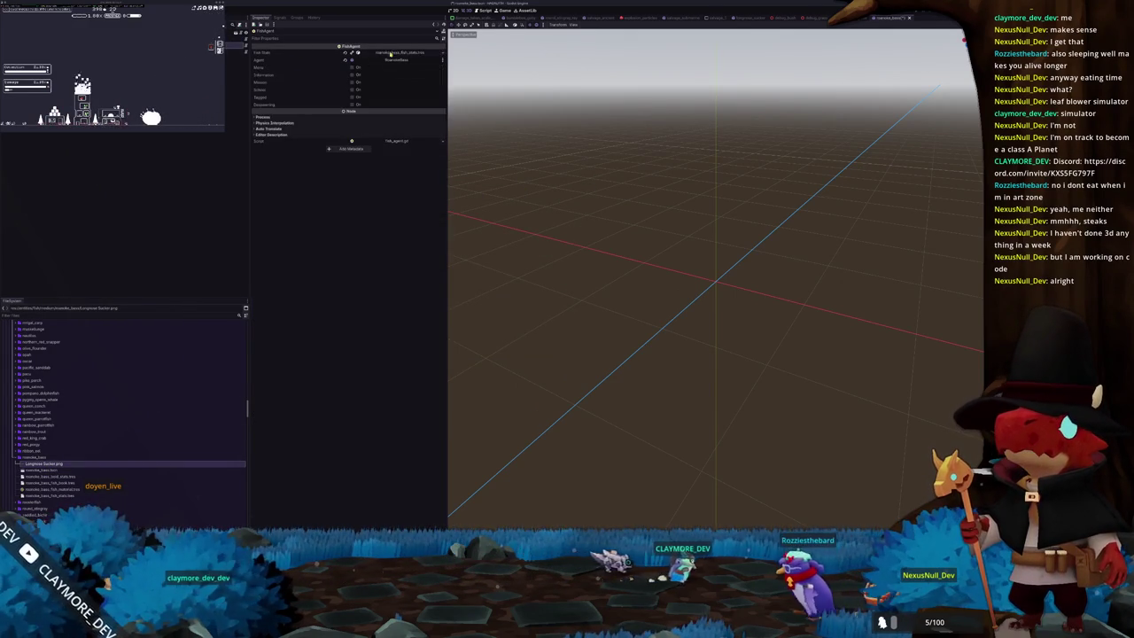
# Save the bass scene and check its Fish Stats and Boid Stats resources.
pyautogui.click(379, 55)
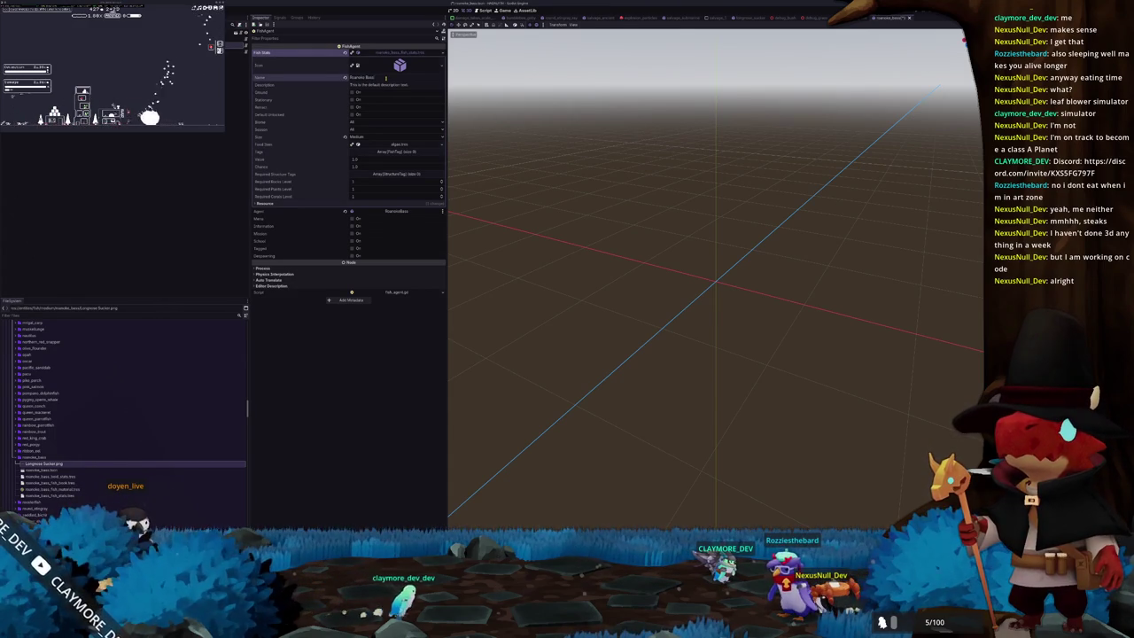
pyautogui.hotkey('ctrl', 's')
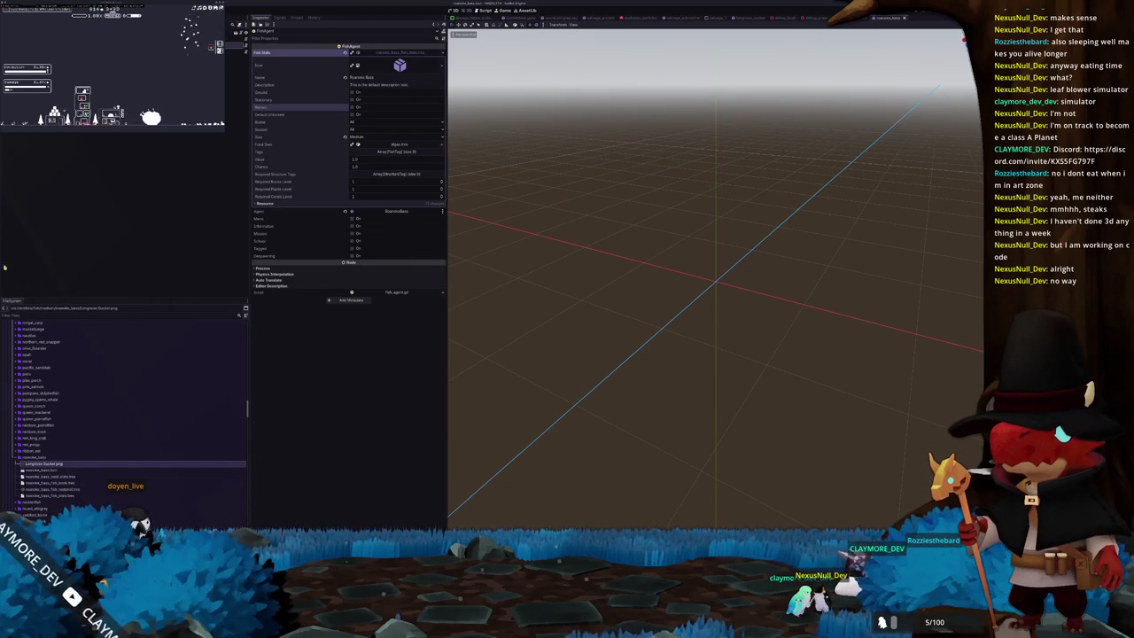
pyautogui.press('Down')
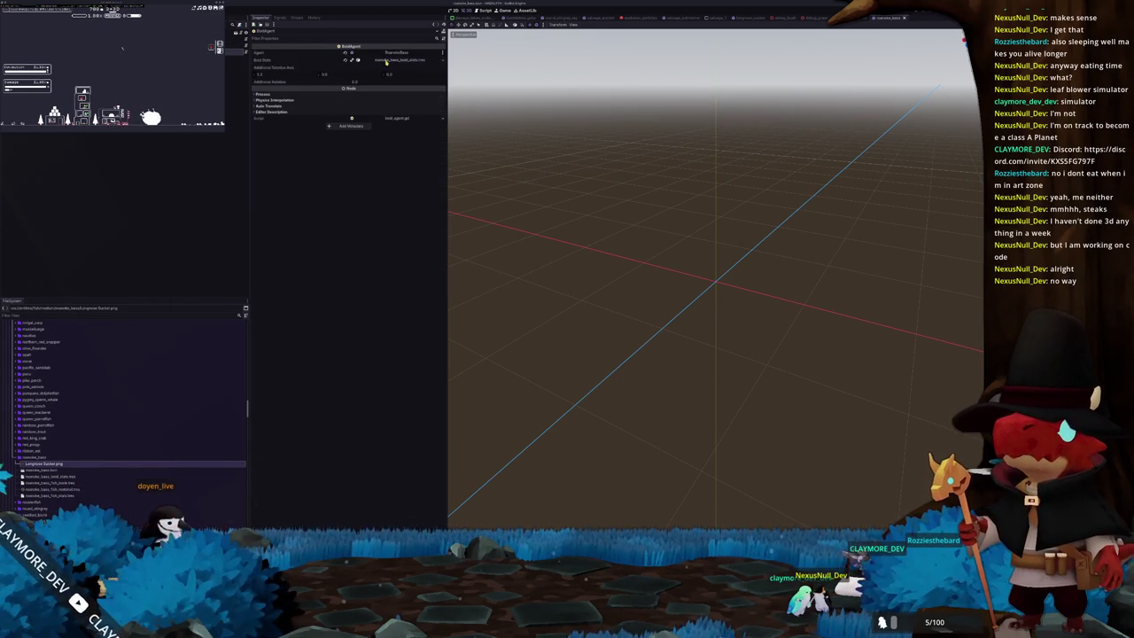
pyautogui.click(386, 60)
# Inspect the FishAgent Icon texture, locating Longnose Sucker.png in the bass folder.
pyautogui.press('Up')
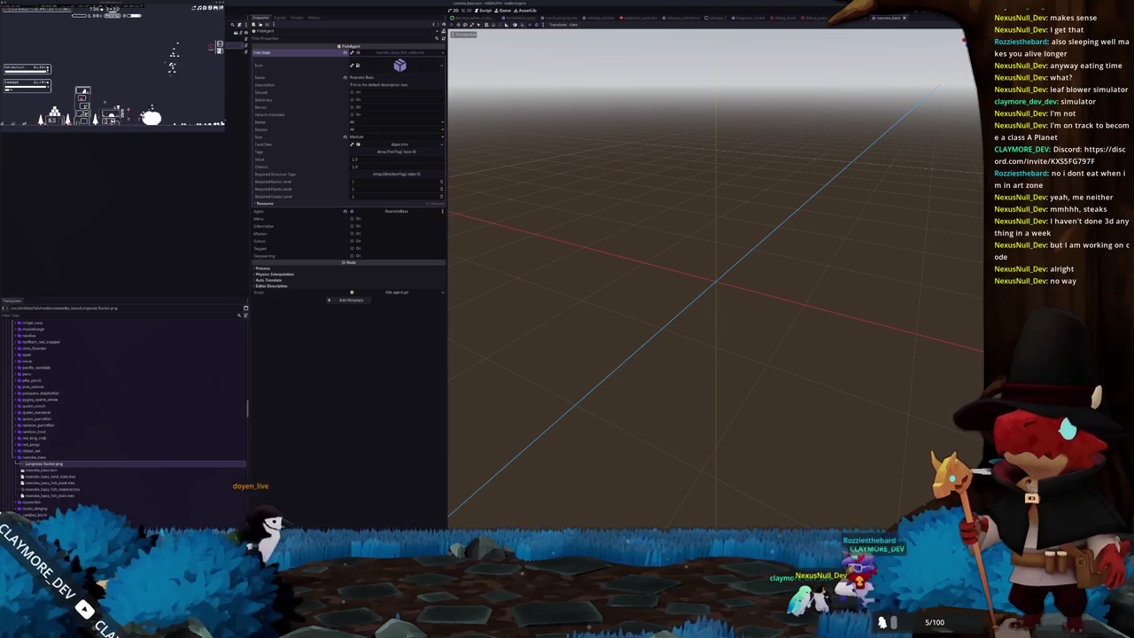
pyautogui.click(399, 64)
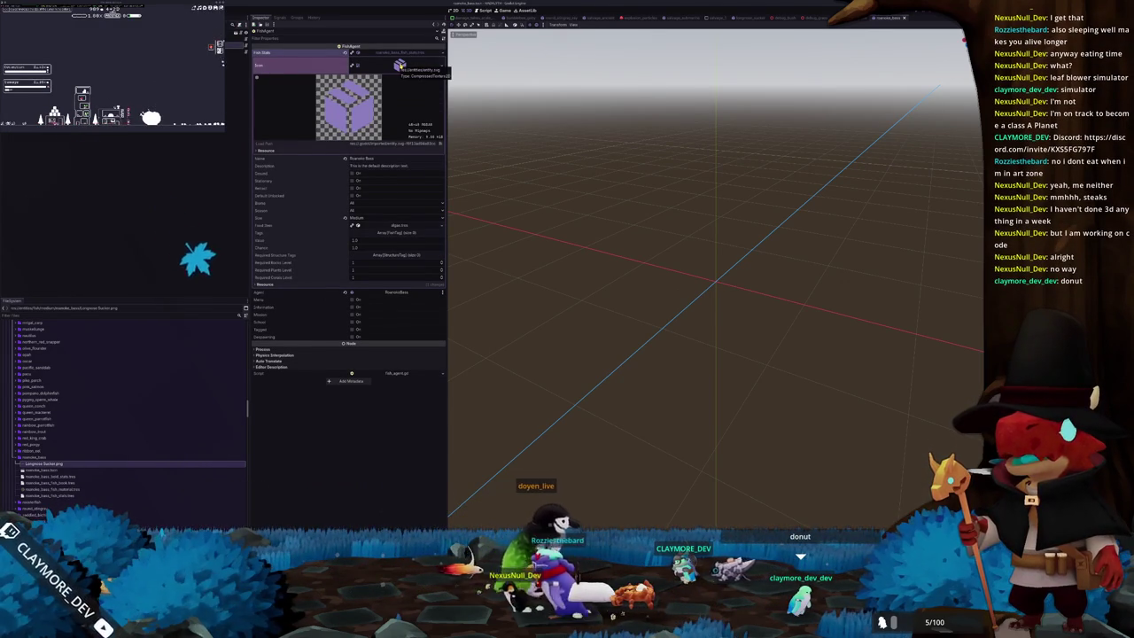
pyautogui.click(399, 65)
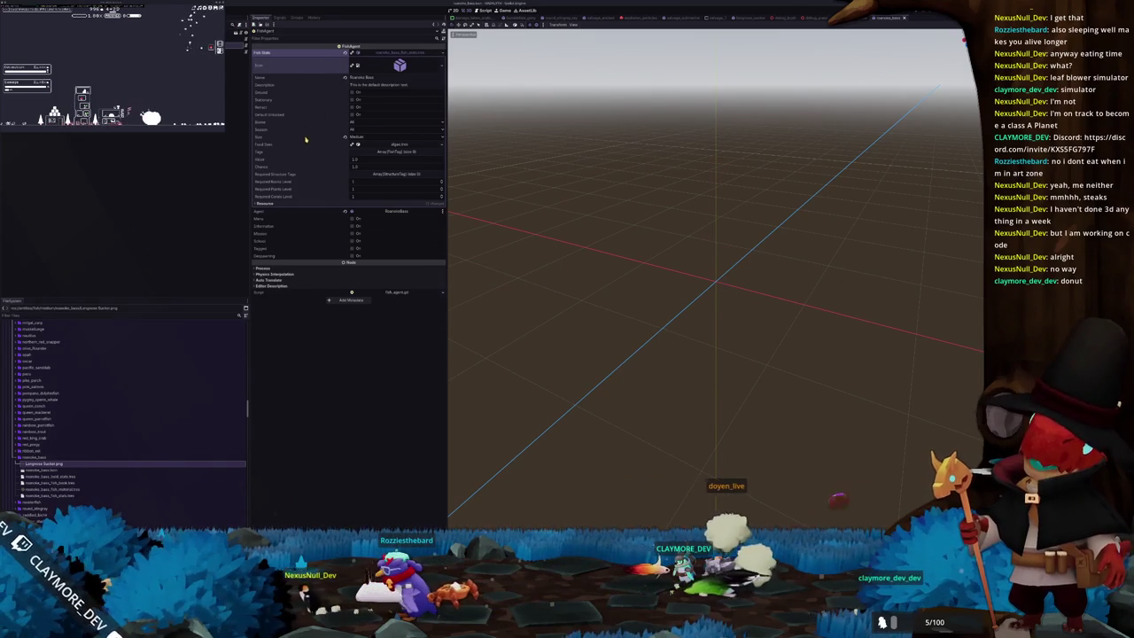
pyautogui.click(58, 464)
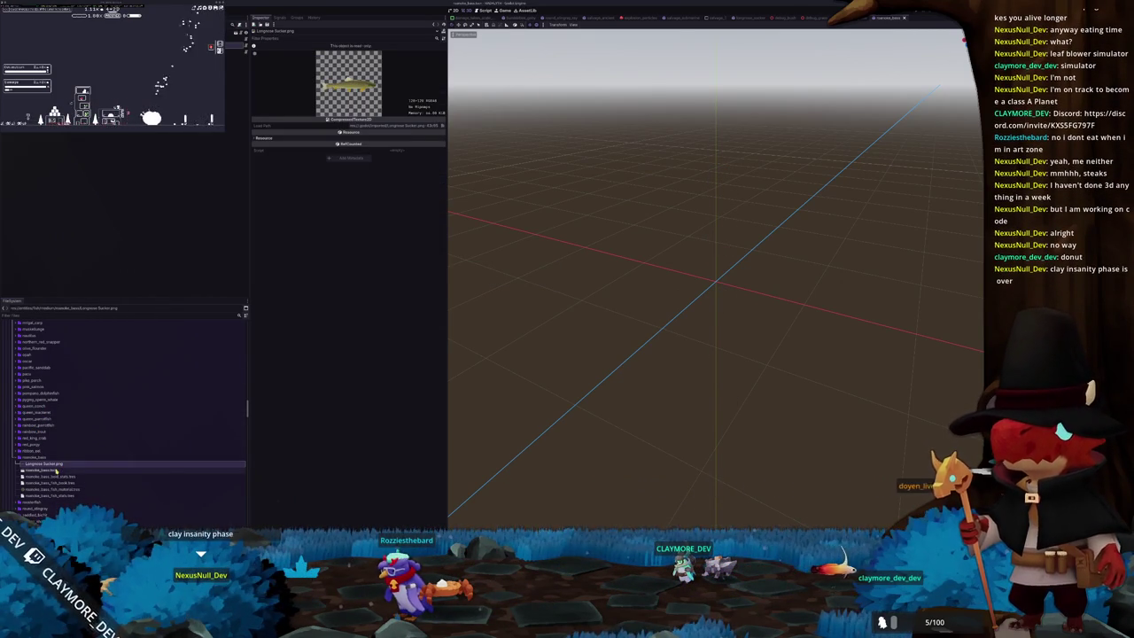
# Delete Longnose Sucker.png from the bass folder, confirming the removal.
pyautogui.press('Delete')
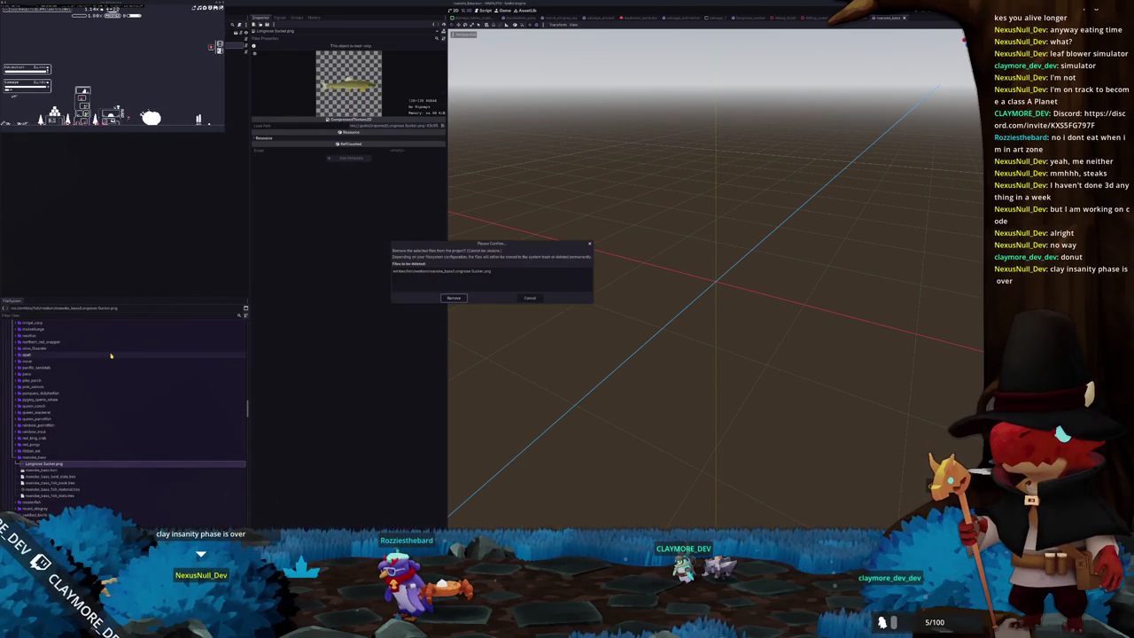
pyautogui.press('Return')
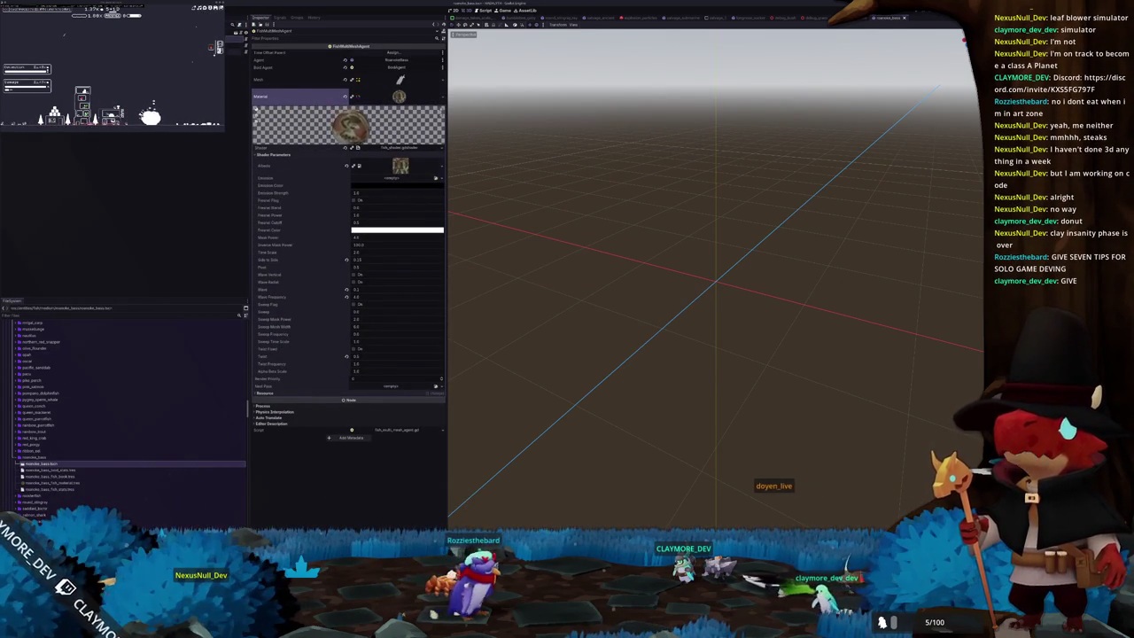
# Review the bass's FishAgent and BoidAgent resource settings.
pyautogui.click(398, 96)
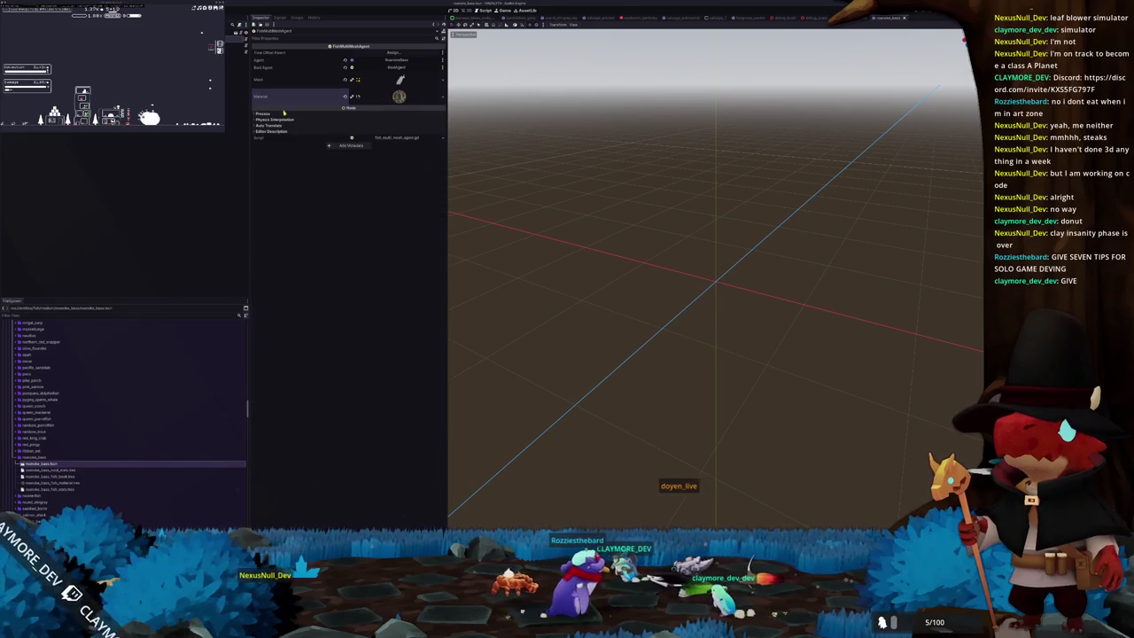
pyautogui.click(398, 60)
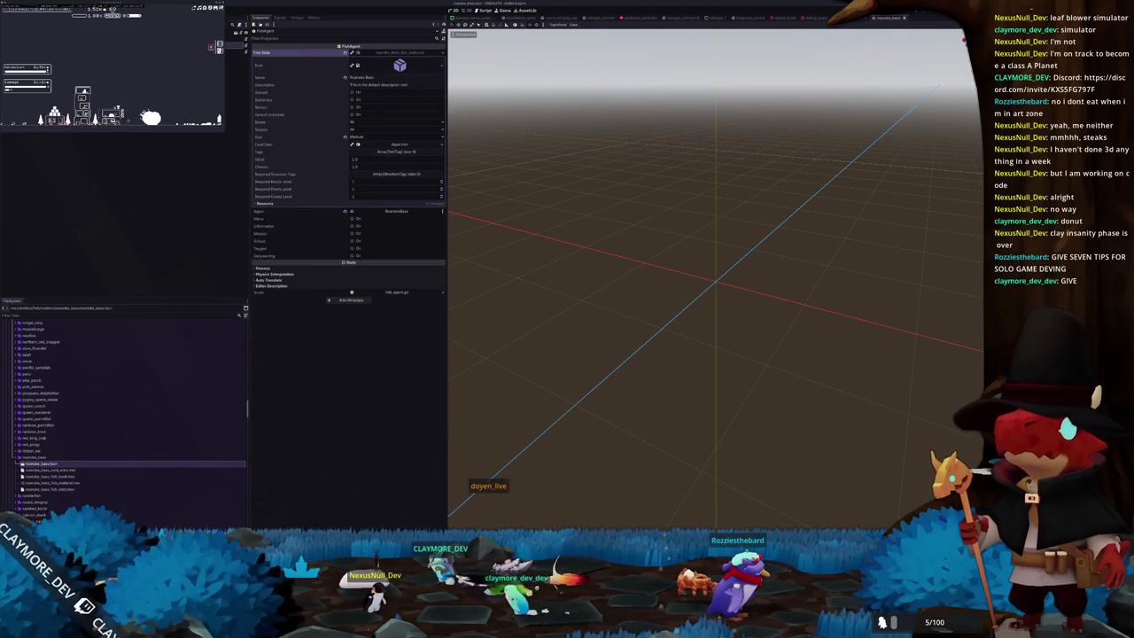
pyautogui.click(399, 55)
pyautogui.click(401, 59)
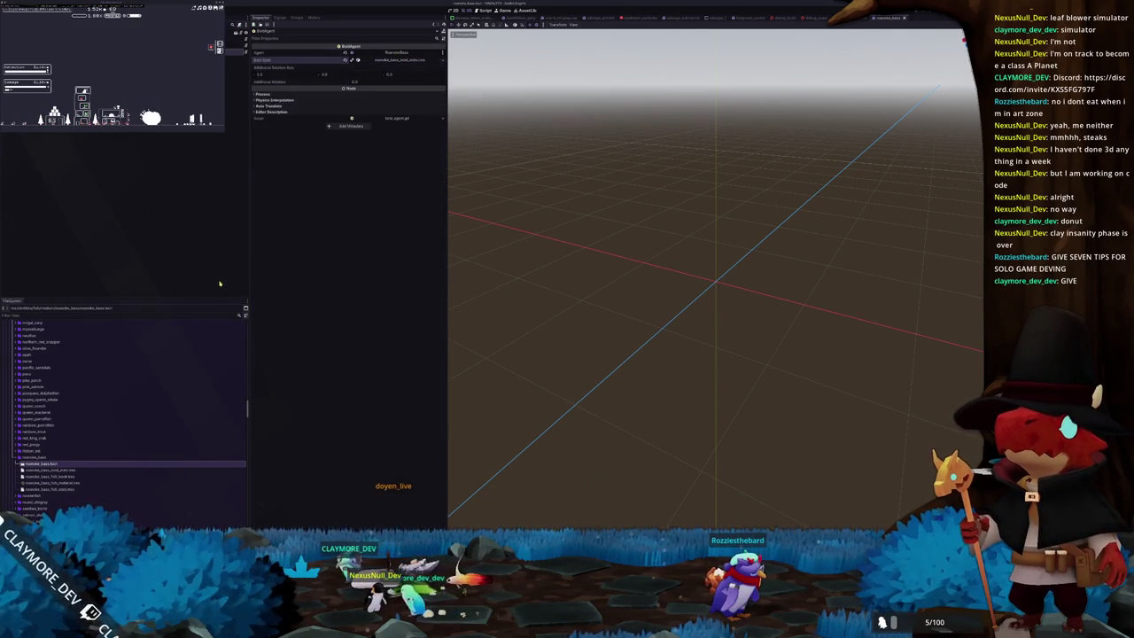
pyautogui.click(67, 477)
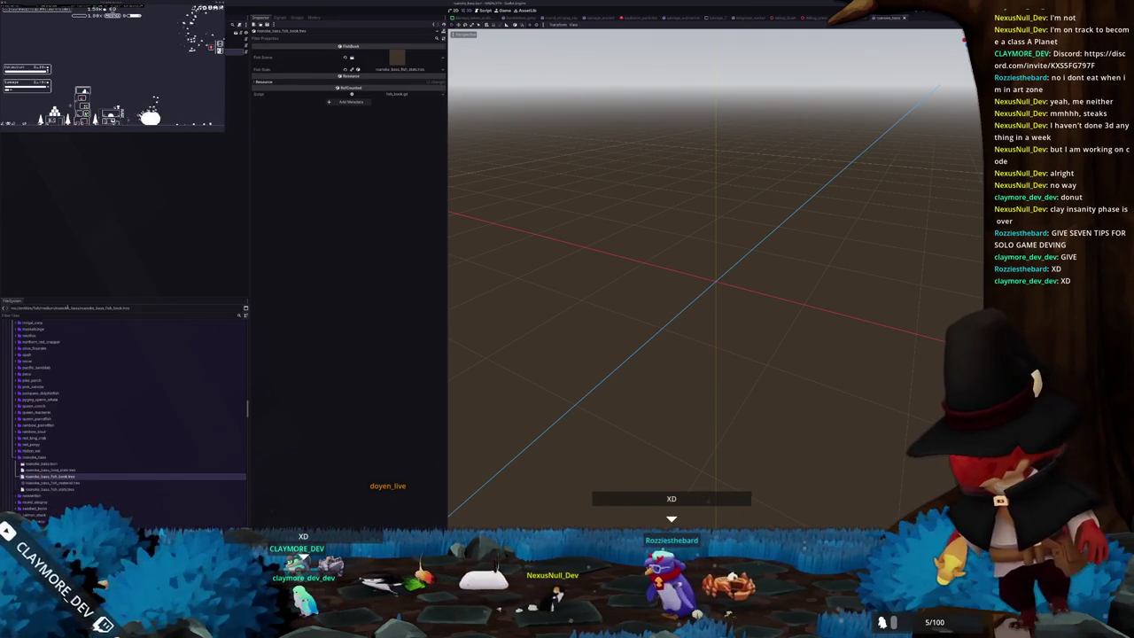
# Check the multimesh agent's mesh and material parameters, clear the inspector, and reopen the bass entity.
pyautogui.click(401, 79)
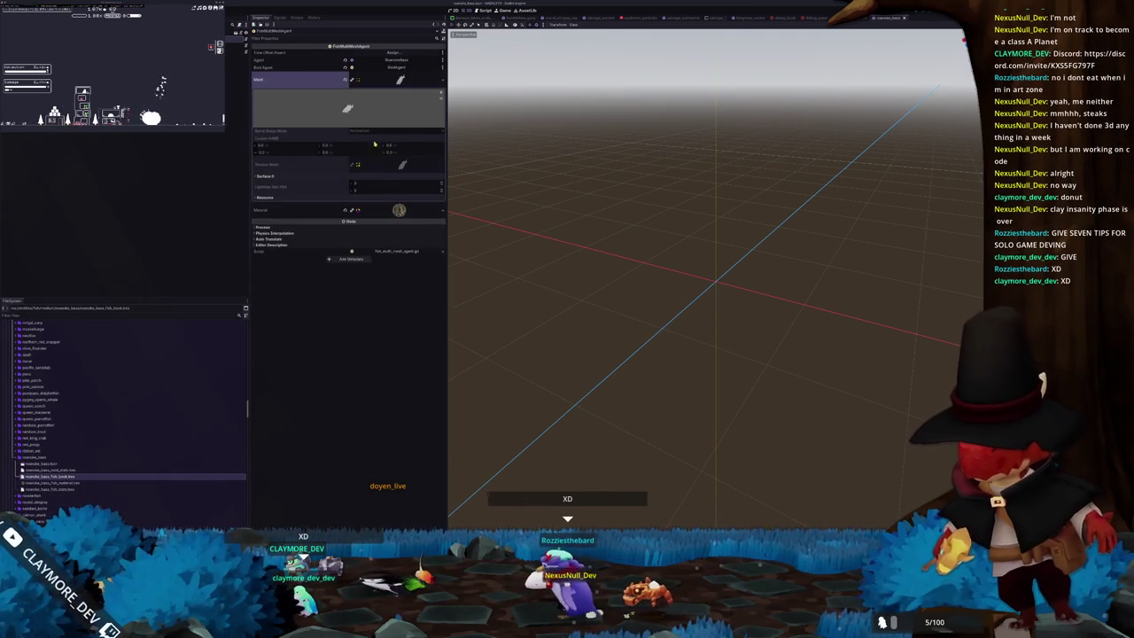
pyautogui.click(354, 196)
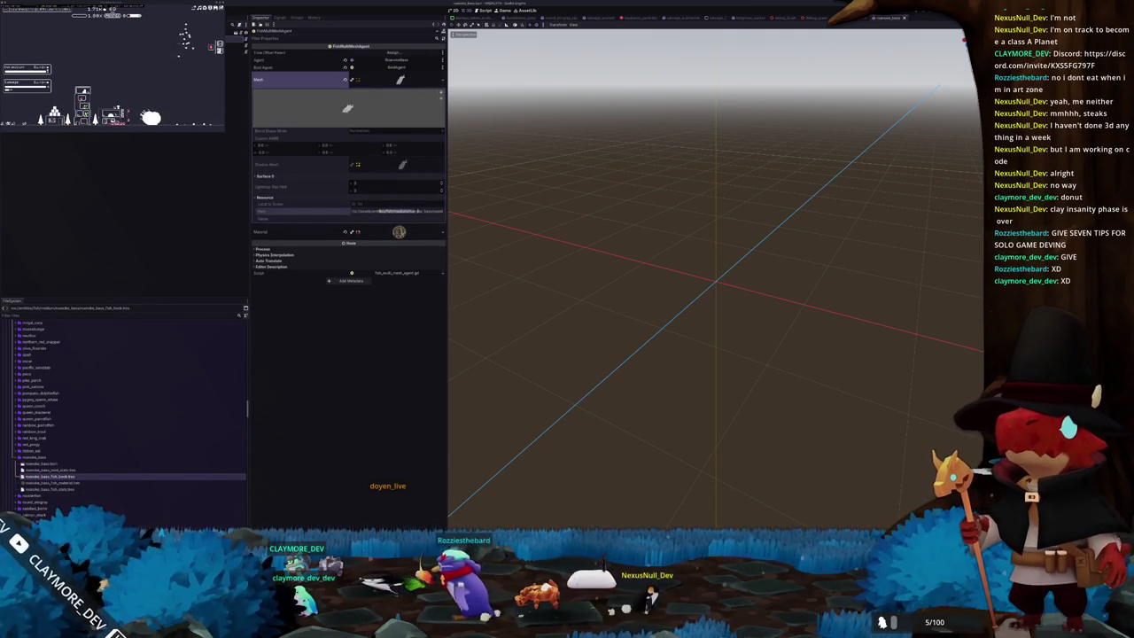
pyautogui.click(399, 231)
pyautogui.scroll(-1, 343, 305)
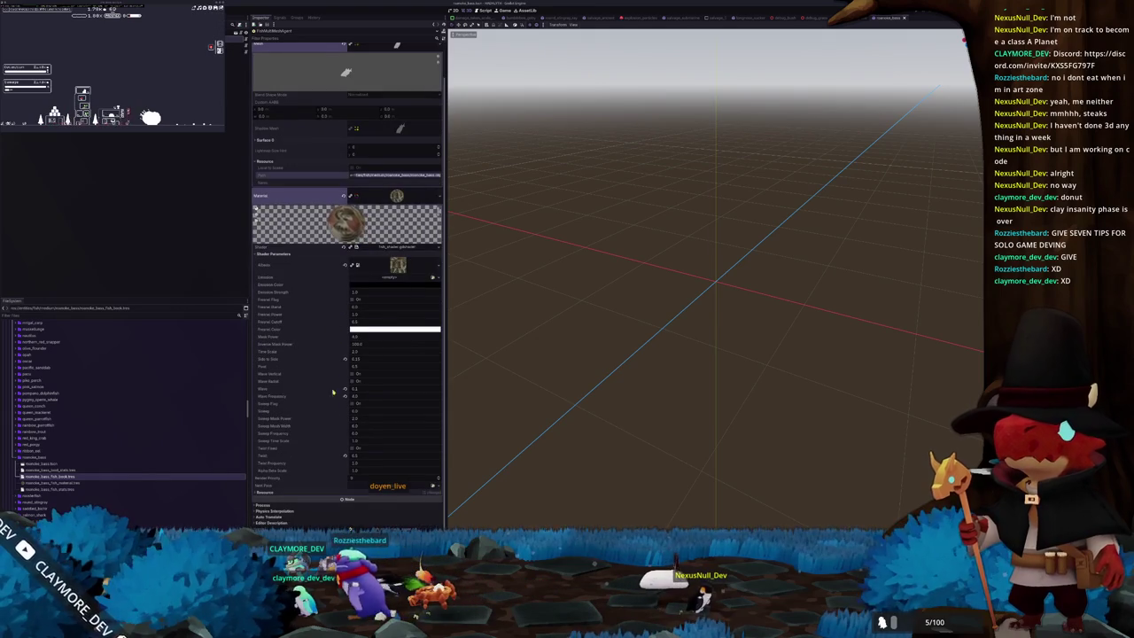
pyautogui.scroll(-1, 378, 495)
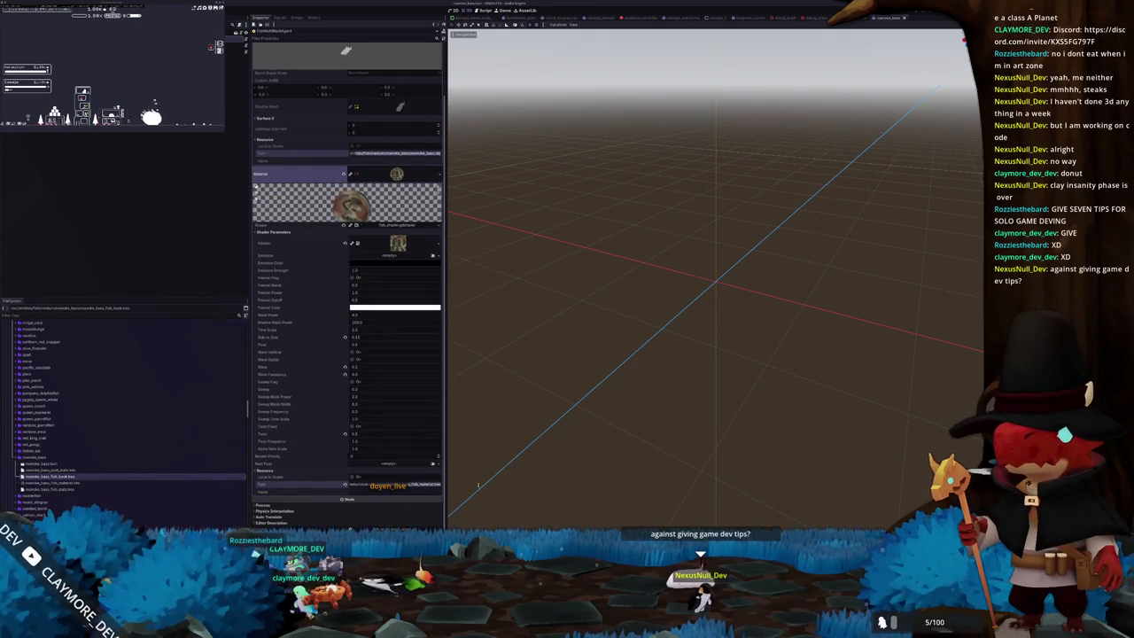
pyautogui.click(133, 273)
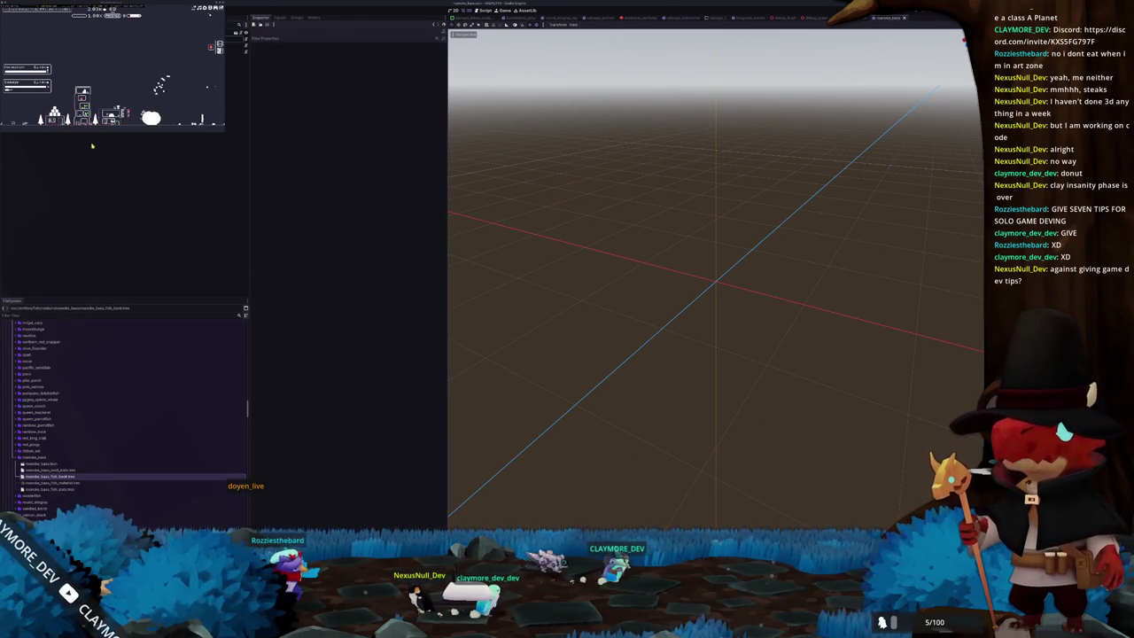
pyautogui.doubleClick(81, 476)
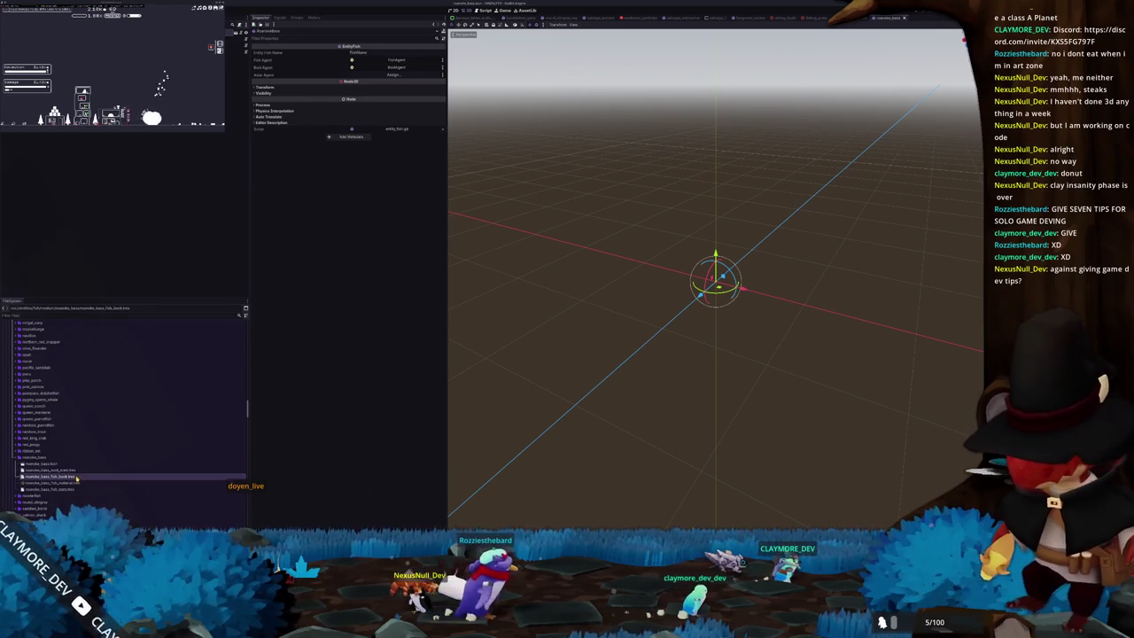
# Add moonlake_bass_fish_book.tres as a new element in medium_fish_library.tres.
pyautogui.scroll(3, 89, 434)
pyautogui.scroll(3, 93, 416)
pyautogui.scroll(3, 93, 416)
pyautogui.scroll(3, 95, 415)
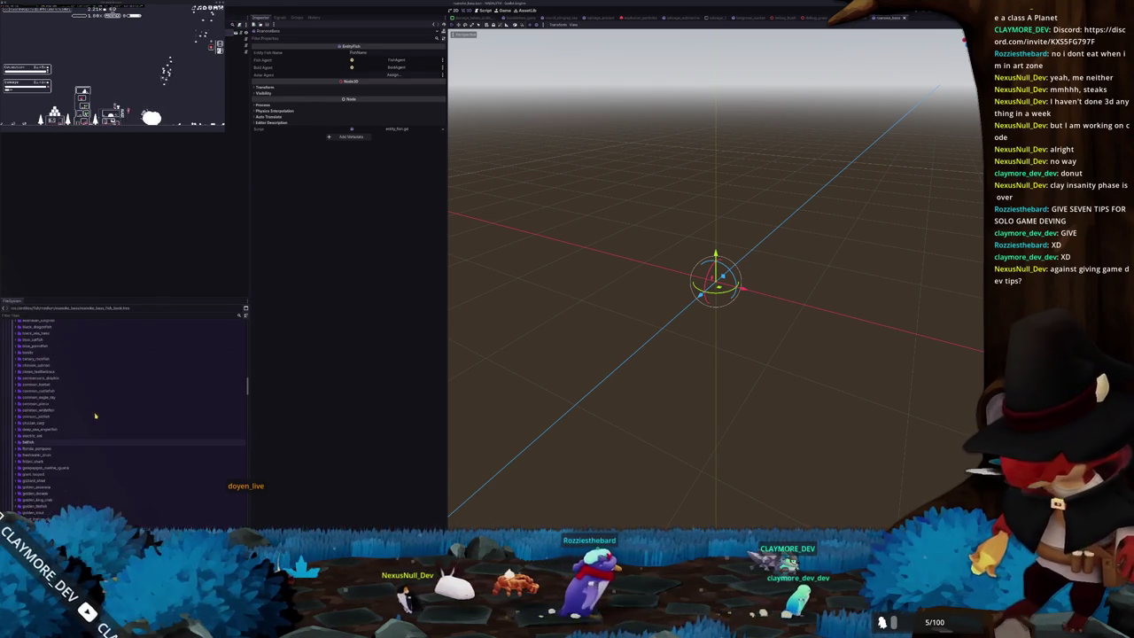
pyautogui.scroll(-5, 95, 416)
pyautogui.scroll(-5, 93, 410)
pyautogui.scroll(-5, 92, 405)
pyautogui.scroll(-5, 91, 402)
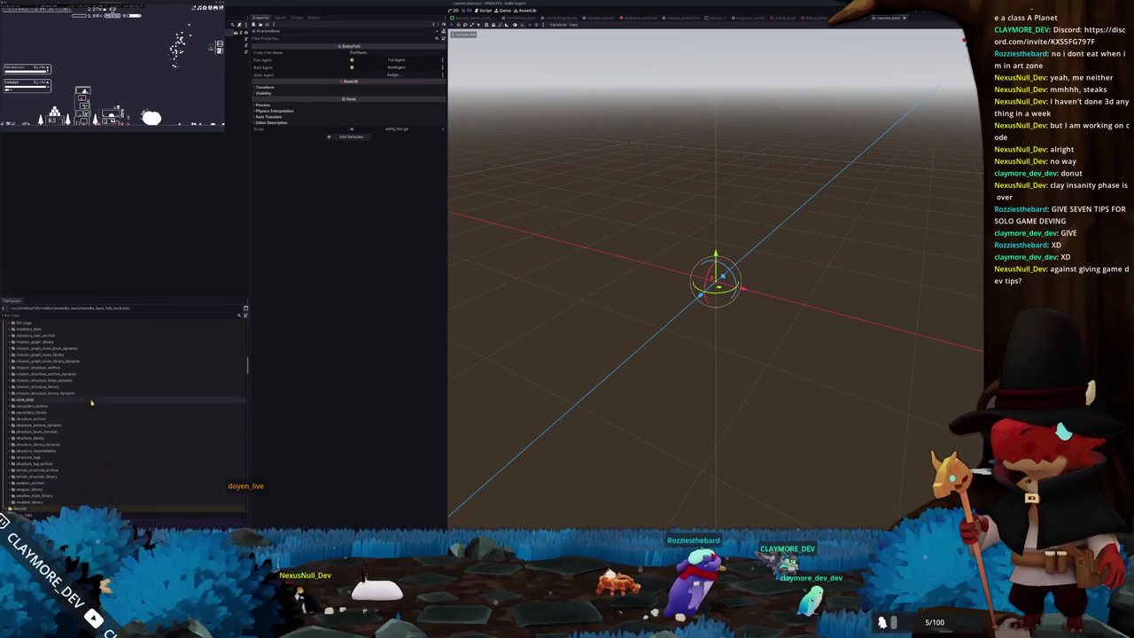
pyautogui.scroll(2, 91, 403)
pyautogui.scroll(2, 88, 404)
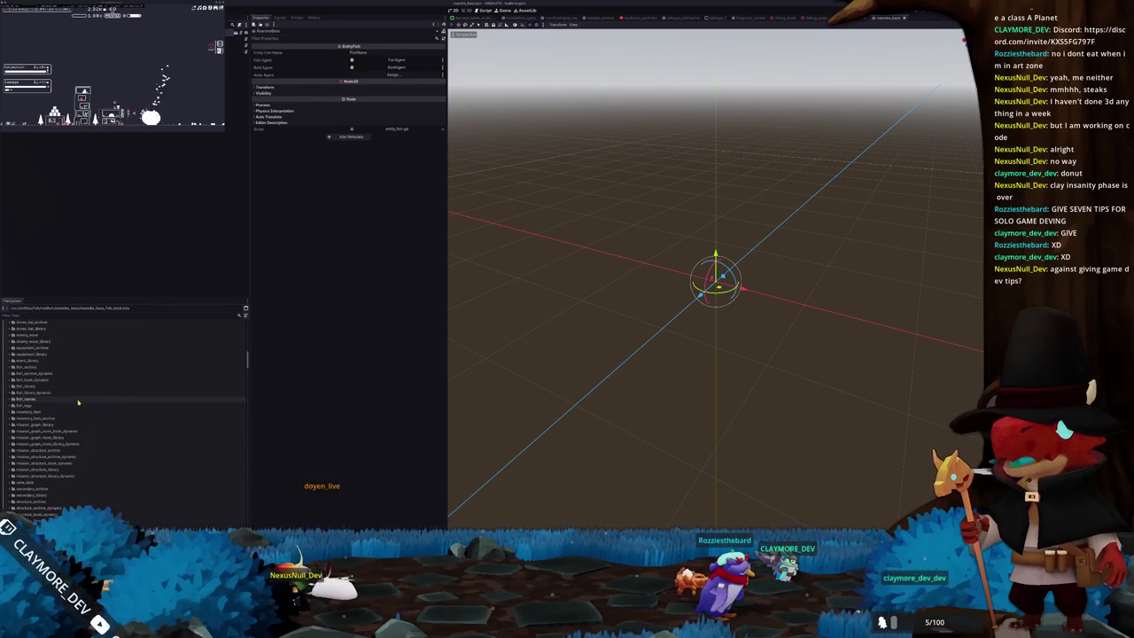
pyautogui.scroll(1, 75, 394)
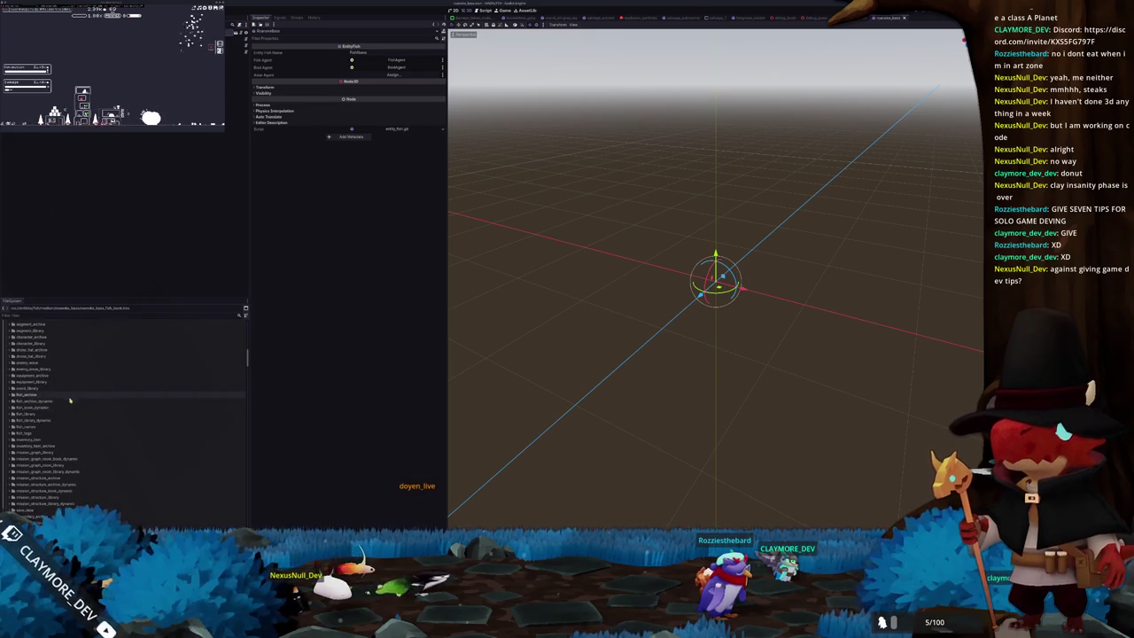
pyautogui.doubleClick(54, 413)
pyautogui.click(40, 440)
pyautogui.scroll(-2, 372, 213)
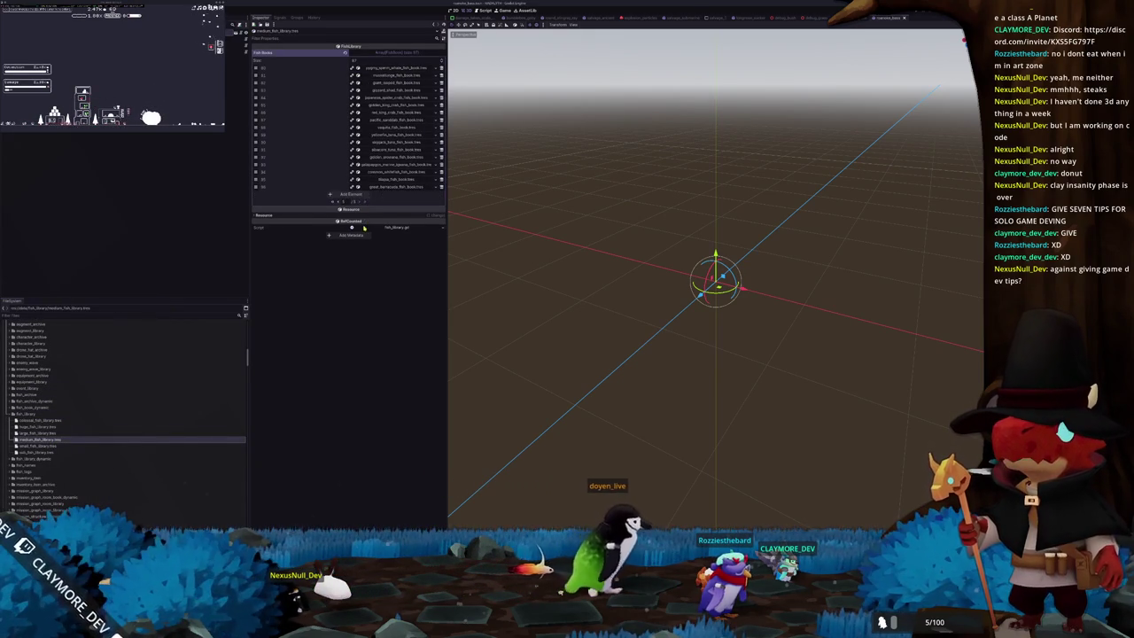
pyautogui.scroll(-2, 426, 195)
pyautogui.click(425, 195)
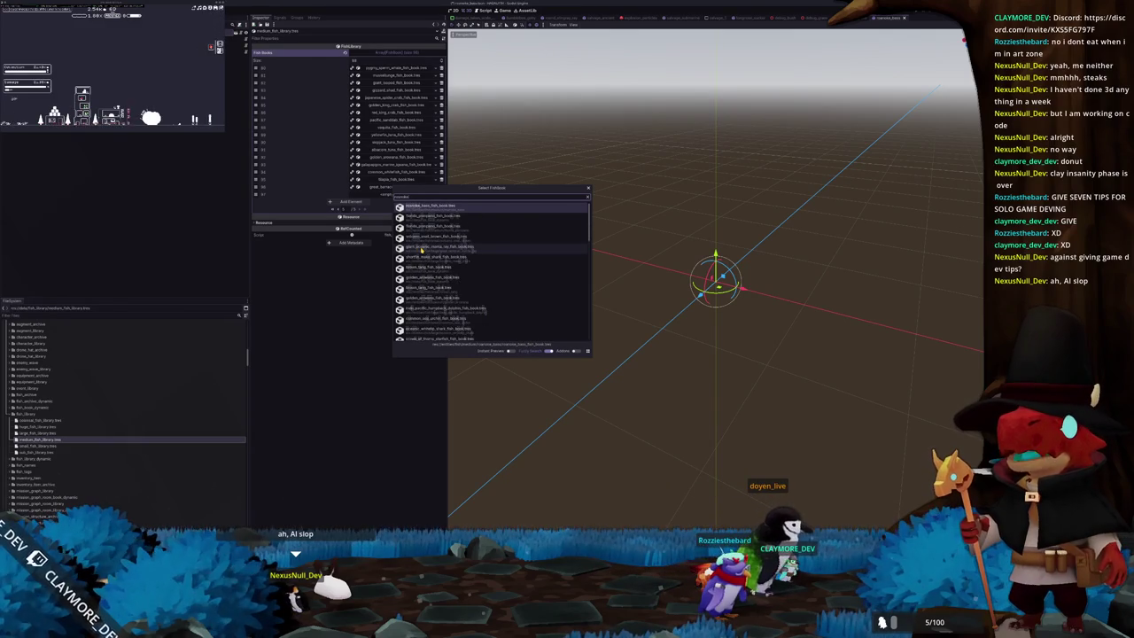
pyautogui.press('Return')
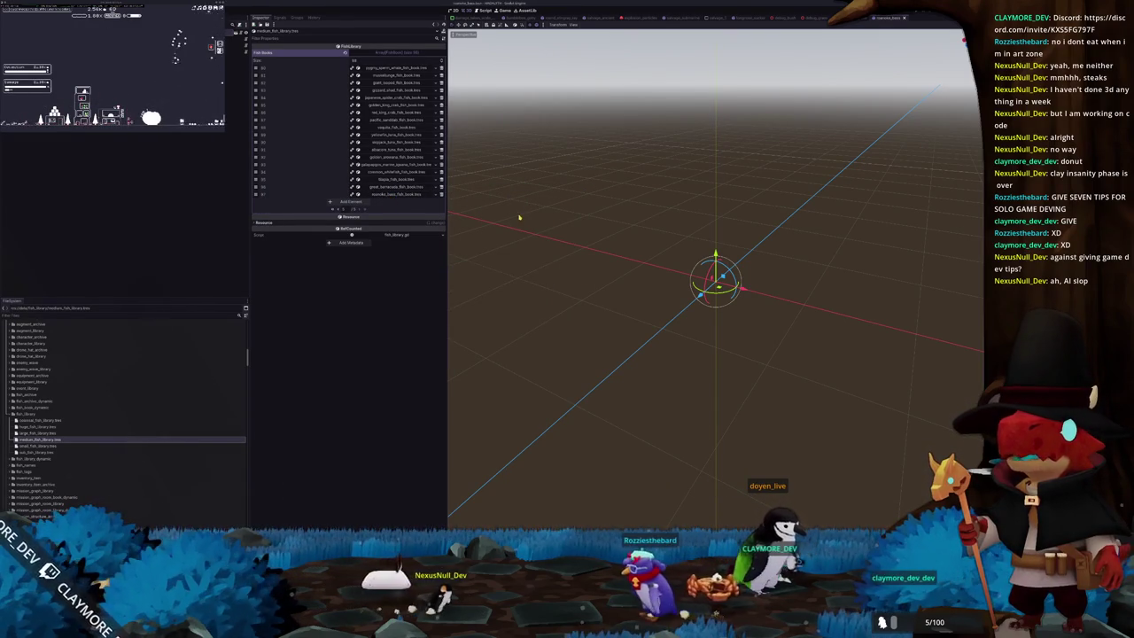
# Quick-open the BatchTasks scene and run the project.
pyautogui.hotkey('shift', 'alt', 'o')
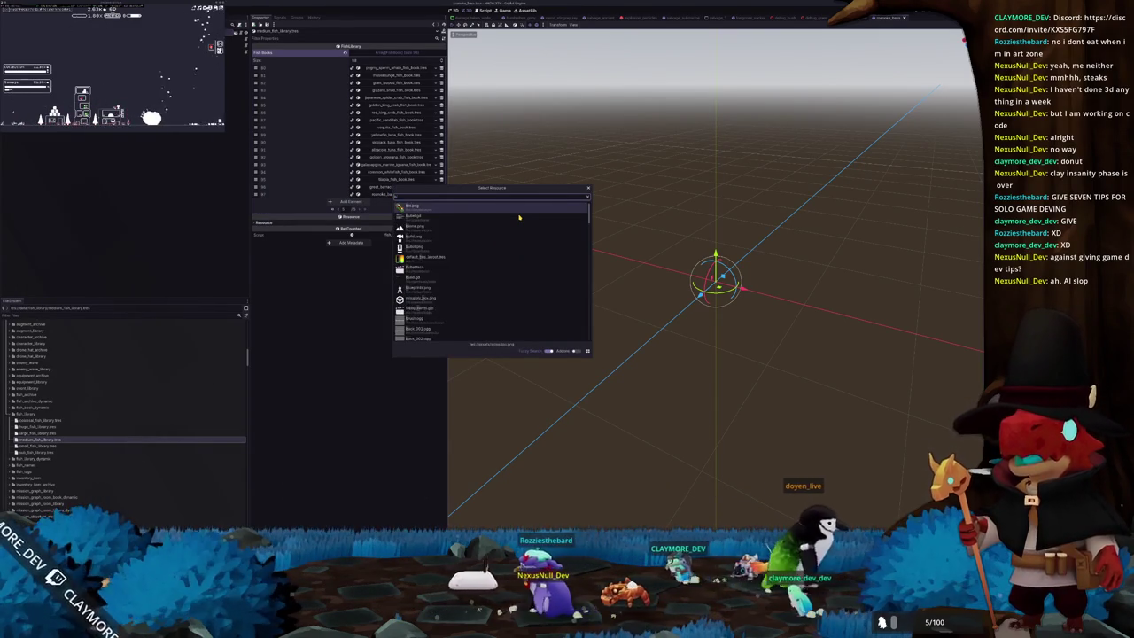
pyautogui.write('batch')
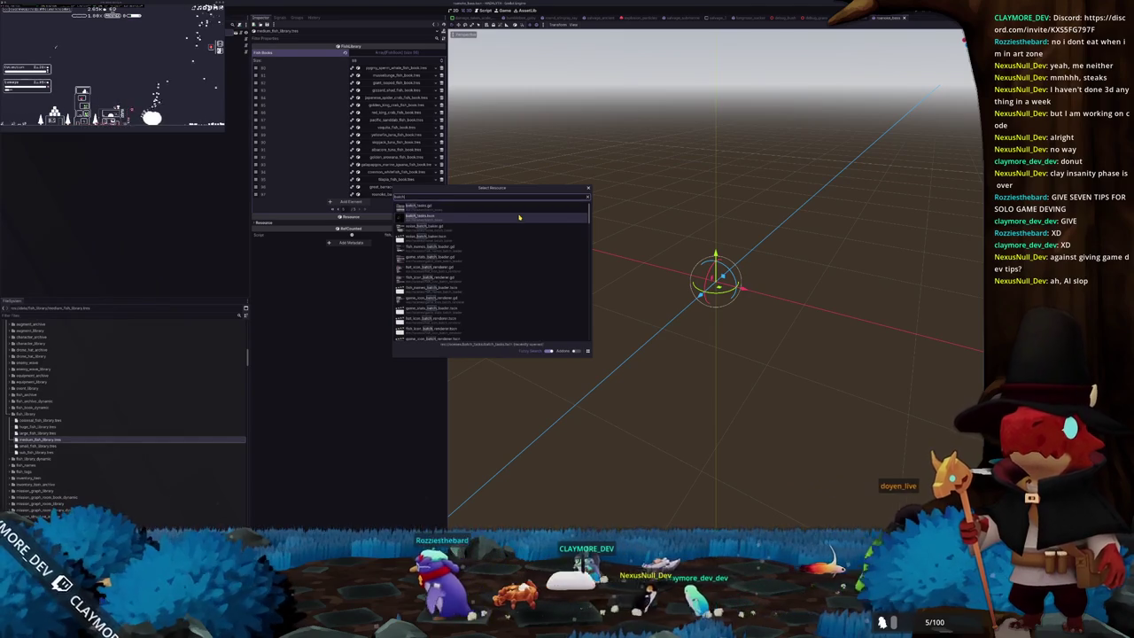
pyautogui.press('Return')
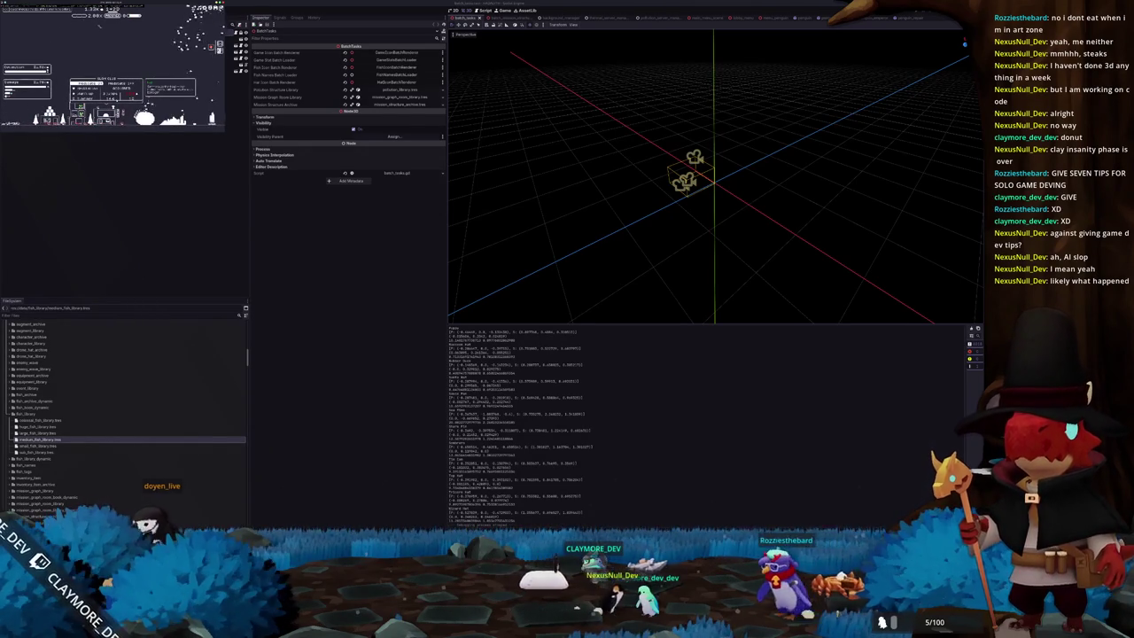
pyautogui.click(591, 380)
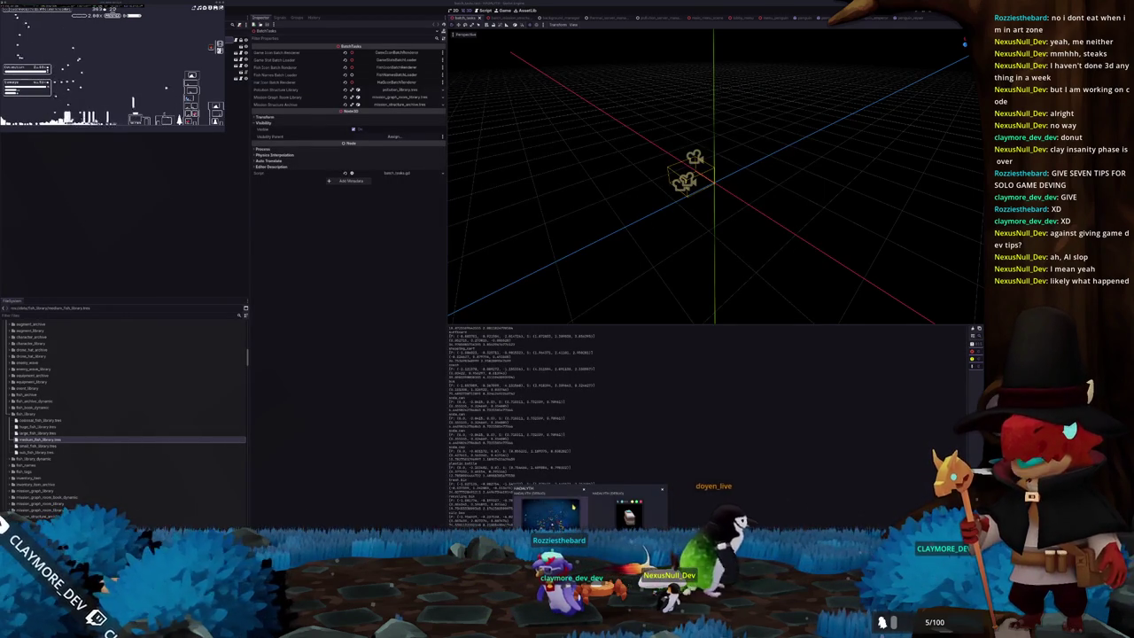
# Pause the running game, quit back to the editor, and save the scene.
pyautogui.click(573, 506)
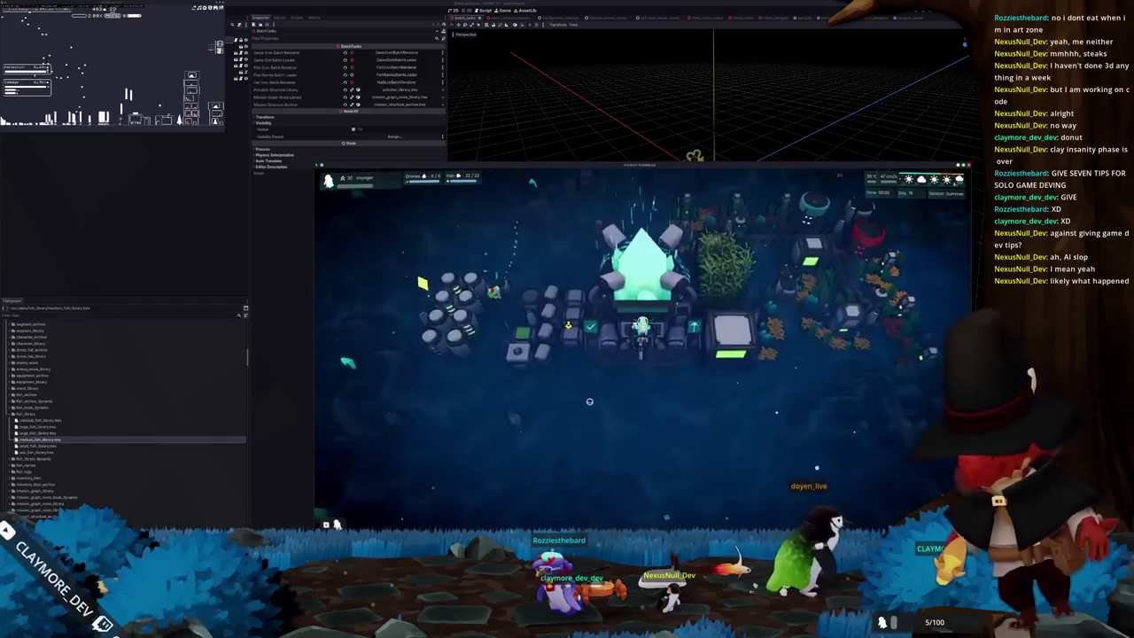
pyautogui.press('Escape')
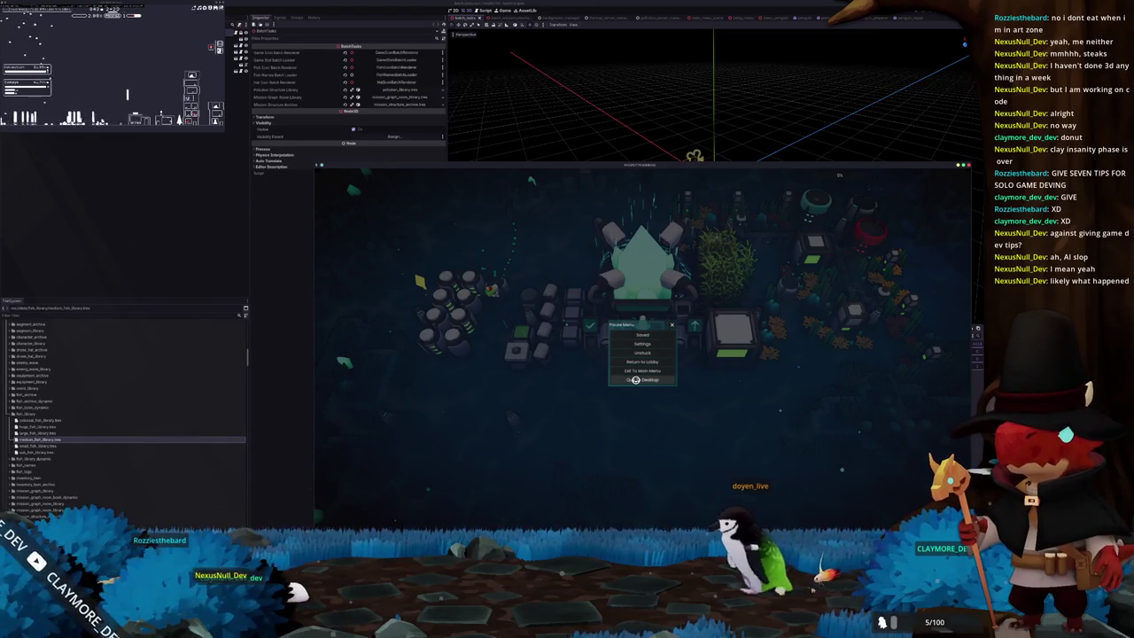
pyautogui.click(635, 379)
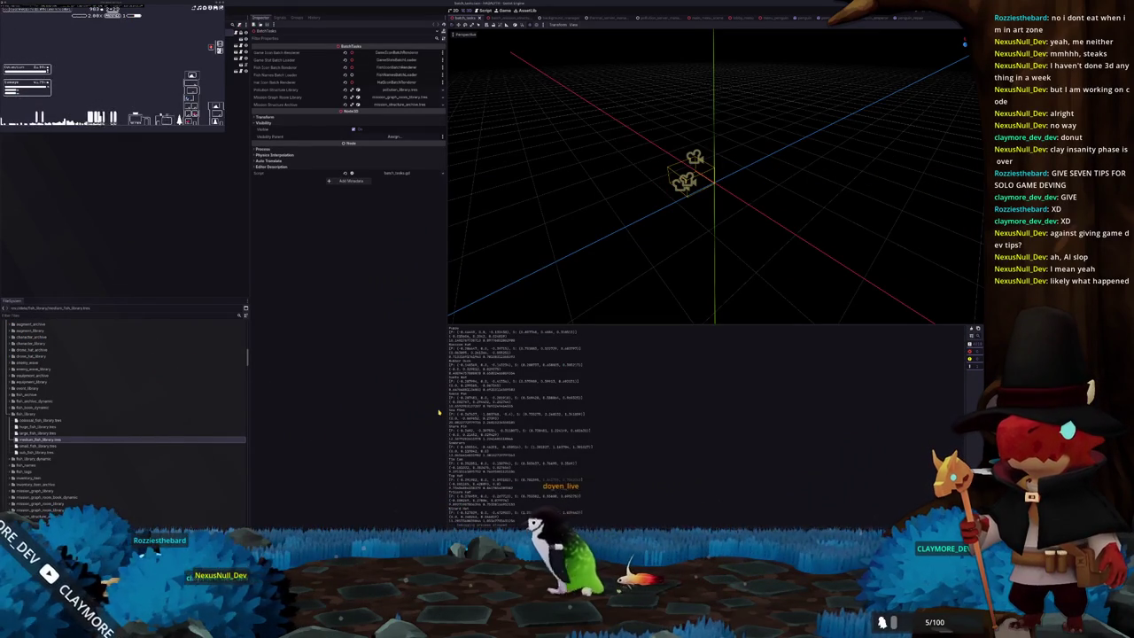
pyautogui.hotkey('ctrl', 's')
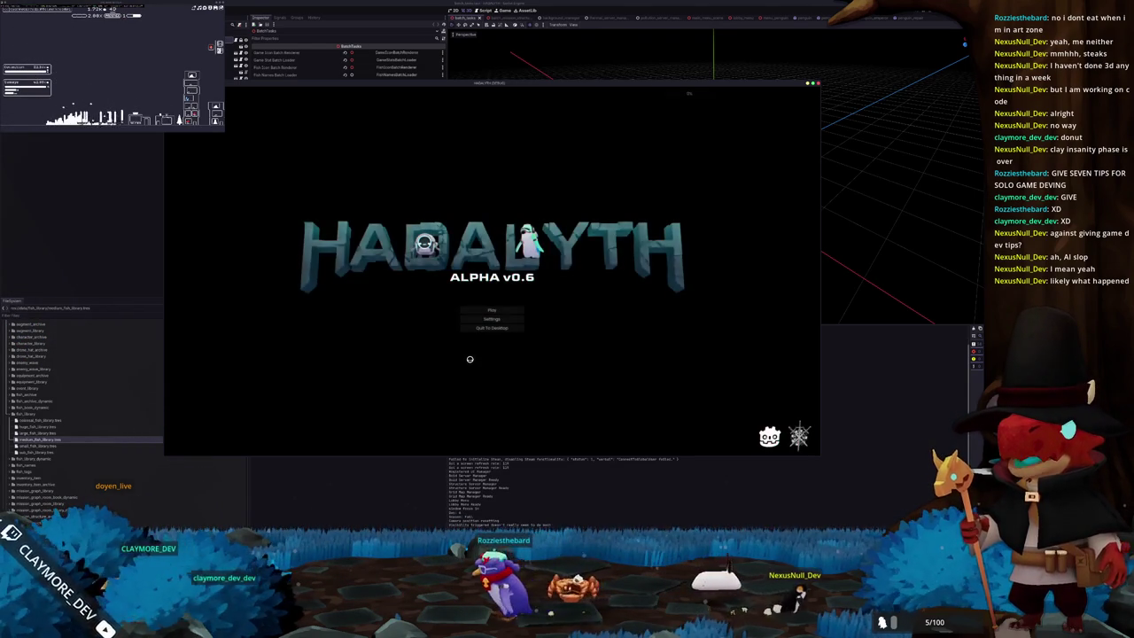
# Load the first save slot and walk to the fish console to open the Fish Information Menu.
pyautogui.click(492, 310)
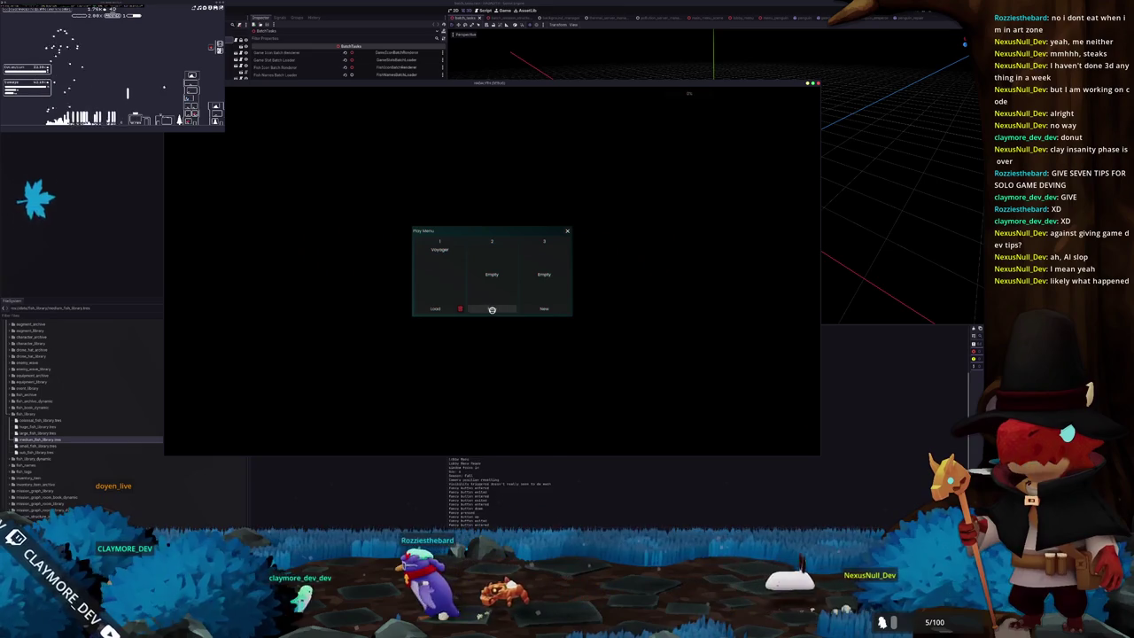
pyautogui.click(444, 308)
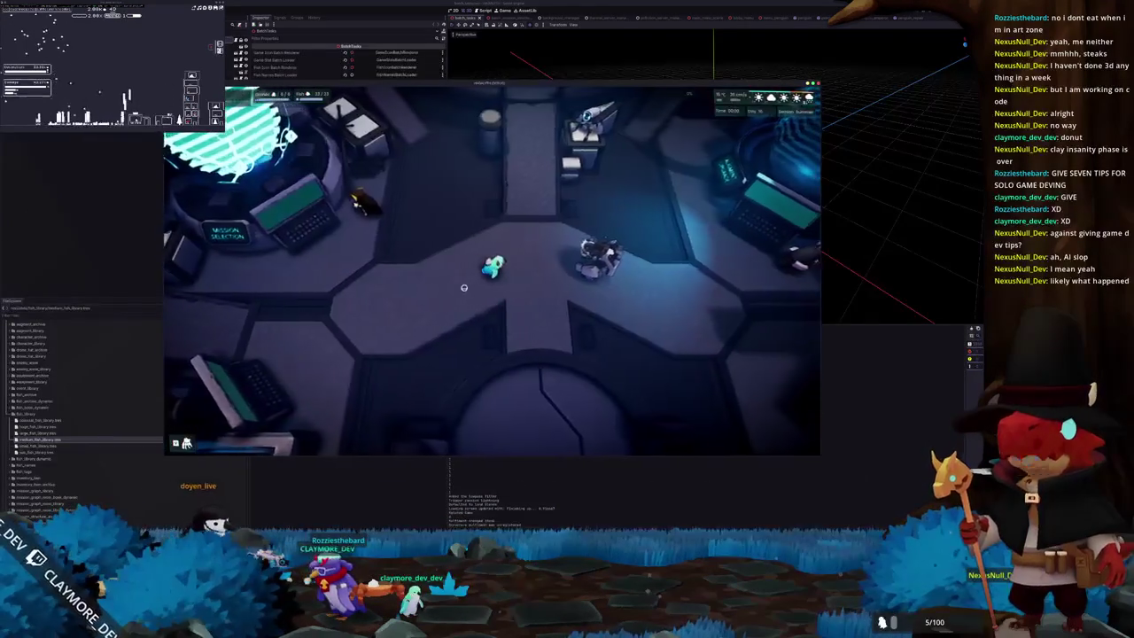
pyautogui.press('w')
pyautogui.press('d')
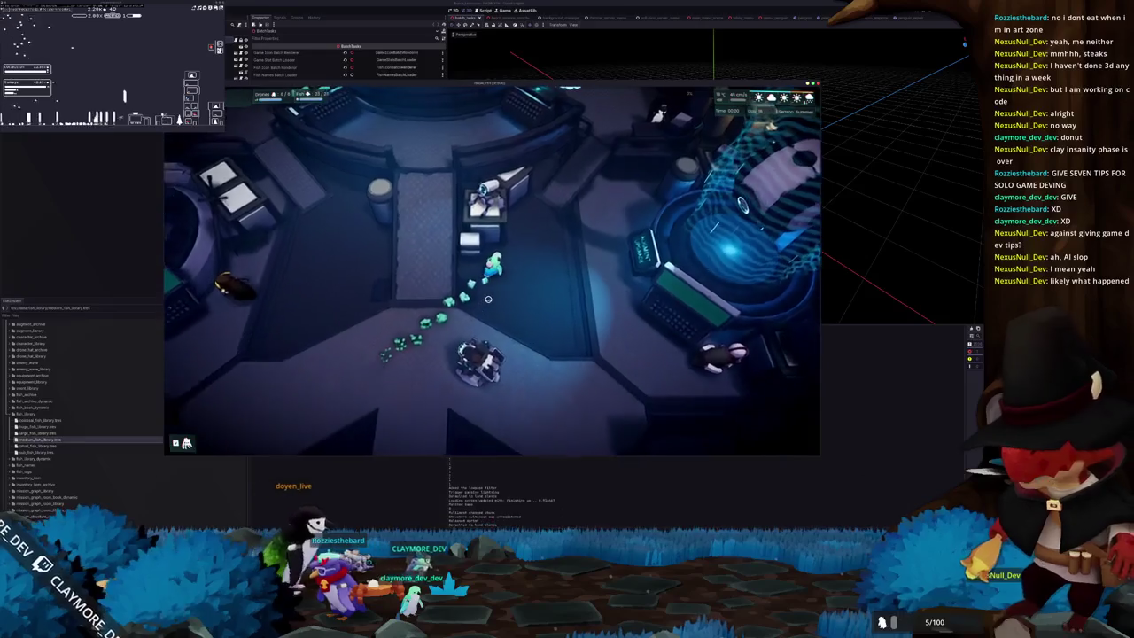
pyautogui.press('w')
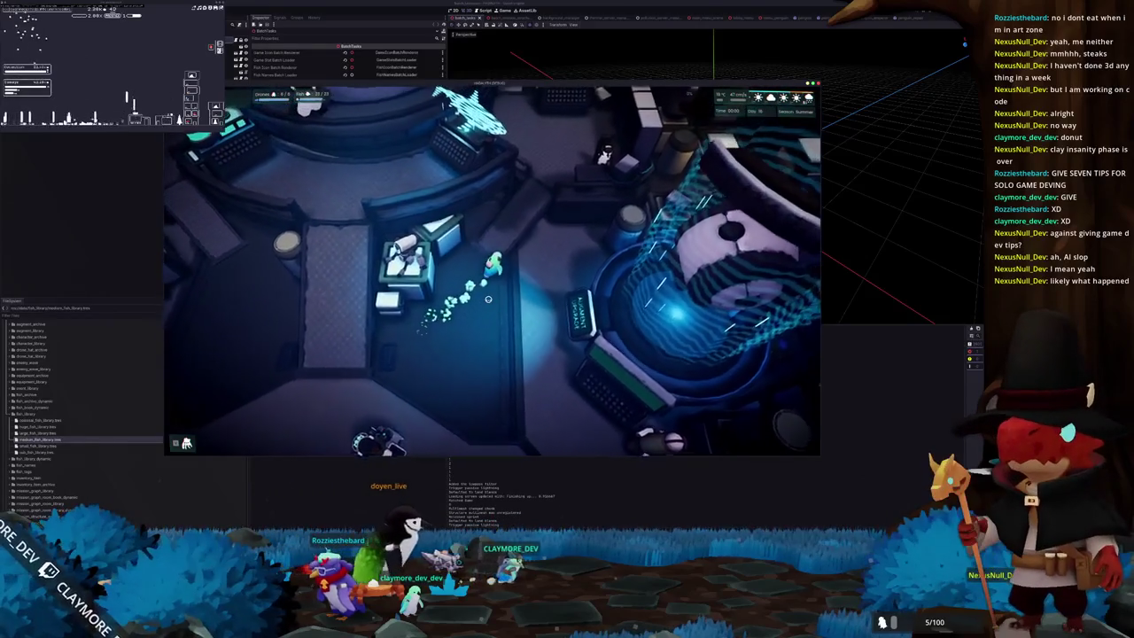
pyautogui.press('w')
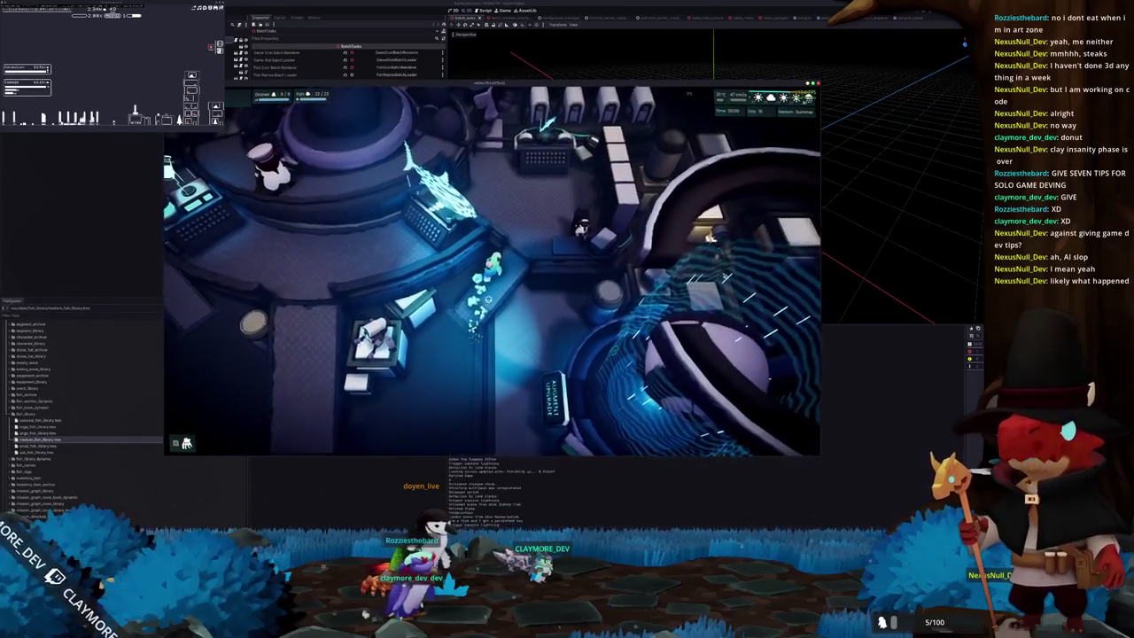
pyautogui.press('w')
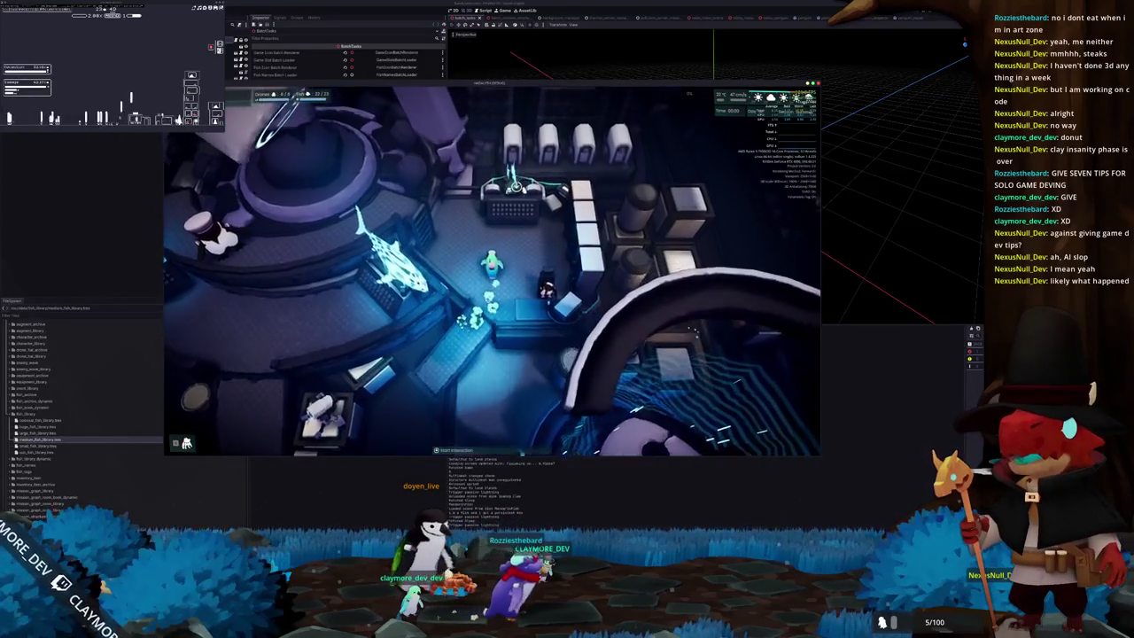
pyautogui.press('e')
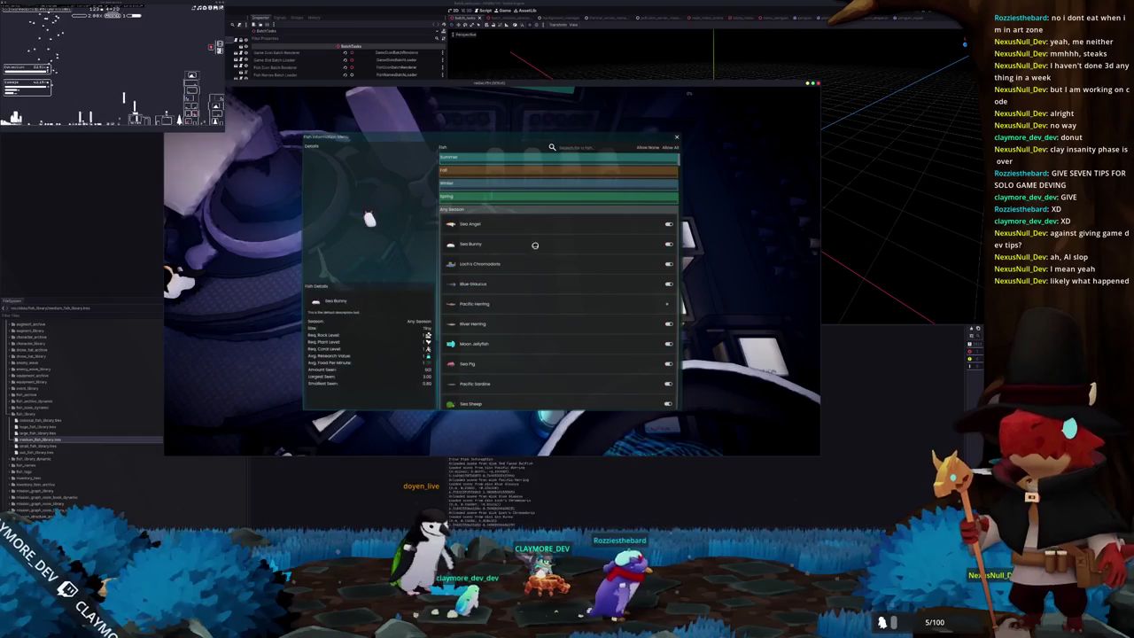
# Search 'rock', select the bass, unlock all fish via the dev console, and close the menu.
pyautogui.write('rock')
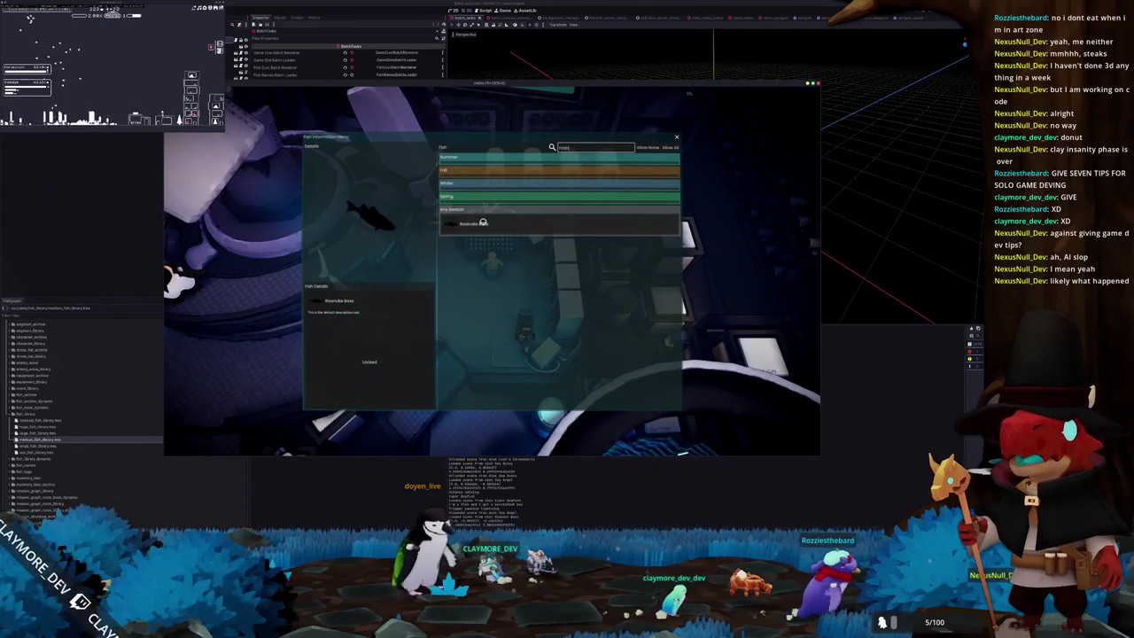
pyautogui.click(553, 223)
pyautogui.press('`')
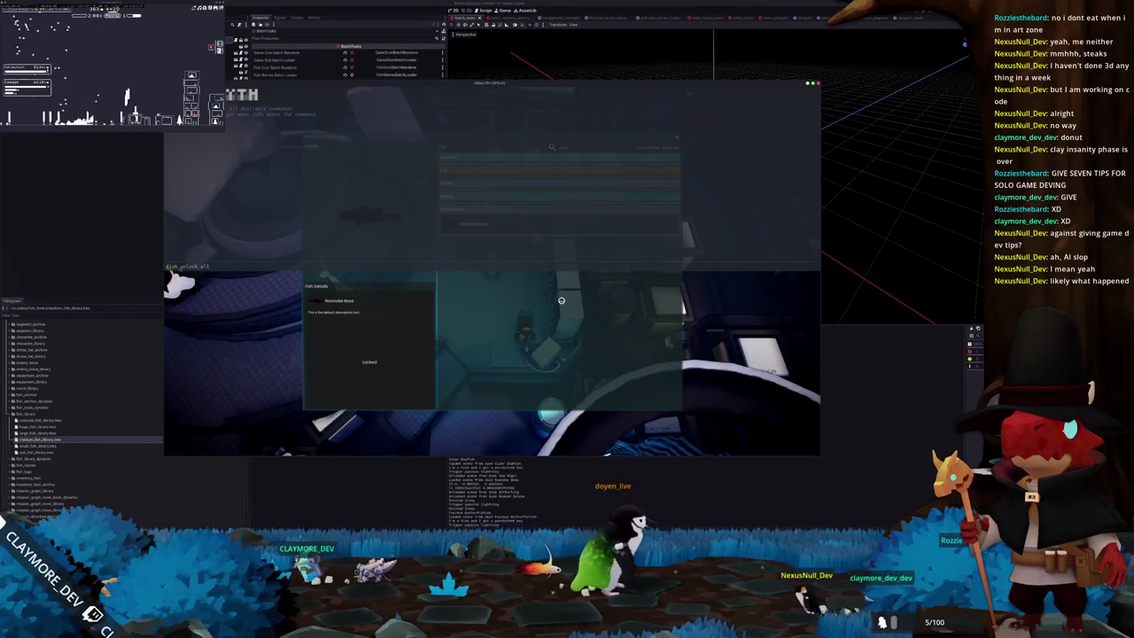
pyautogui.press('`')
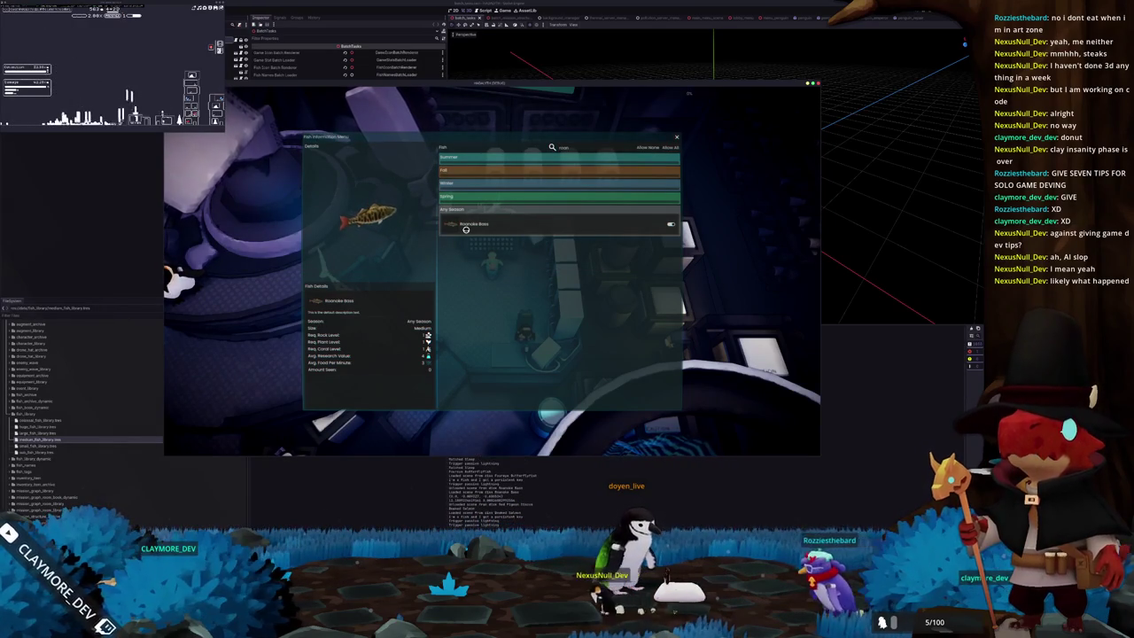
pyautogui.press('Escape')
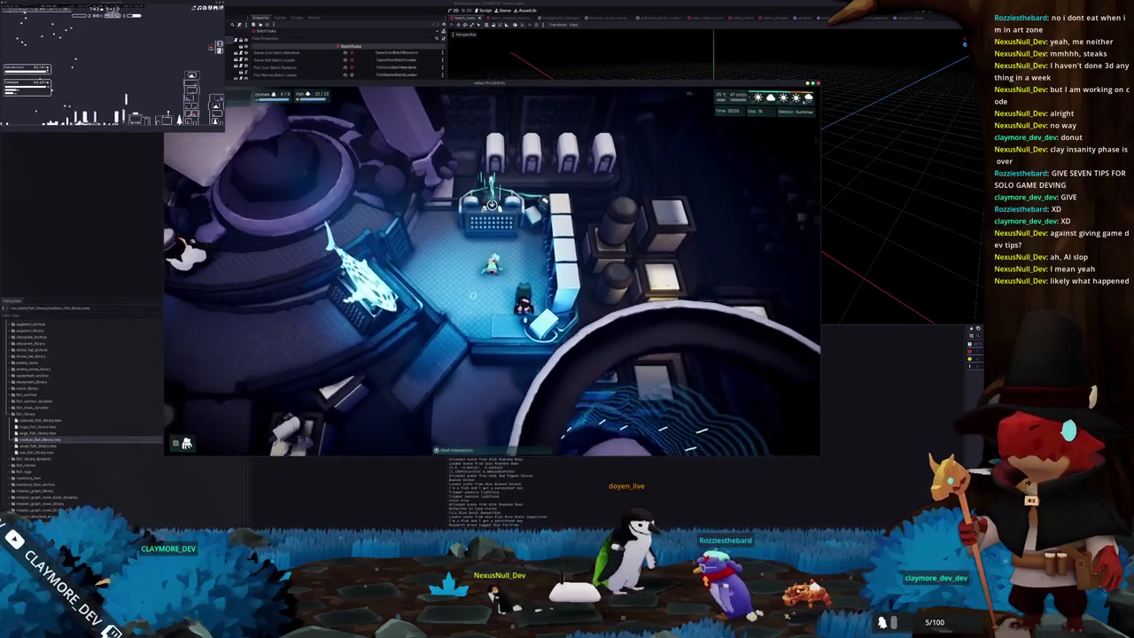
# Walk down to the central hatch and dive into the underwater base area.
pyautogui.press('s')
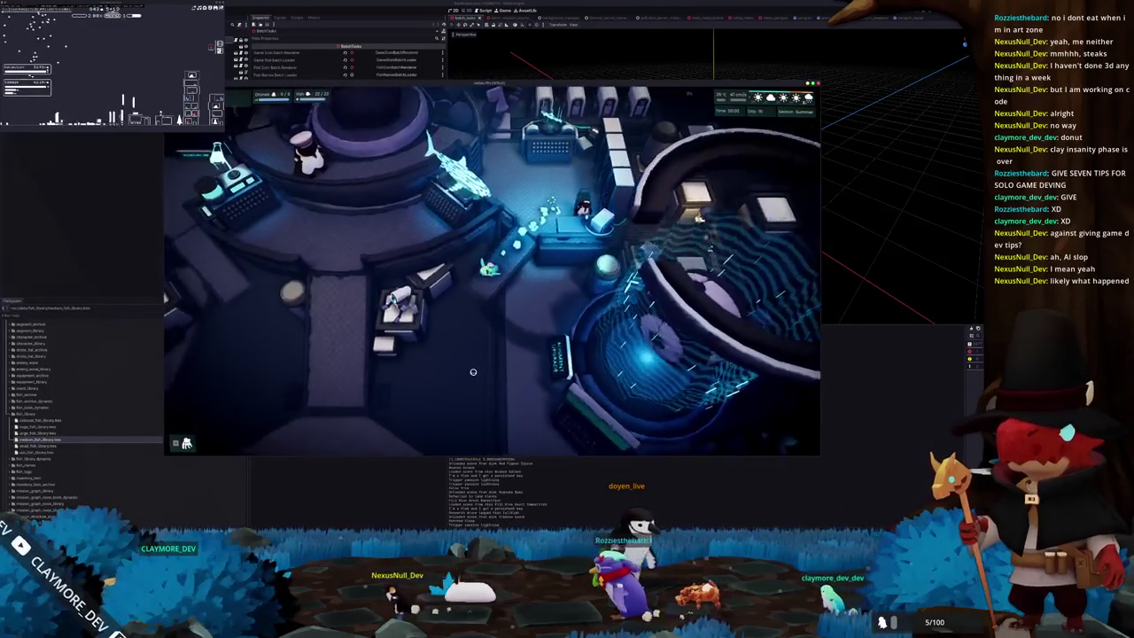
pyautogui.press('s')
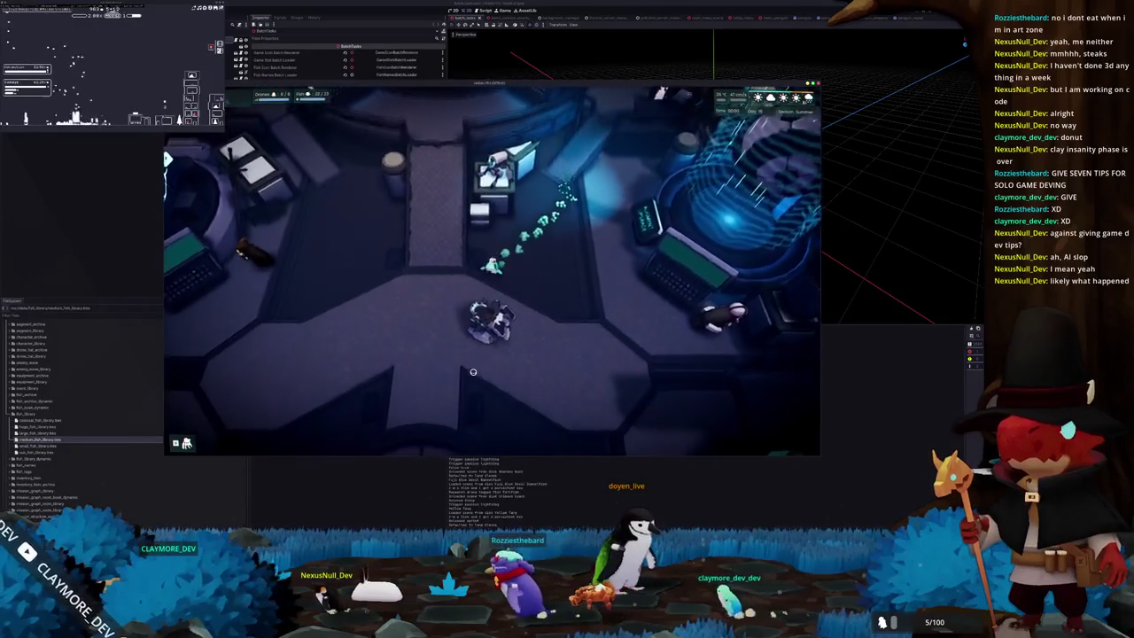
pyautogui.press('s')
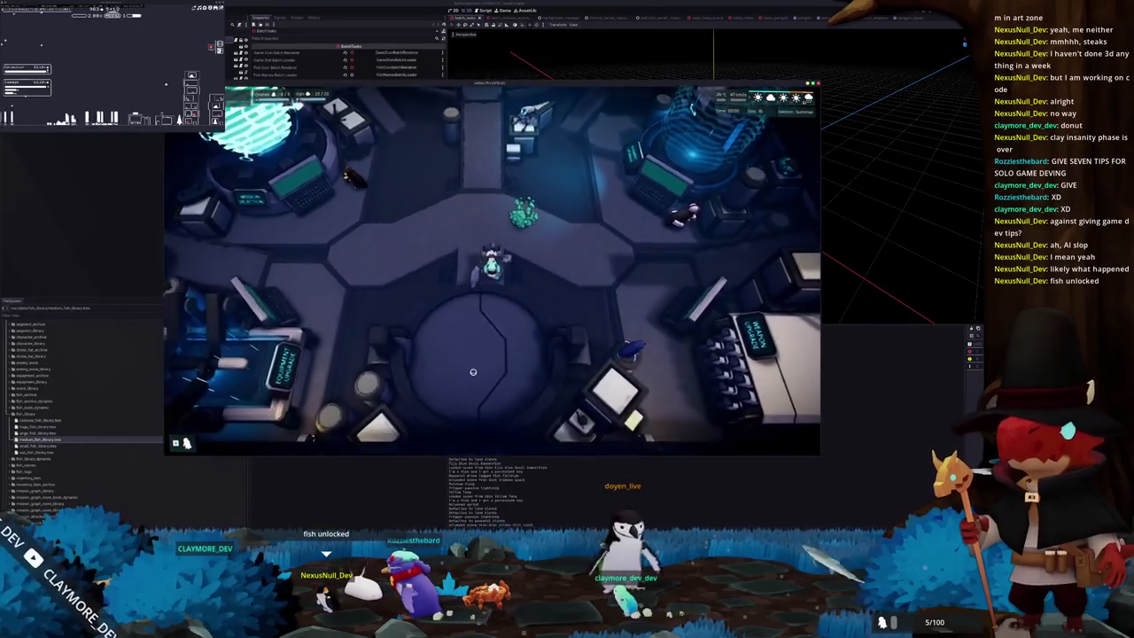
pyautogui.press('s')
pyautogui.press('e')
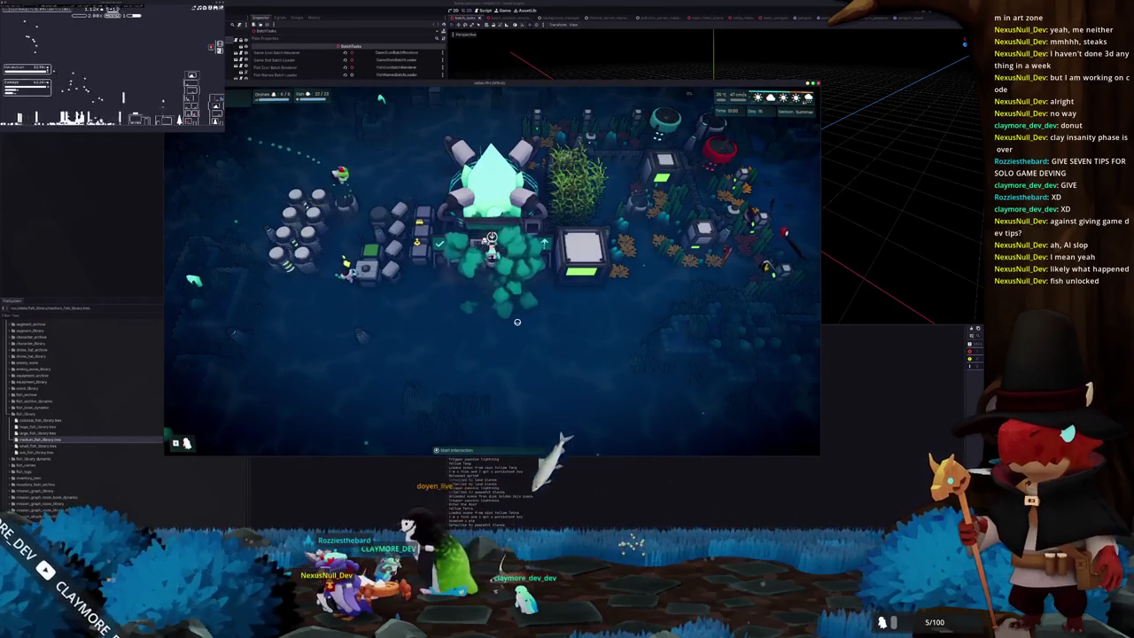
# Spawn a bass school with the dev console, then move the OBS window aside.
pyautogui.press('`')
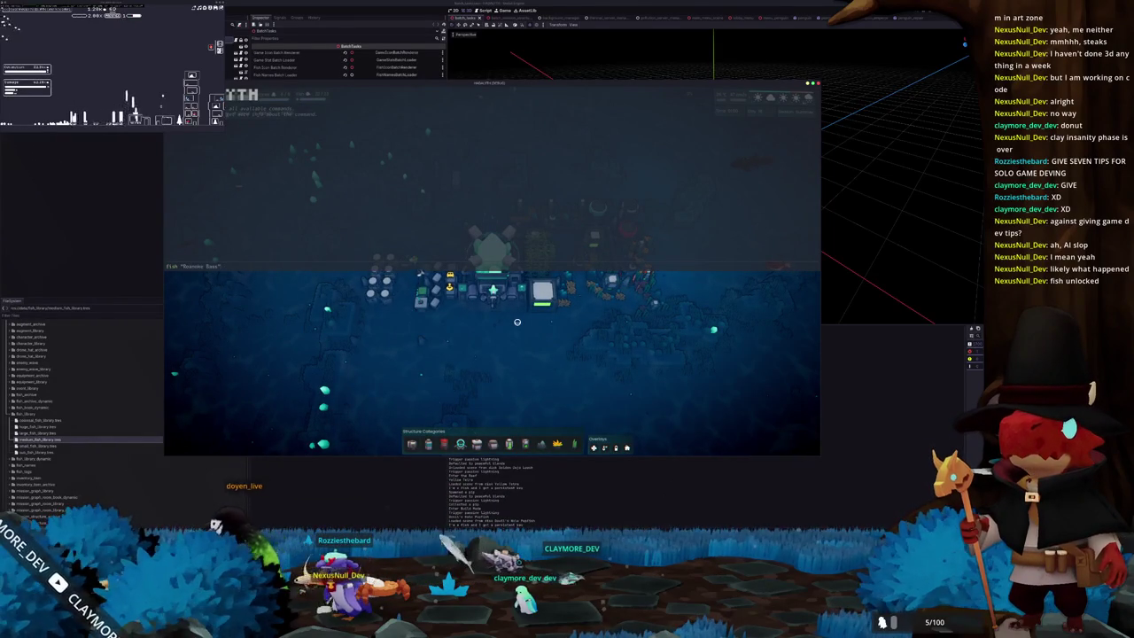
pyautogui.press('`')
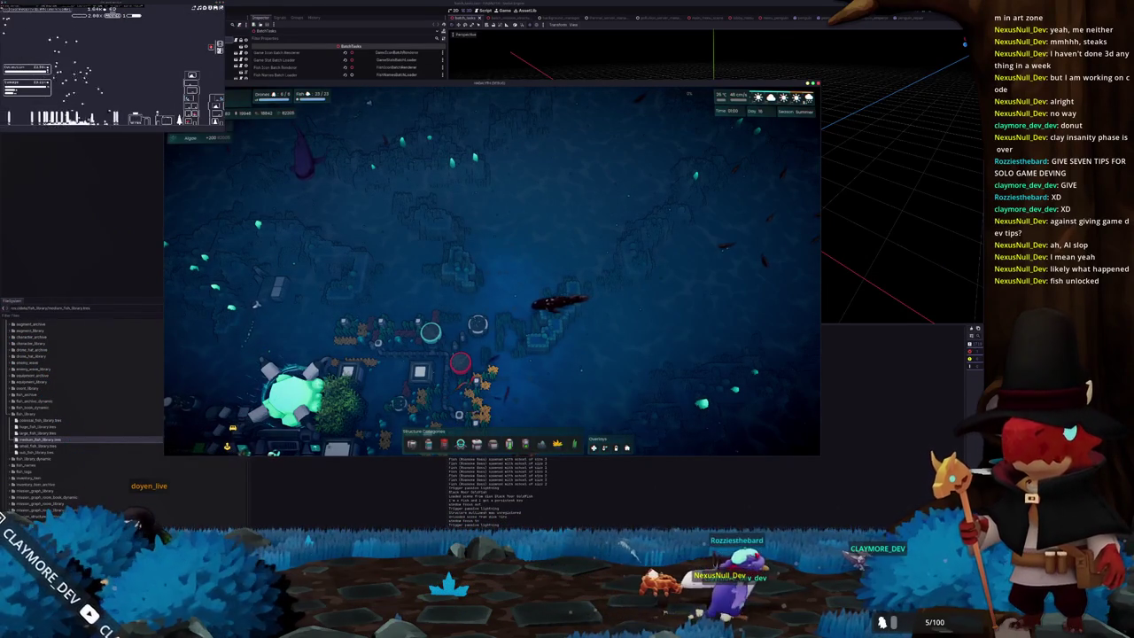
pyautogui.hotkey('alt', 'Tab')
pyautogui.moveTo(504, 337); pyautogui.dragTo(793, 384)
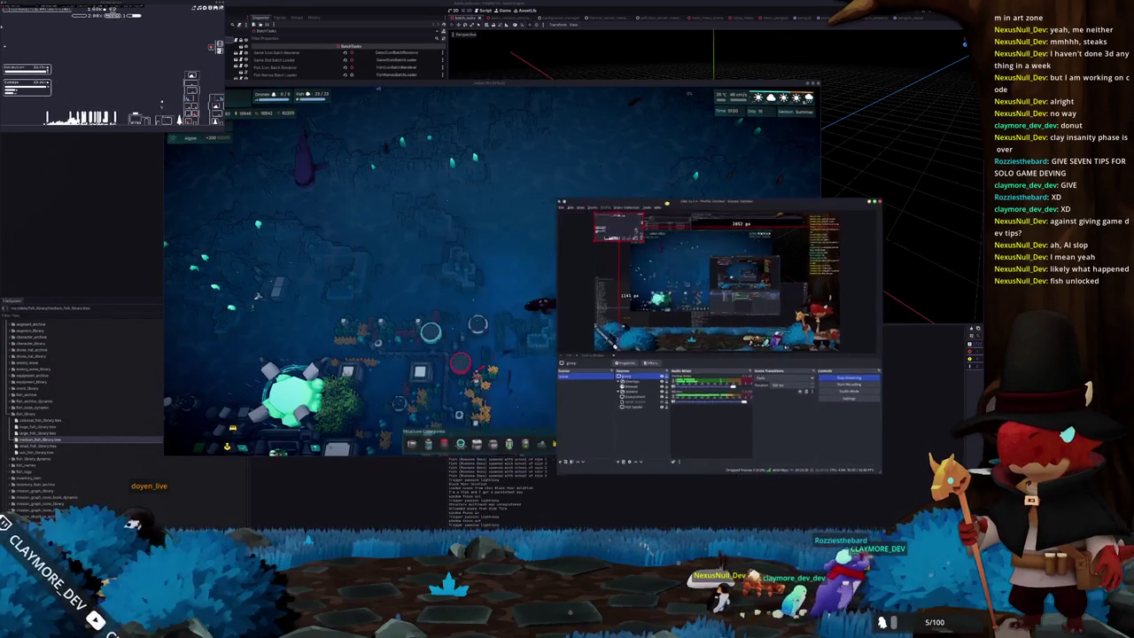
# Rearrange the game and OBS windows and open the capture source's Properties.
pyautogui.moveTo(654, 81); pyautogui.dragTo(603, 90)
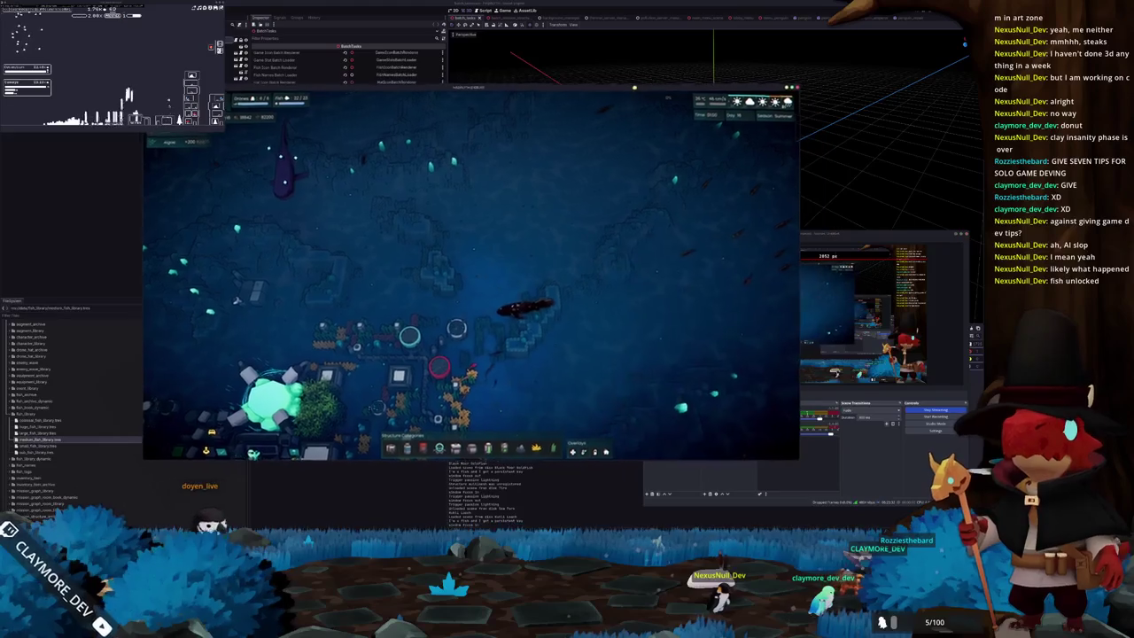
pyautogui.click(793, 470)
pyautogui.doubleClick(703, 381)
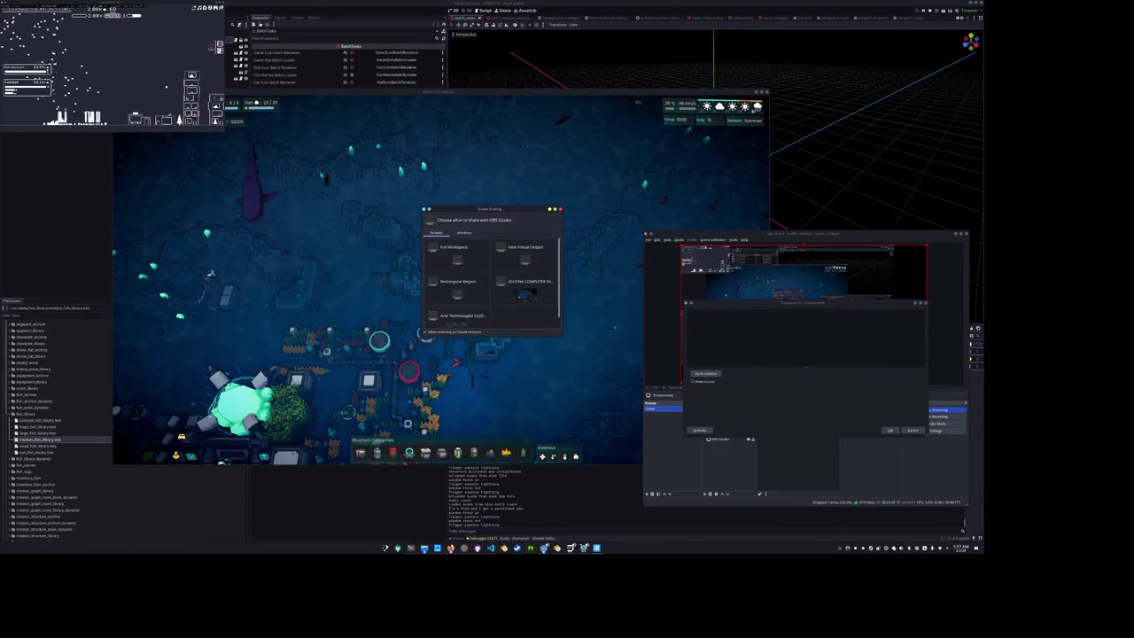
pyautogui.scroll(-3, 508, 266)
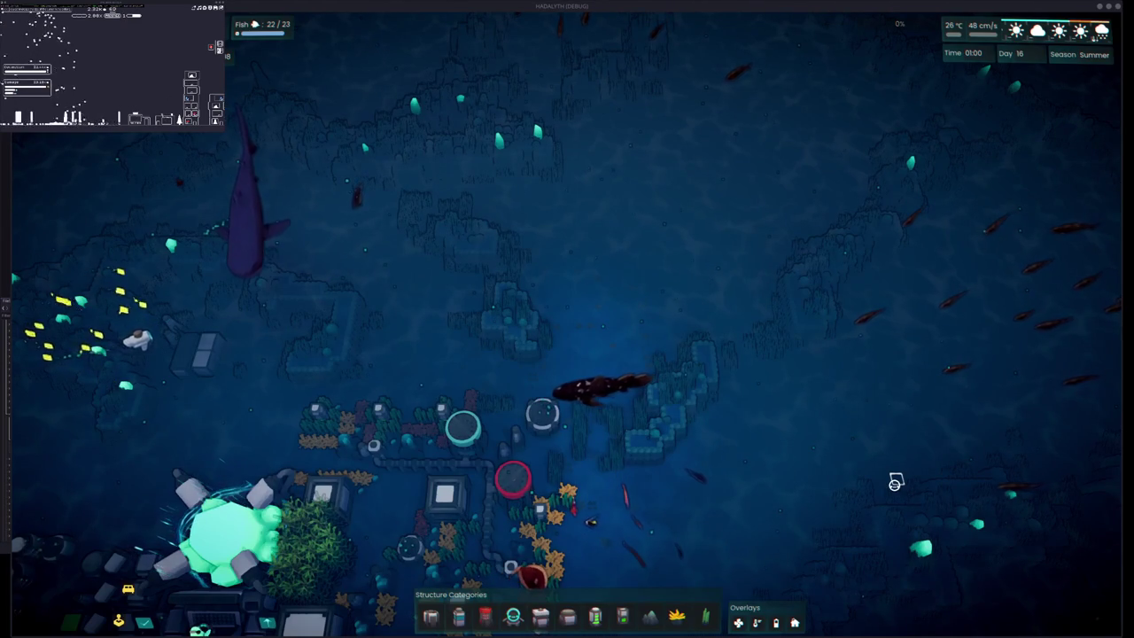
# Pan the camera to follow the bass school with the debug stats overlay hidden.
pyautogui.press('d')
pyautogui.press('s')
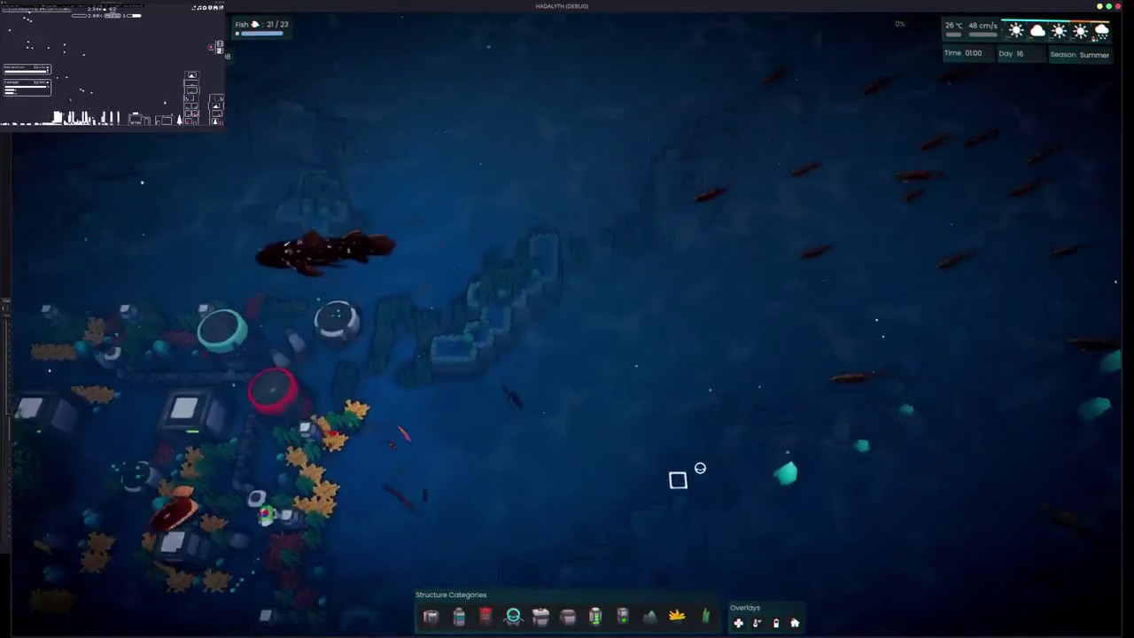
pyautogui.press('d')
pyautogui.press('F1')
pyautogui.press('w')
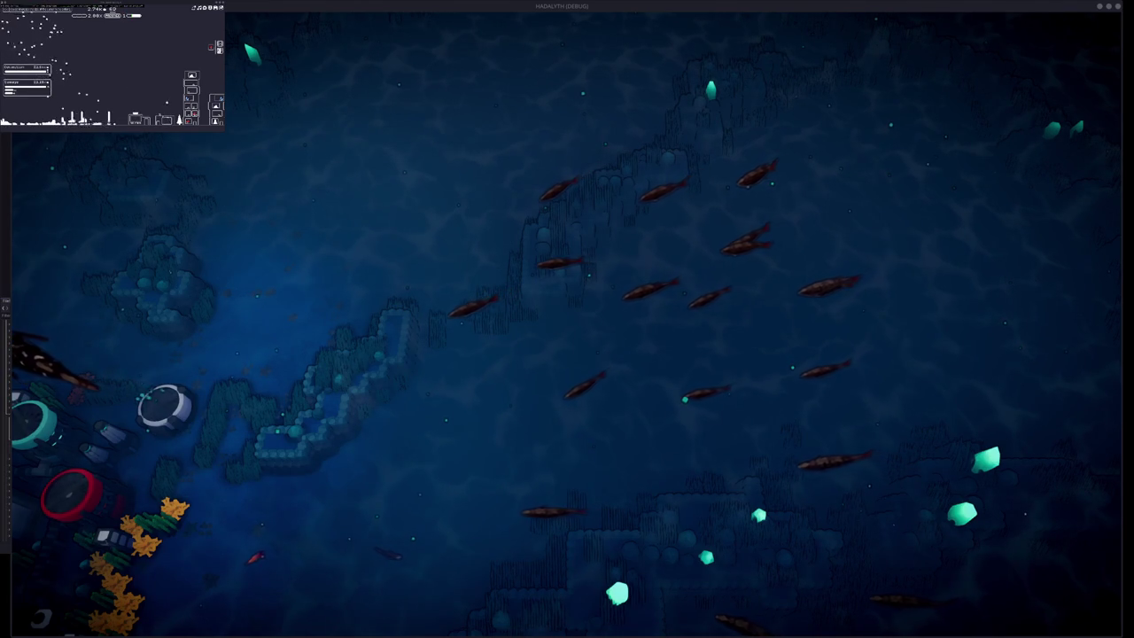
pyautogui.press('F2')
pyautogui.press('a')
pyautogui.press('s')
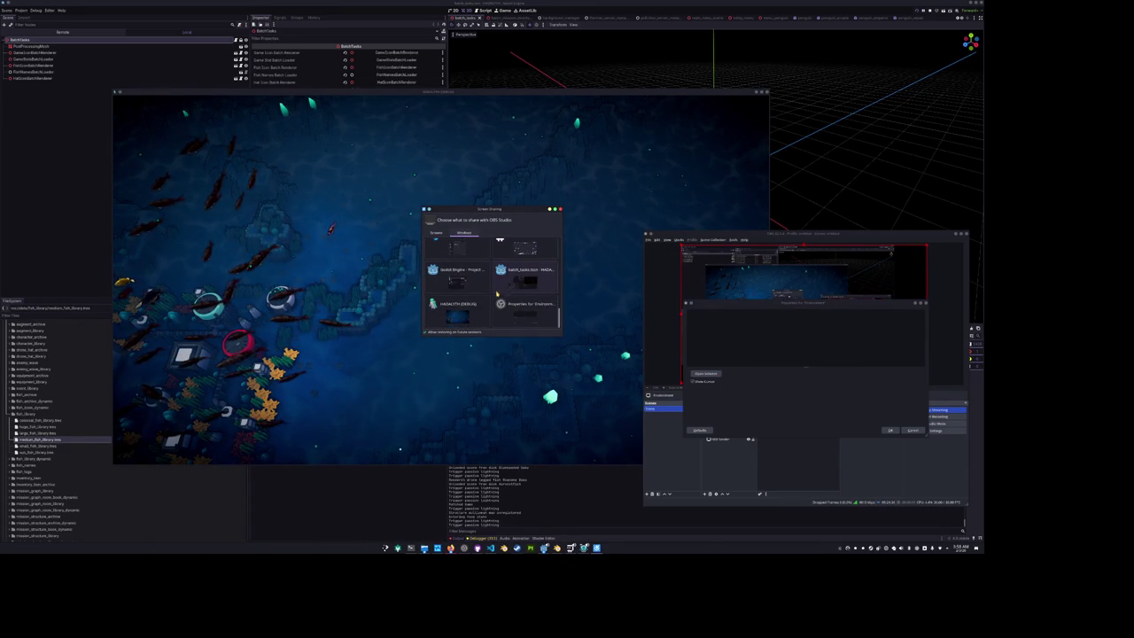
# Choose the avatar overlay window in the Window list, confirm the source Properties, and return to OBS.
pyautogui.scroll(-2, 479, 306)
pyautogui.scroll(-2, 481, 305)
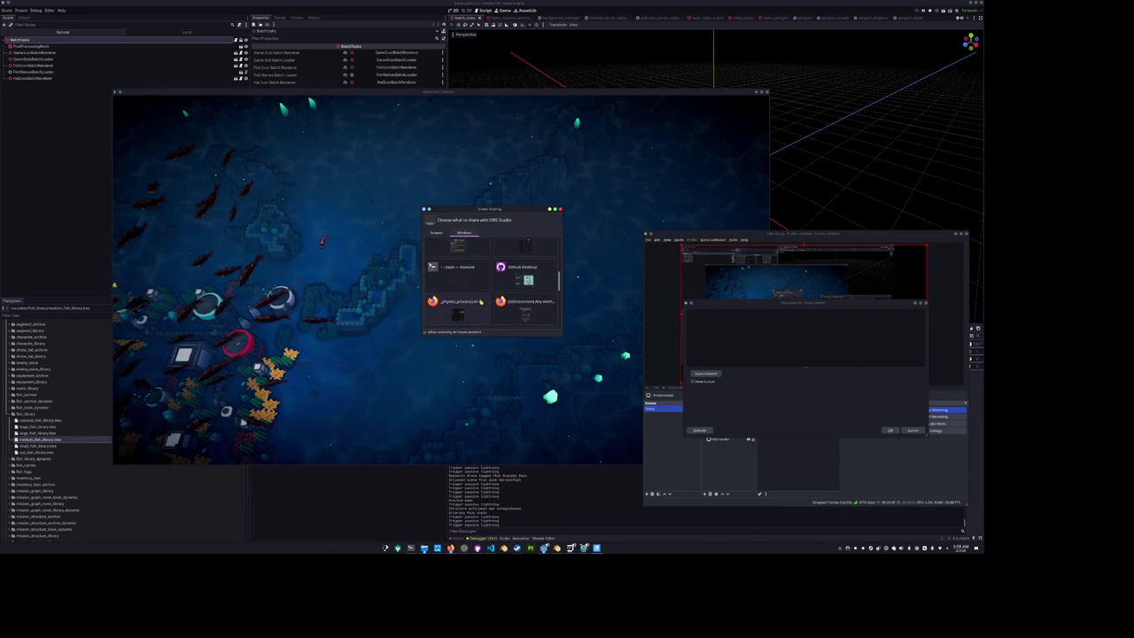
pyautogui.scroll(1, 481, 302)
pyautogui.scroll(1, 481, 302)
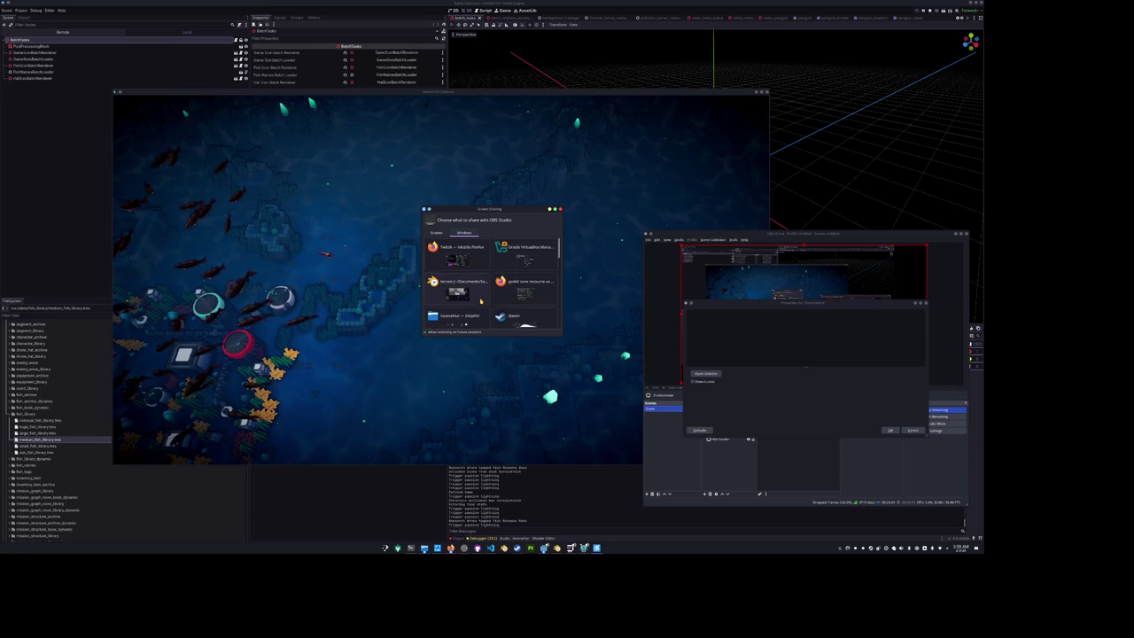
pyautogui.scroll(-2, 480, 302)
pyautogui.doubleClick(456, 257)
pyautogui.click(890, 433)
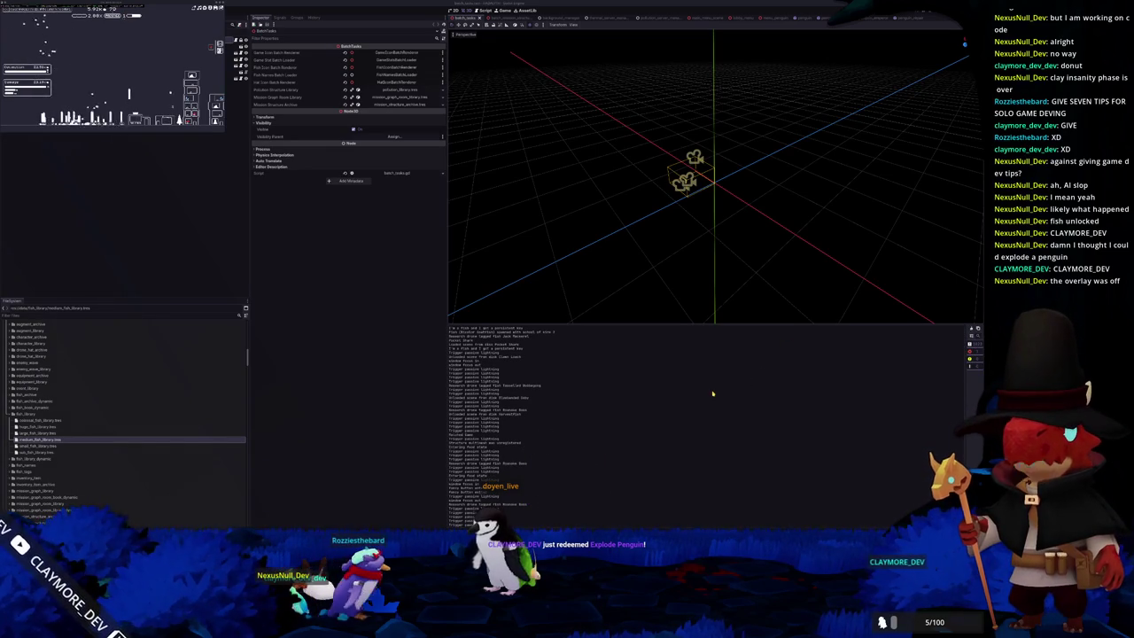
pyautogui.scroll(-2, 713, 178)
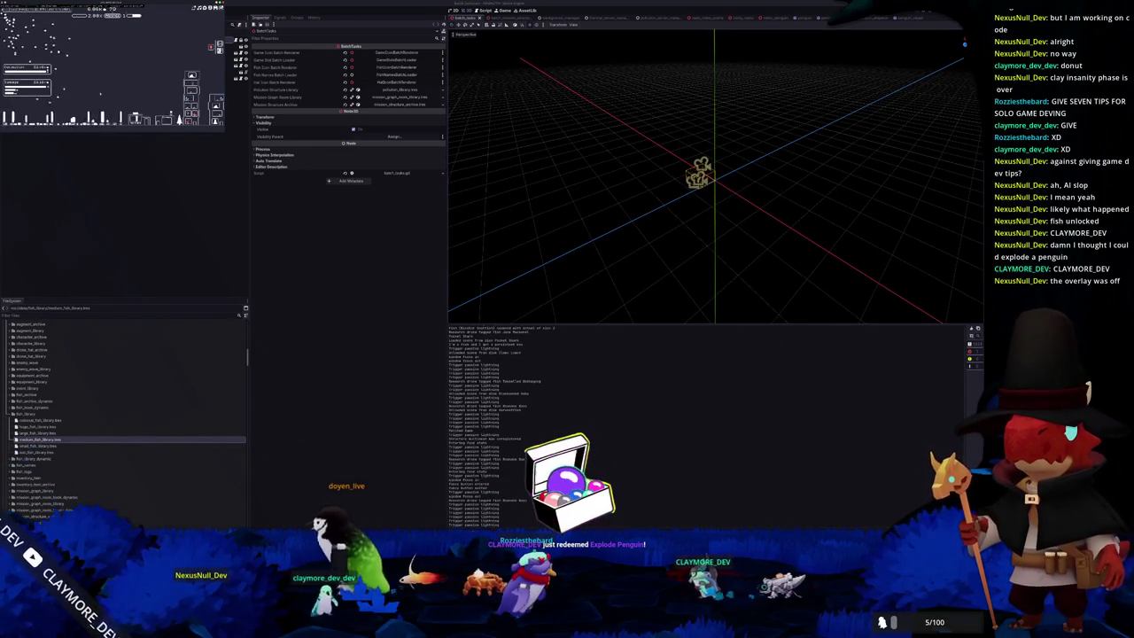
pyautogui.hotkey('alt', 'Tab')
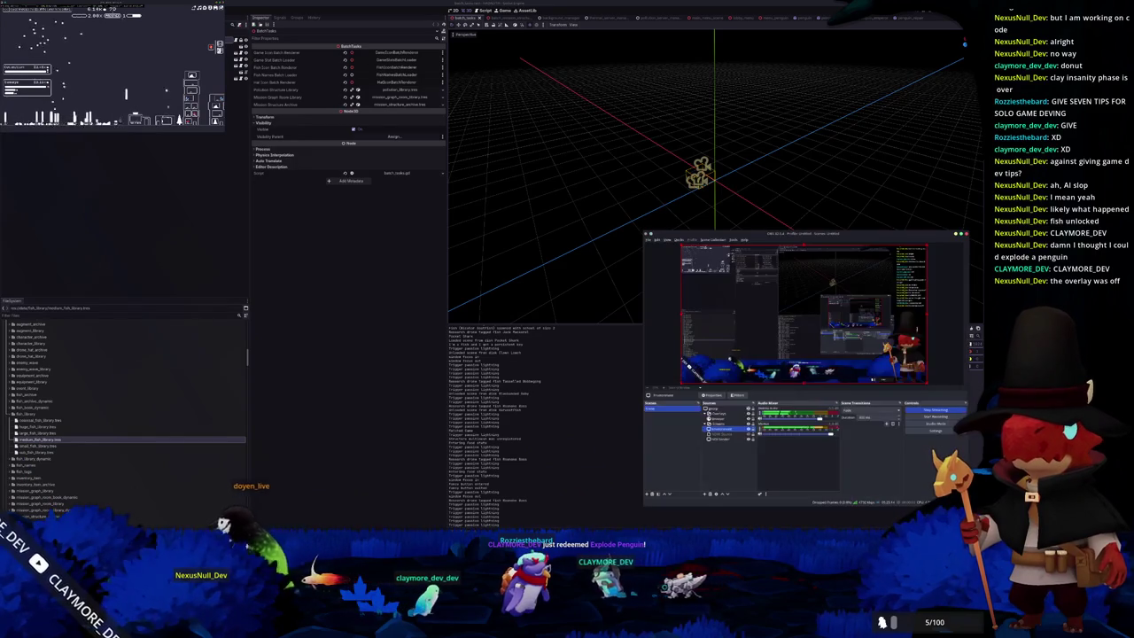
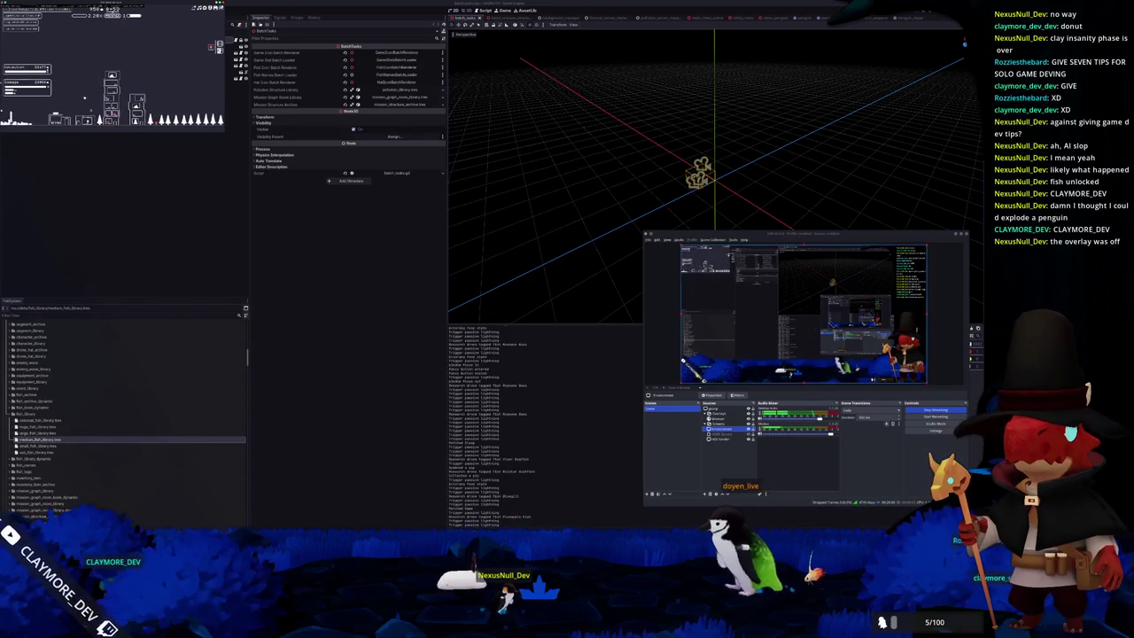
# Launch Kdenlive and create a new project from the first 'New from Profile' preset.
pyautogui.press('super')
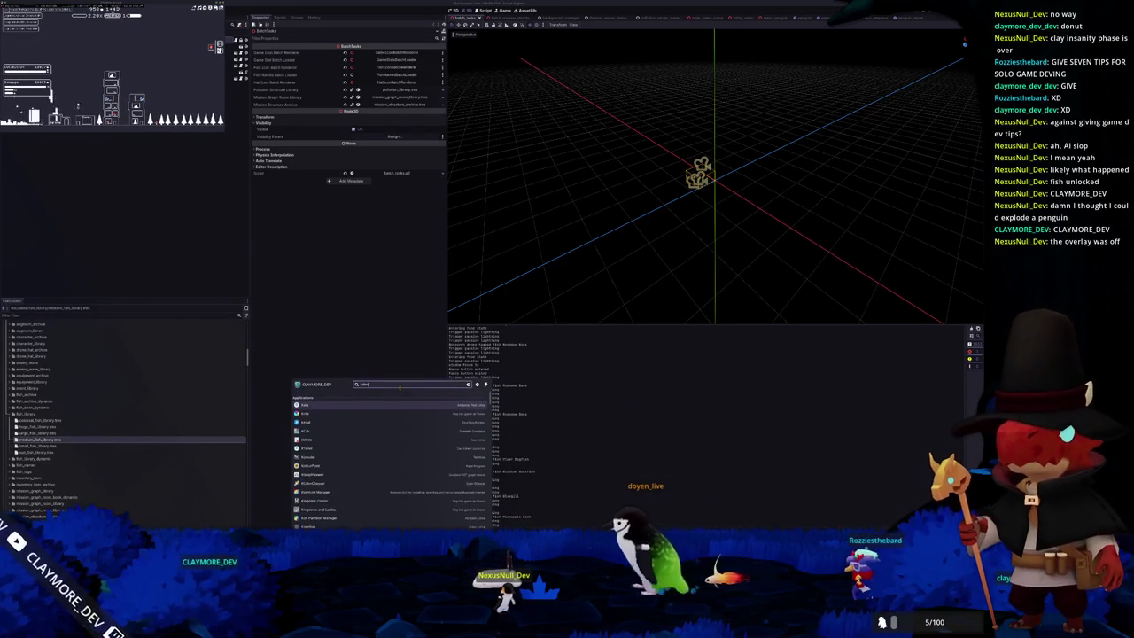
pyautogui.press('Return')
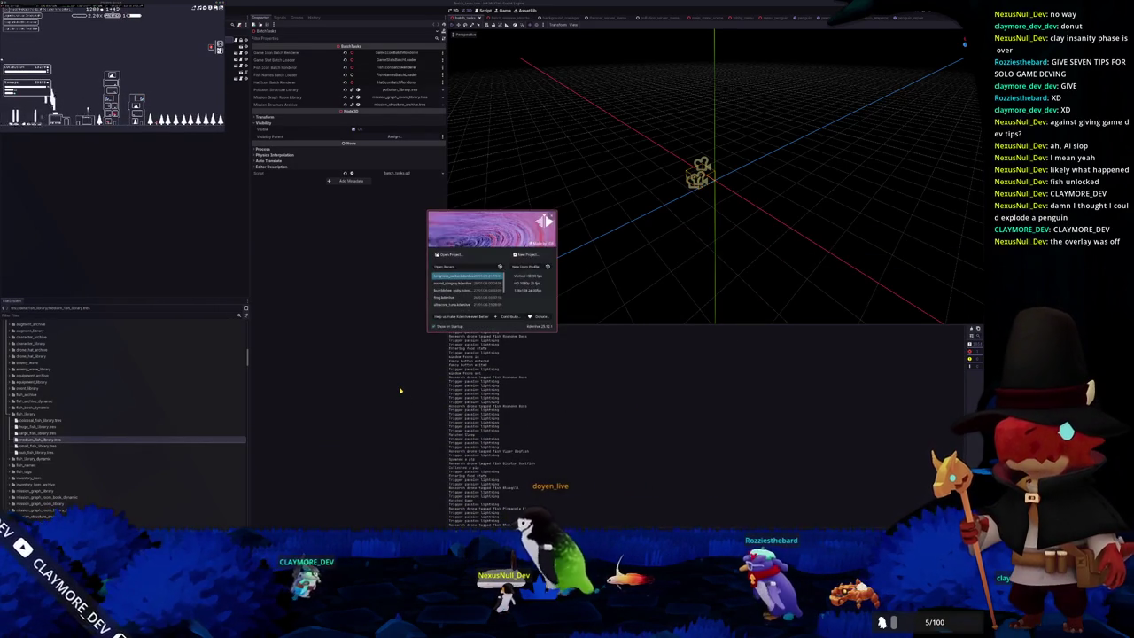
pyautogui.click(529, 275)
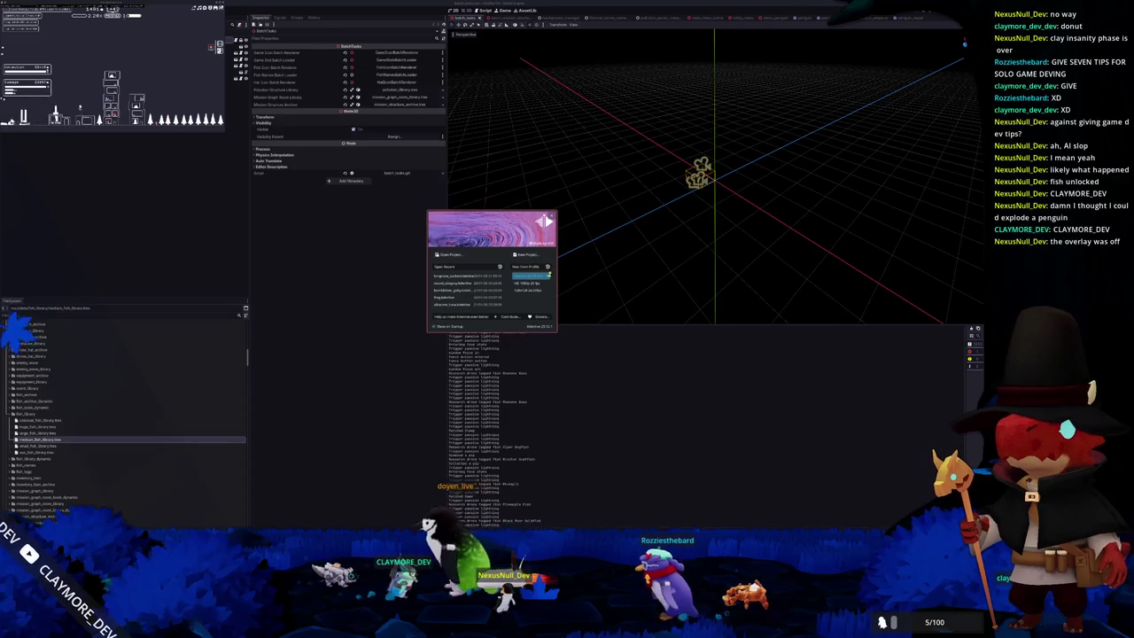
pyautogui.doubleClick(525, 277)
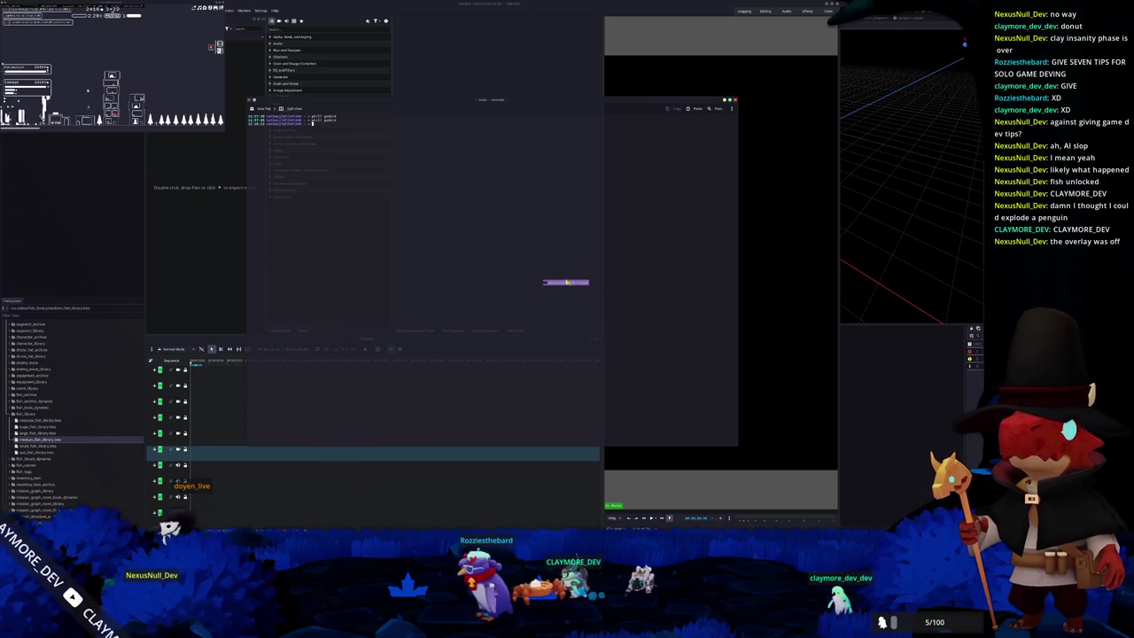
# Place the gameplay clip, with its audio, at the start of the timeline.
pyautogui.click(566, 282)
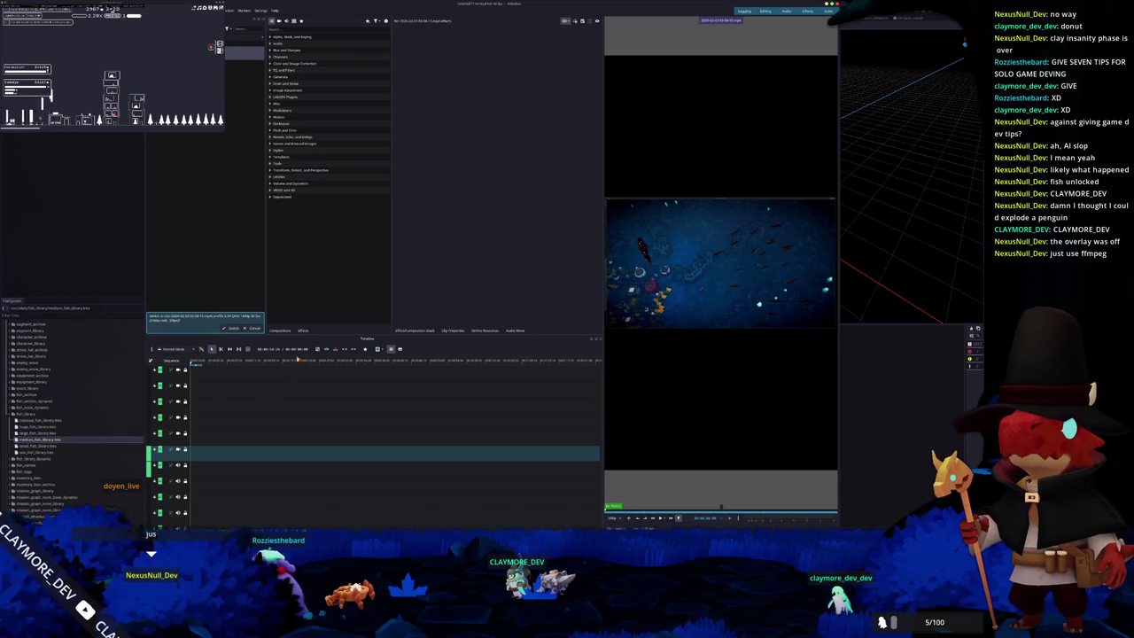
pyautogui.moveTo(308, 338); pyautogui.dragTo(257, 461)
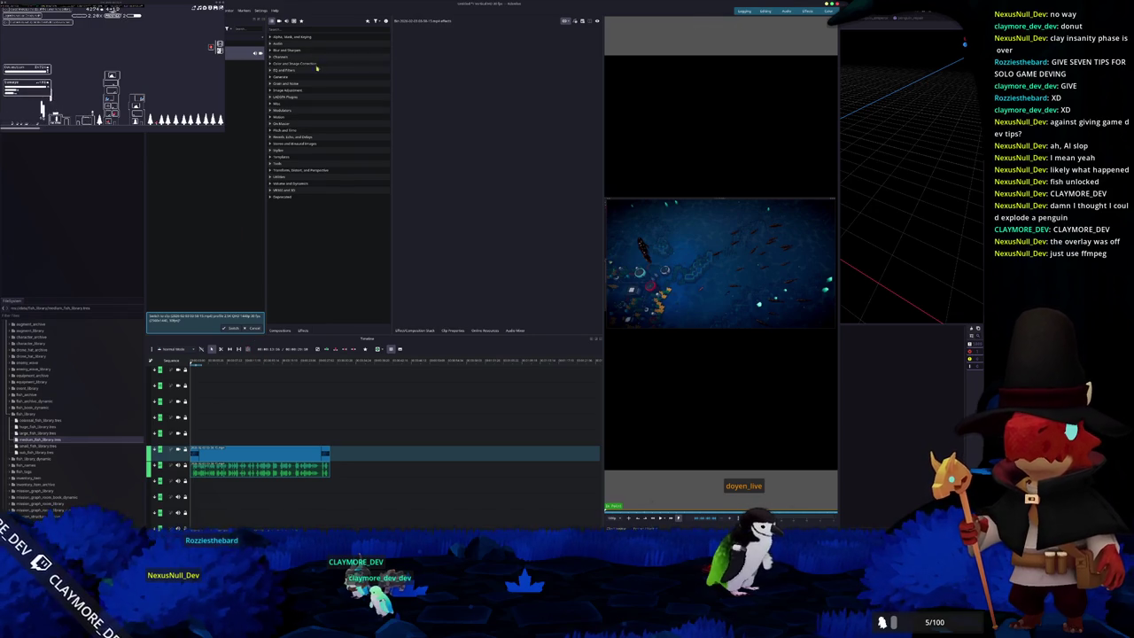
# Add a Position and Zoom effect, scale the clip up to fill the frame, preview, then save.
pyautogui.write('zoom')
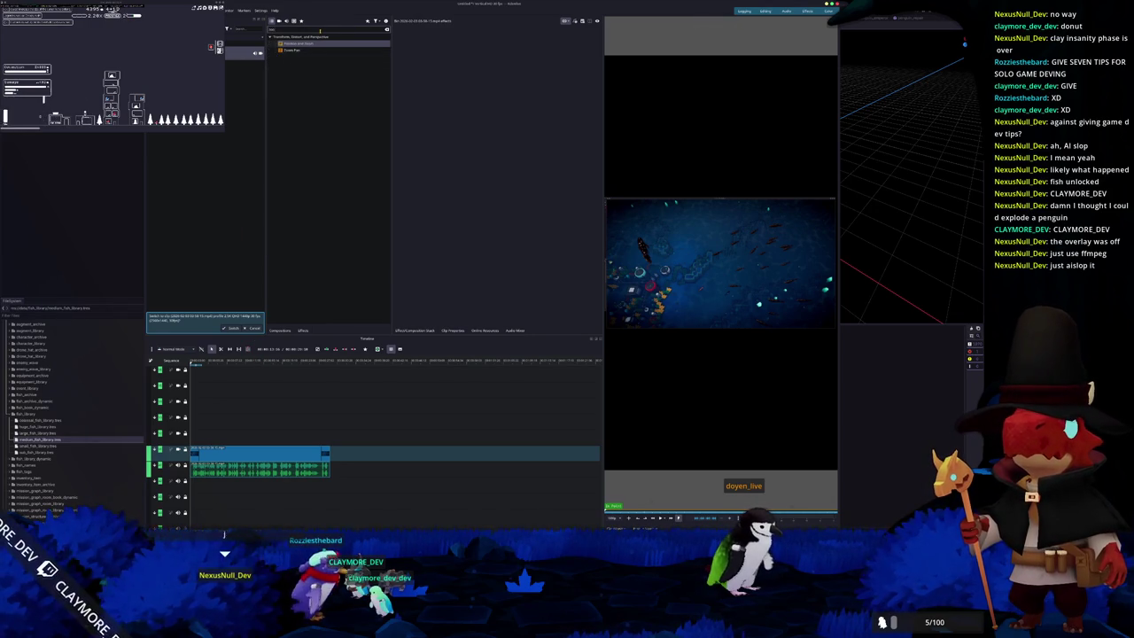
pyautogui.moveTo(312, 42); pyautogui.dragTo(293, 458)
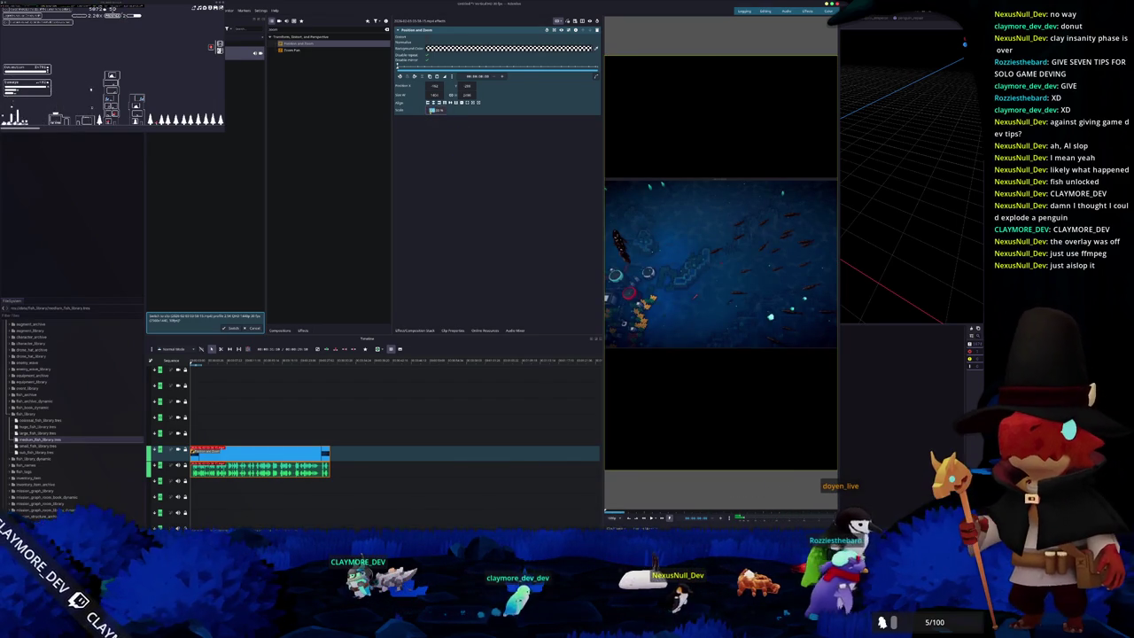
pyautogui.scroll(3, 432, 110)
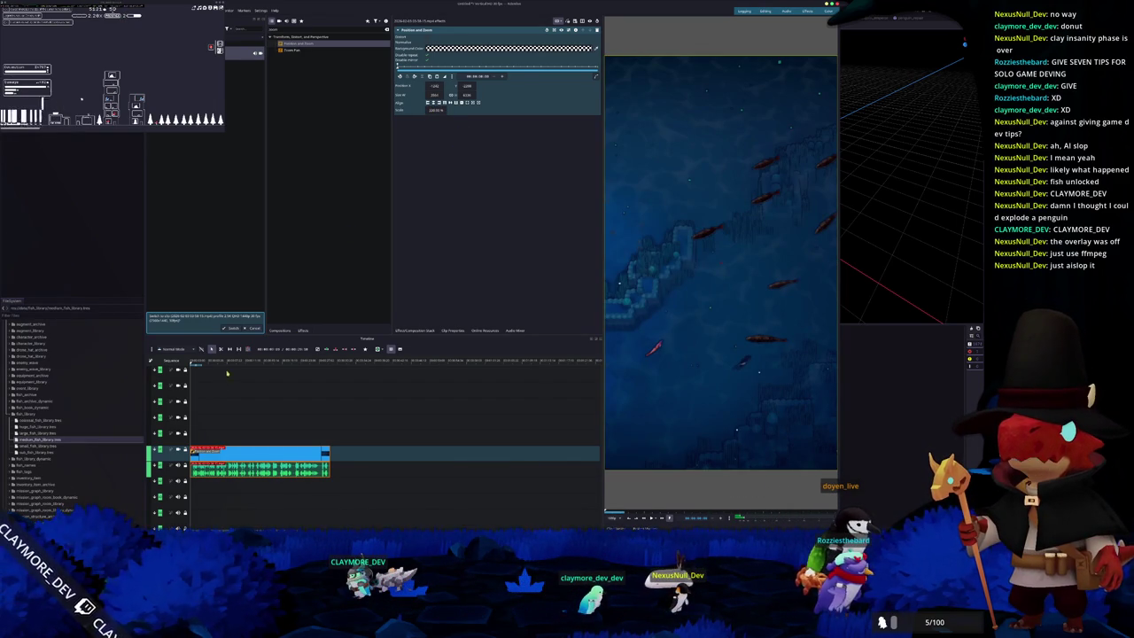
pyautogui.press('space')
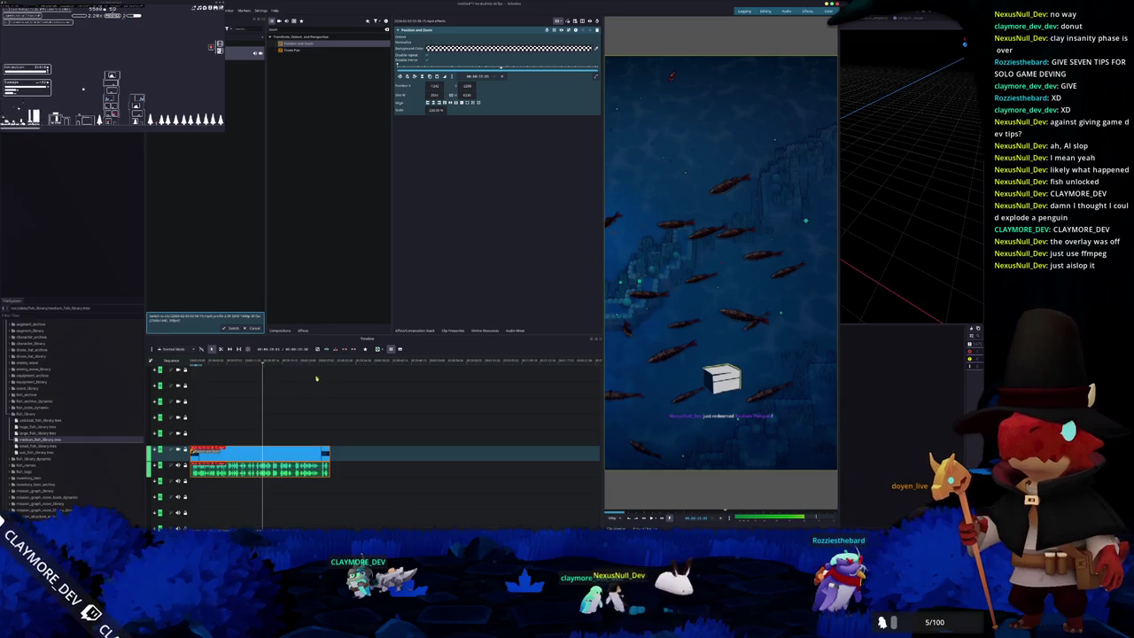
pyautogui.hotkey('ctrl', 's')
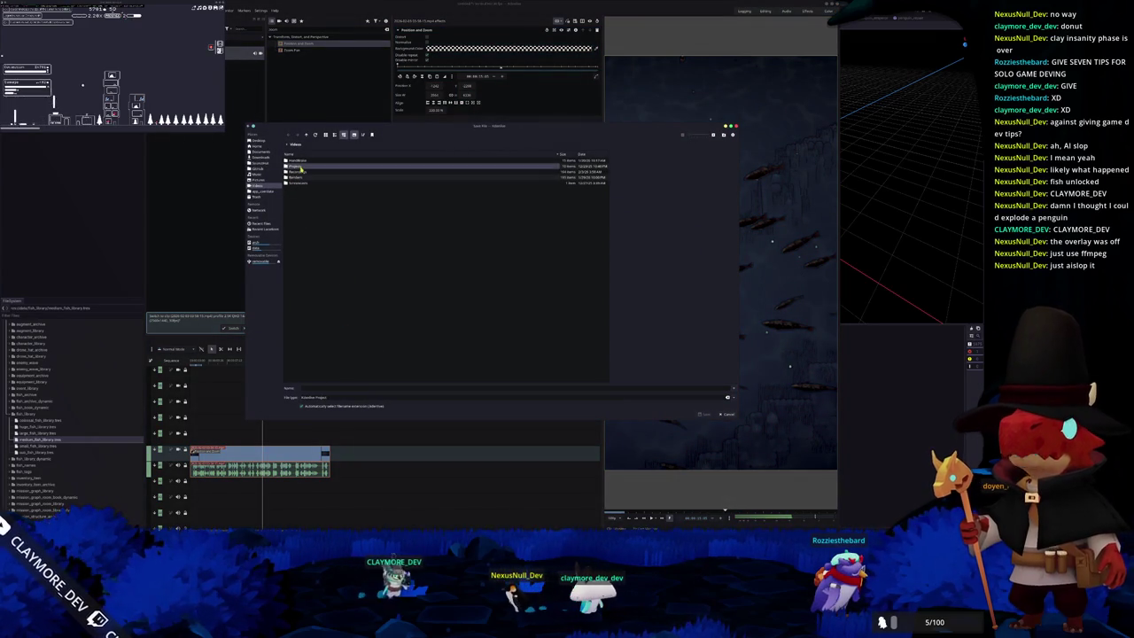
# Save the project as remake_bass in a new 'cosmetic' folder under Projects.
pyautogui.doubleClick(302, 167)
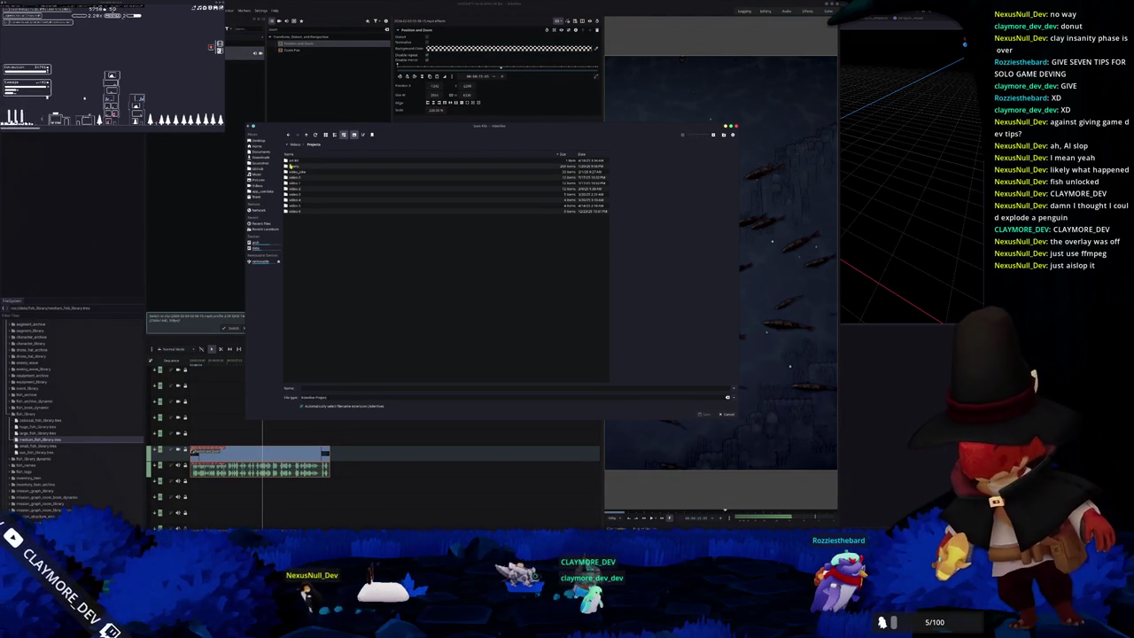
pyautogui.doubleClick(290, 166)
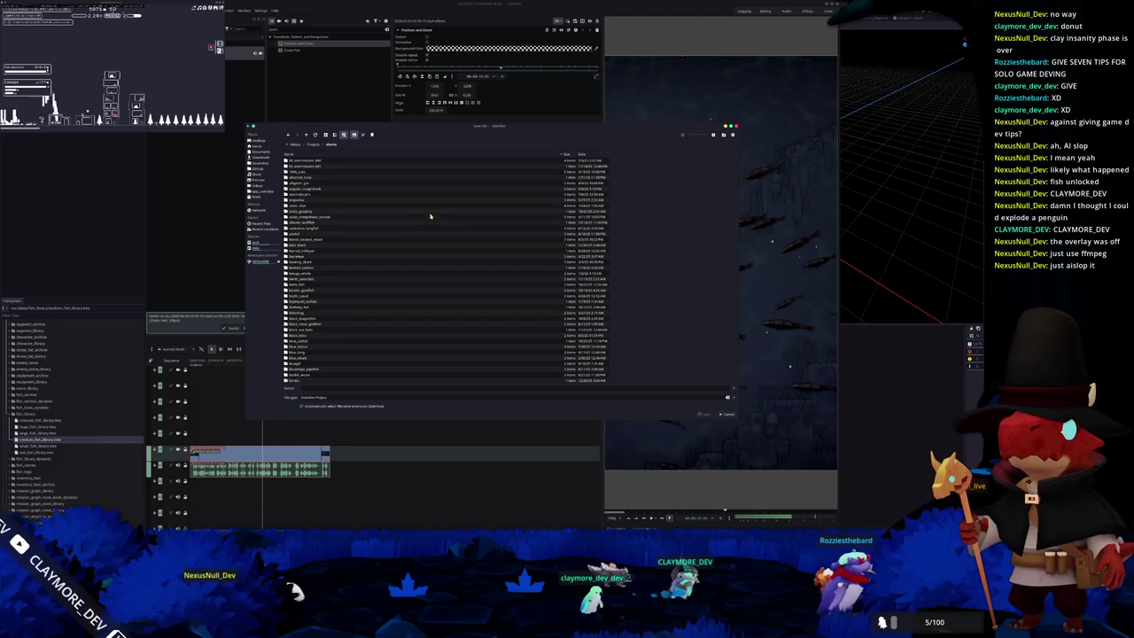
pyautogui.click(725, 136)
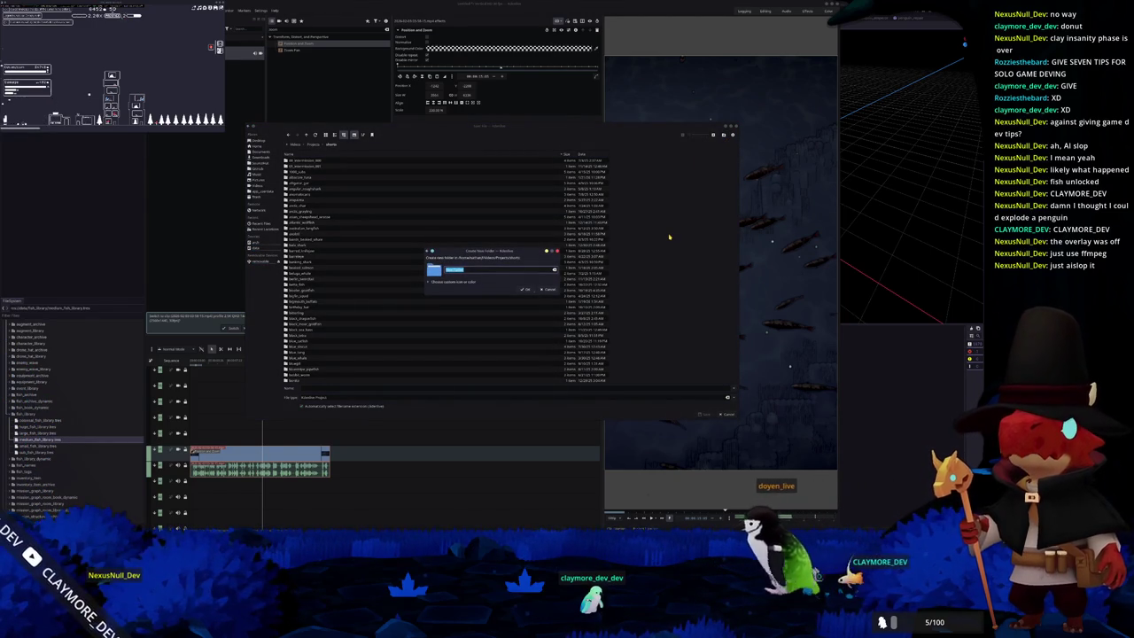
pyautogui.write('cosmetic')
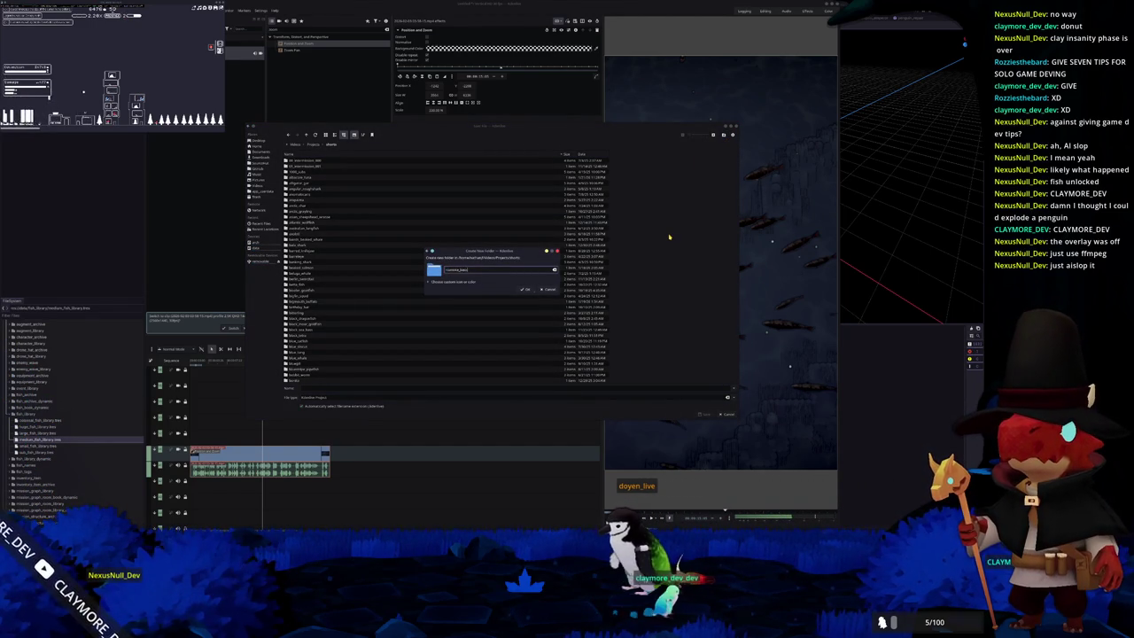
pyautogui.press('Return')
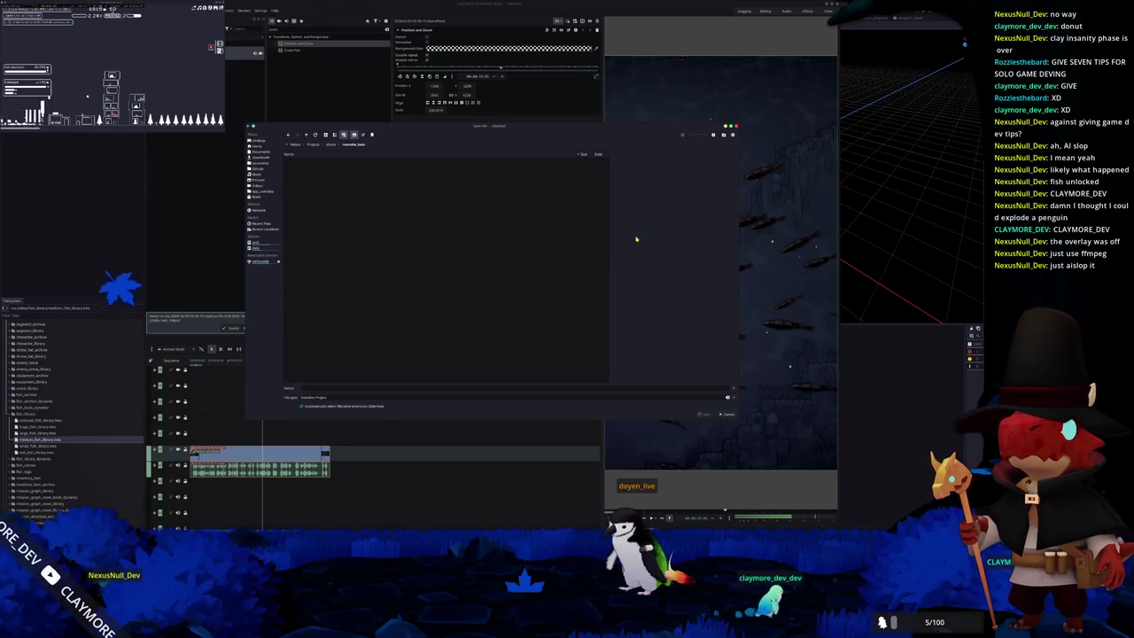
pyautogui.write('remake_bass')
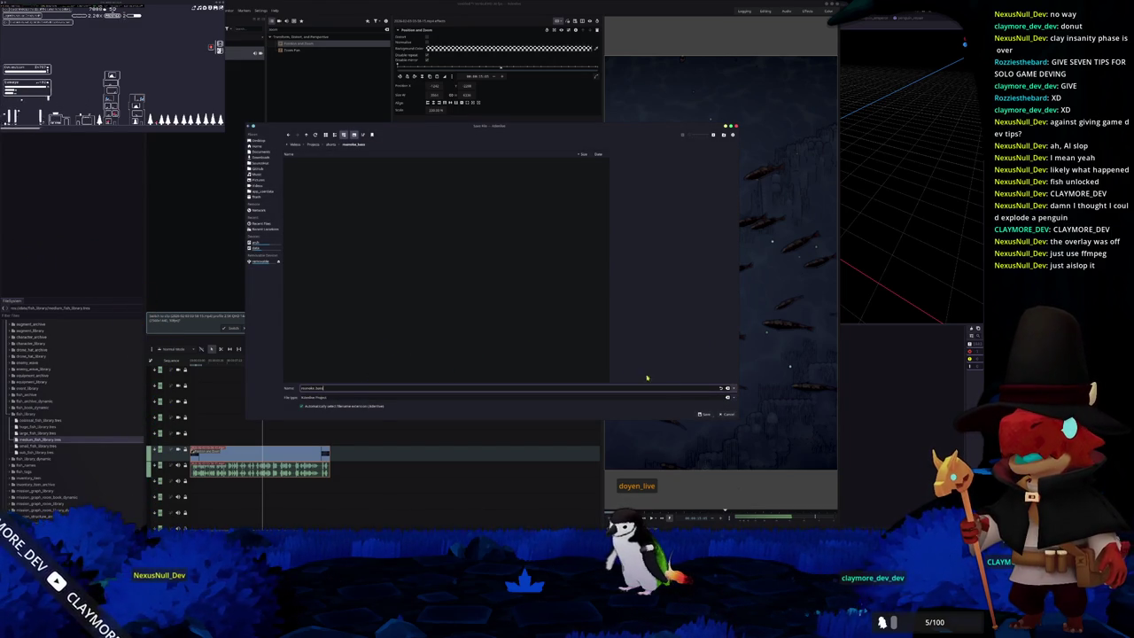
pyautogui.click(705, 415)
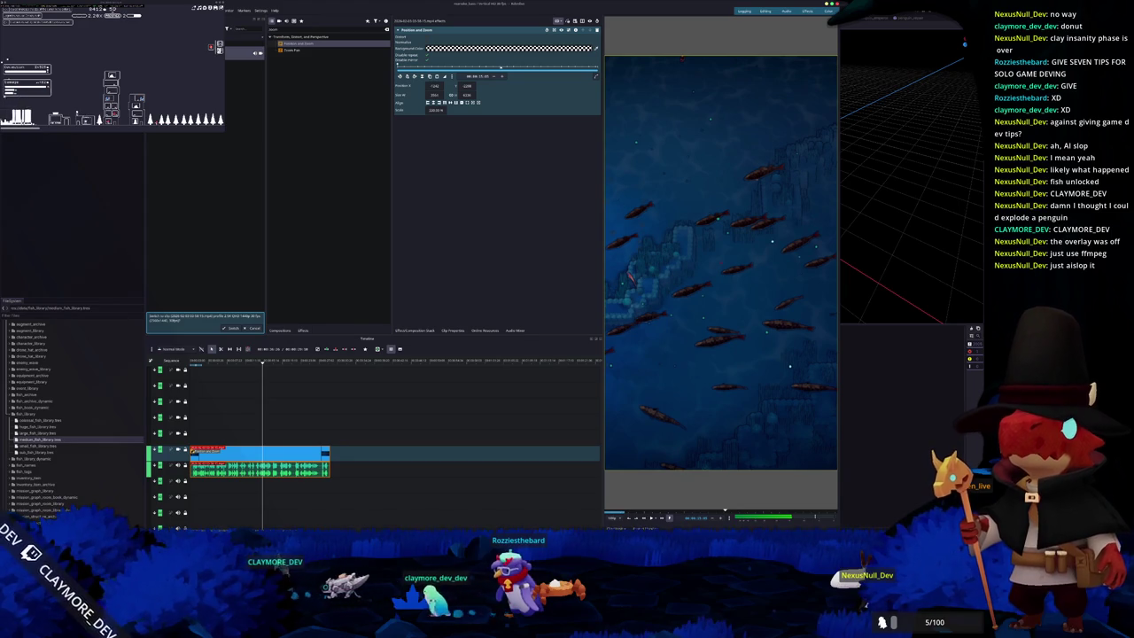
pyautogui.hotkey('ctrl', 'Return')
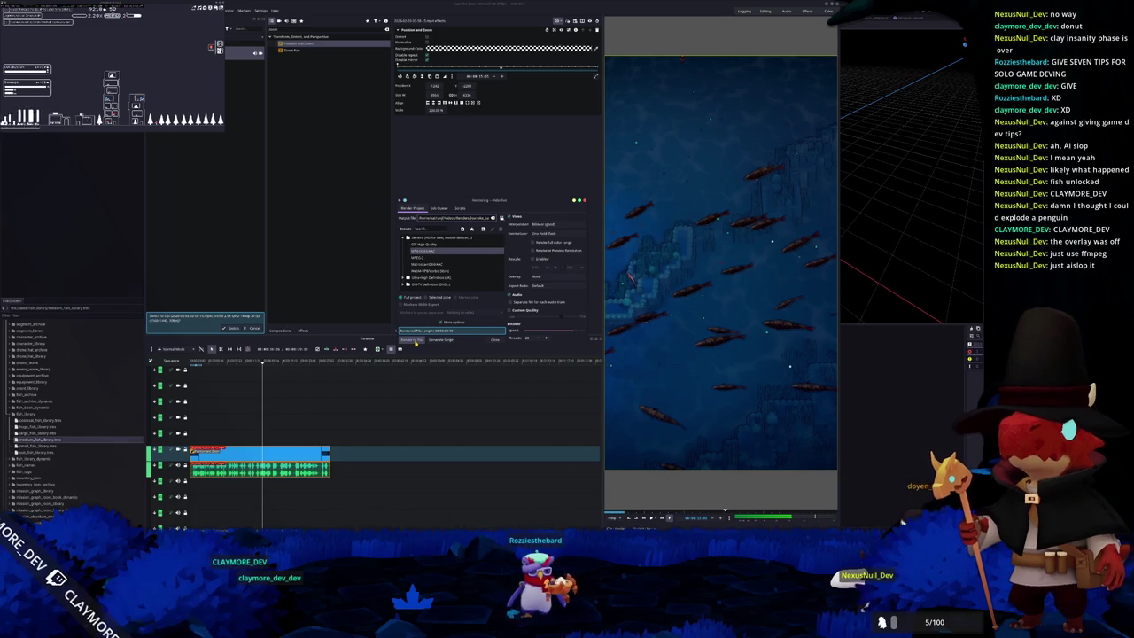
# Render the project to a file and move the Rendering window to the left.
pyautogui.click(415, 342)
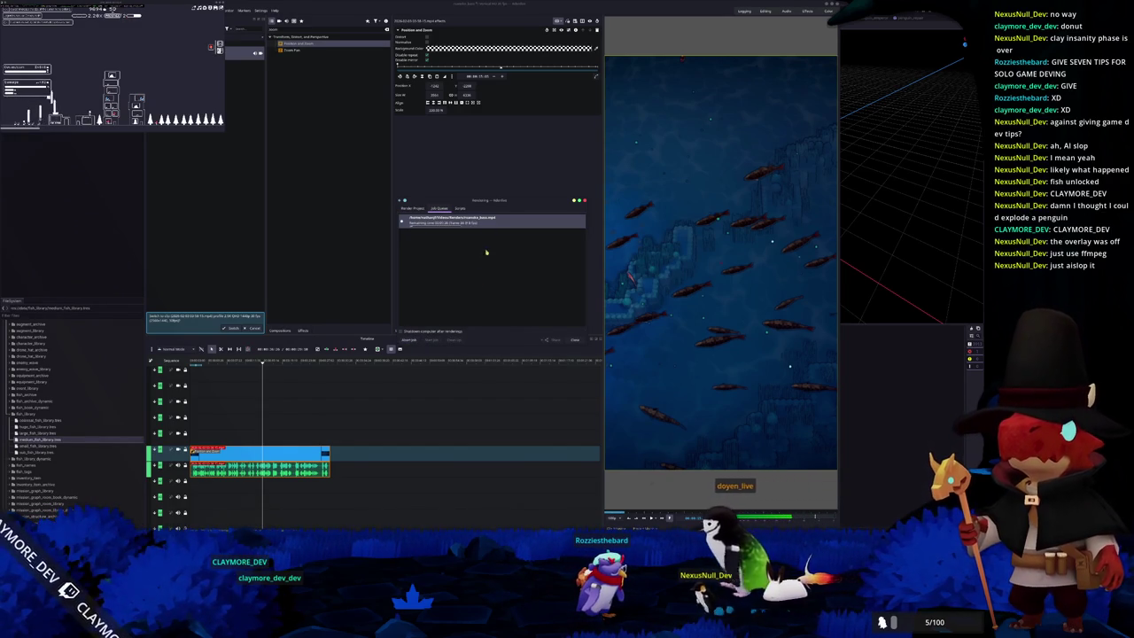
pyautogui.moveTo(532, 200); pyautogui.dragTo(299, 196)
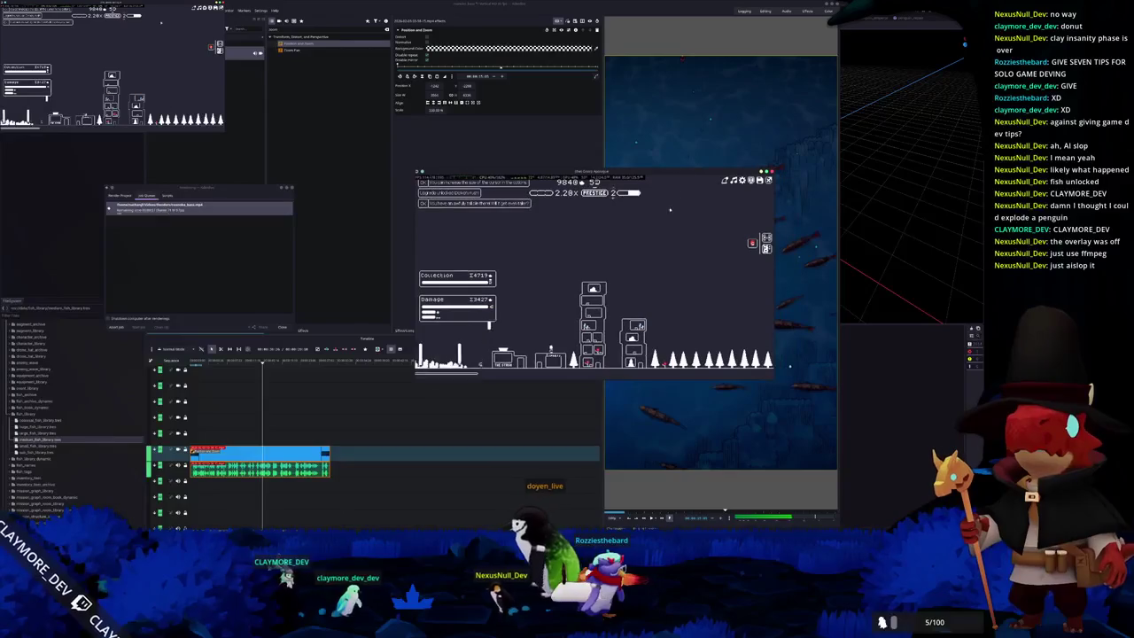
# From the shard stash, check The Express, buy Gun v Rock, then open Talents.
pyautogui.click(547, 327)
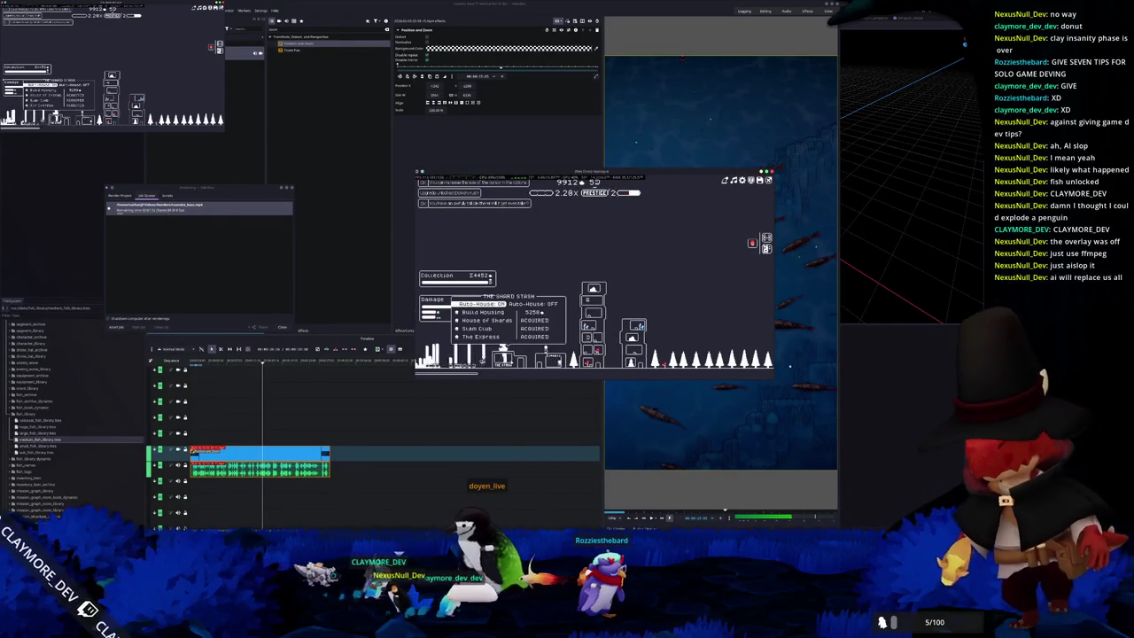
pyautogui.click(478, 336)
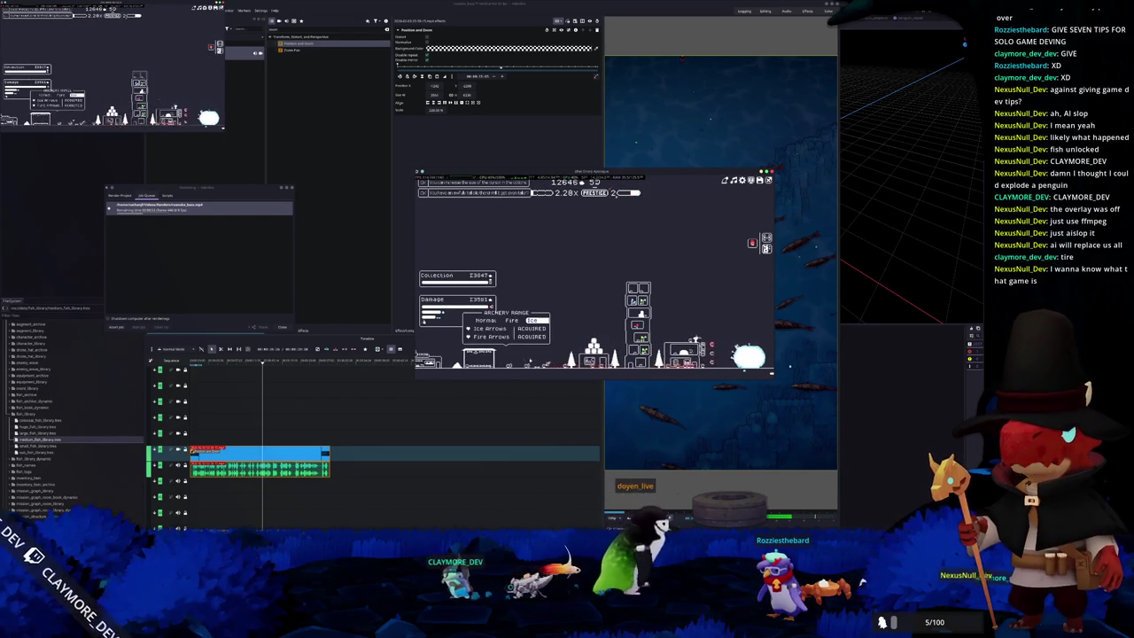
pyautogui.moveTo(594, 347)
pyautogui.click(567, 293)
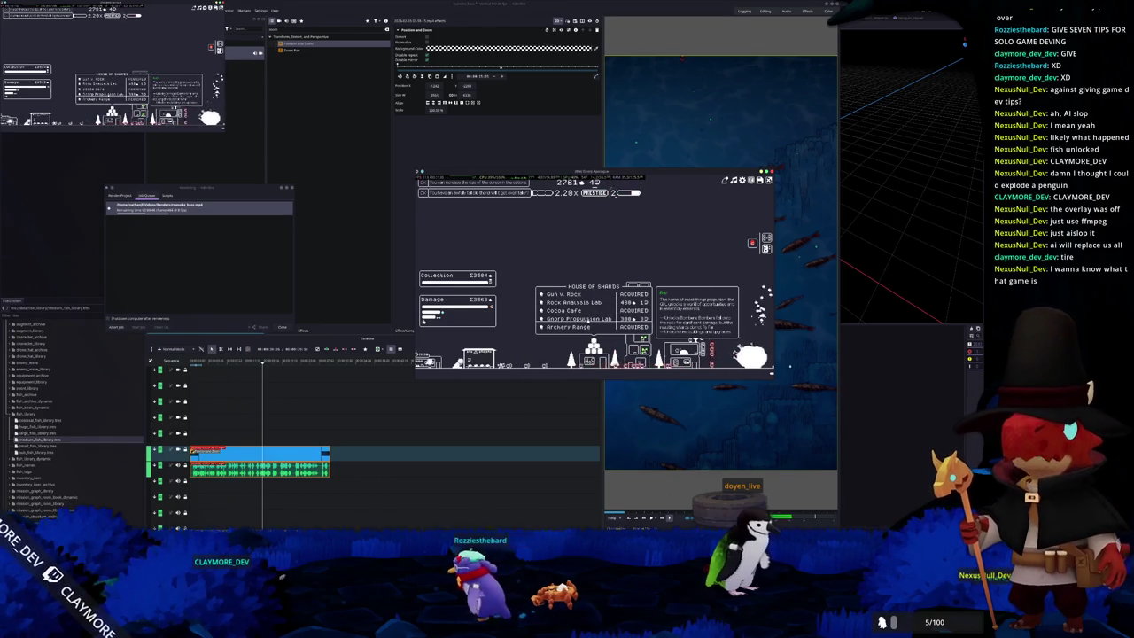
pyautogui.click(510, 344)
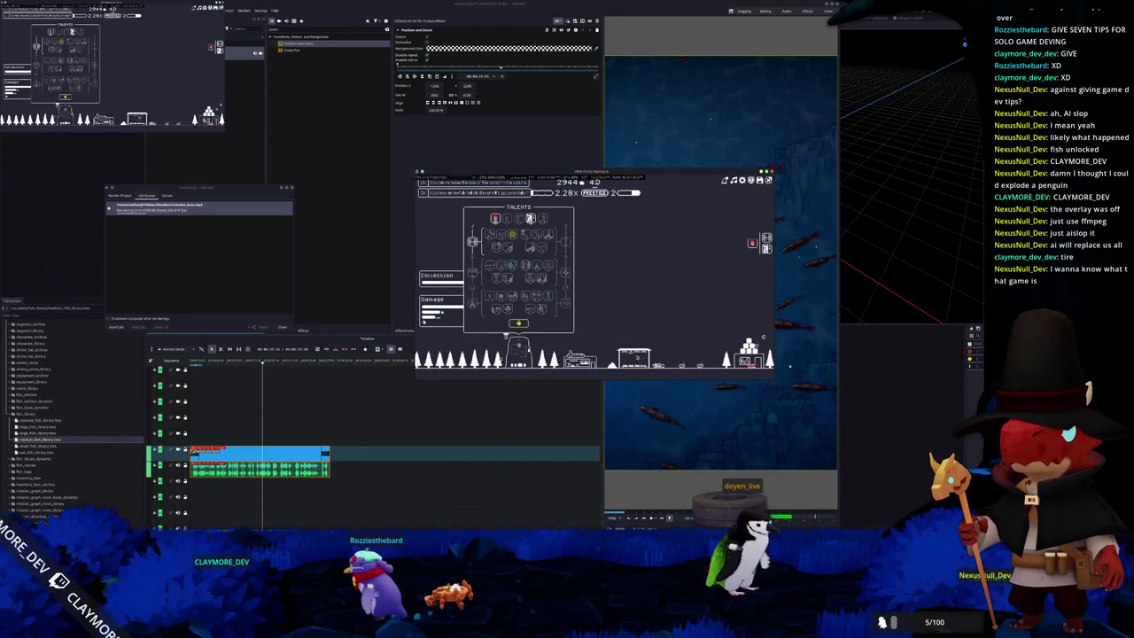
# Unlock the Cocoa Cafe digging upgrades, pan along the buildings, and minimize the game.
pyautogui.click(518, 323)
pyautogui.moveTo(650, 357)
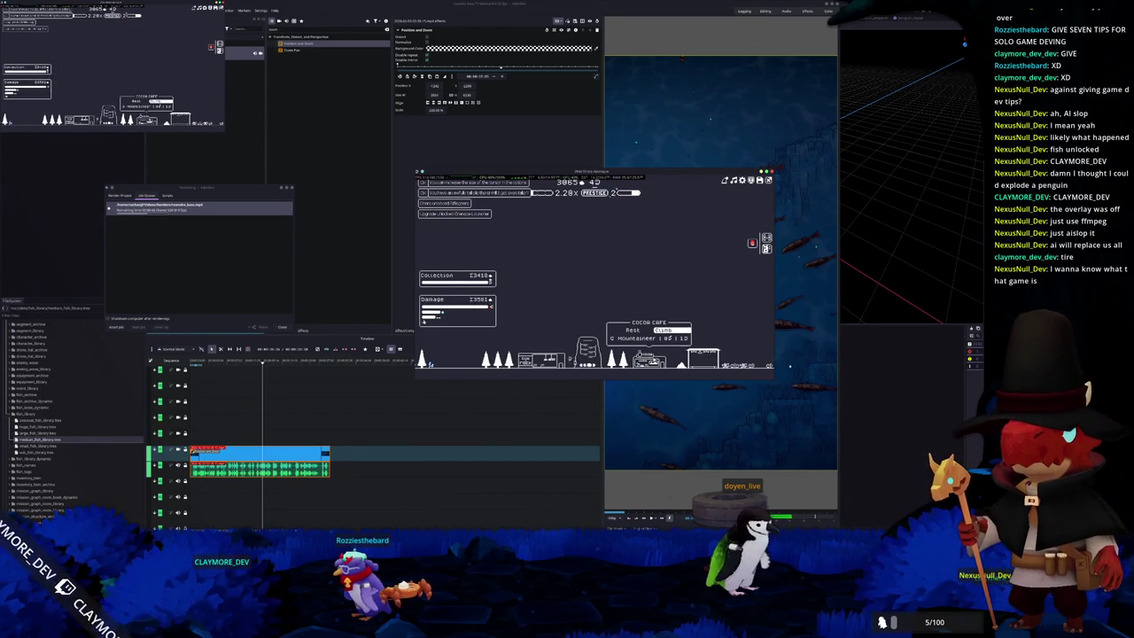
pyautogui.click(660, 339)
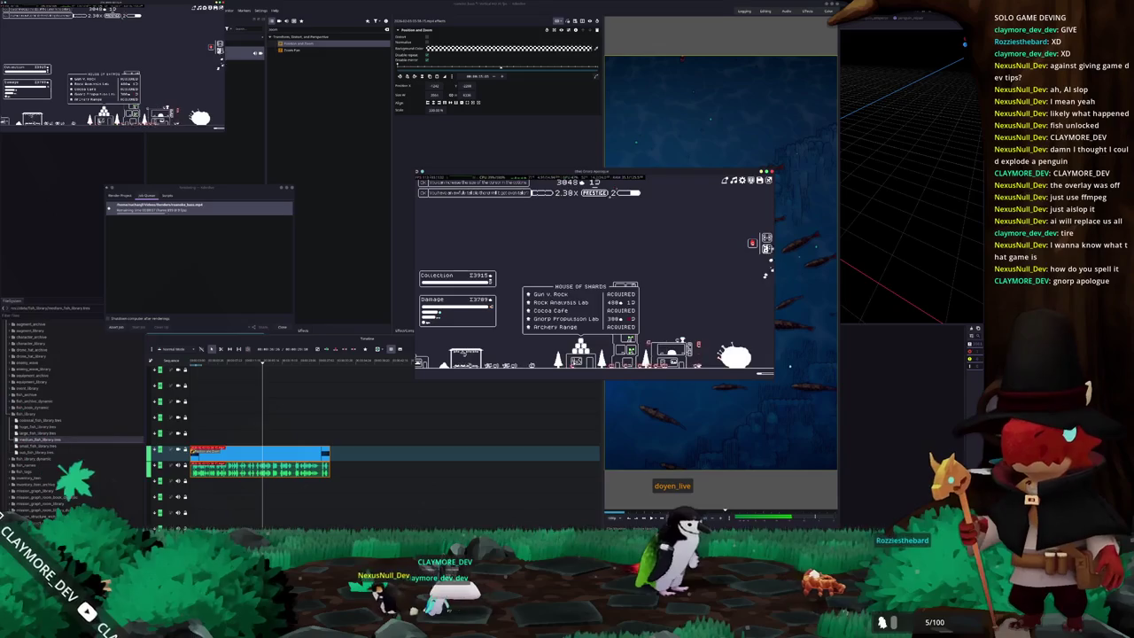
pyautogui.moveTo(523, 354); pyautogui.dragTo(683, 352)
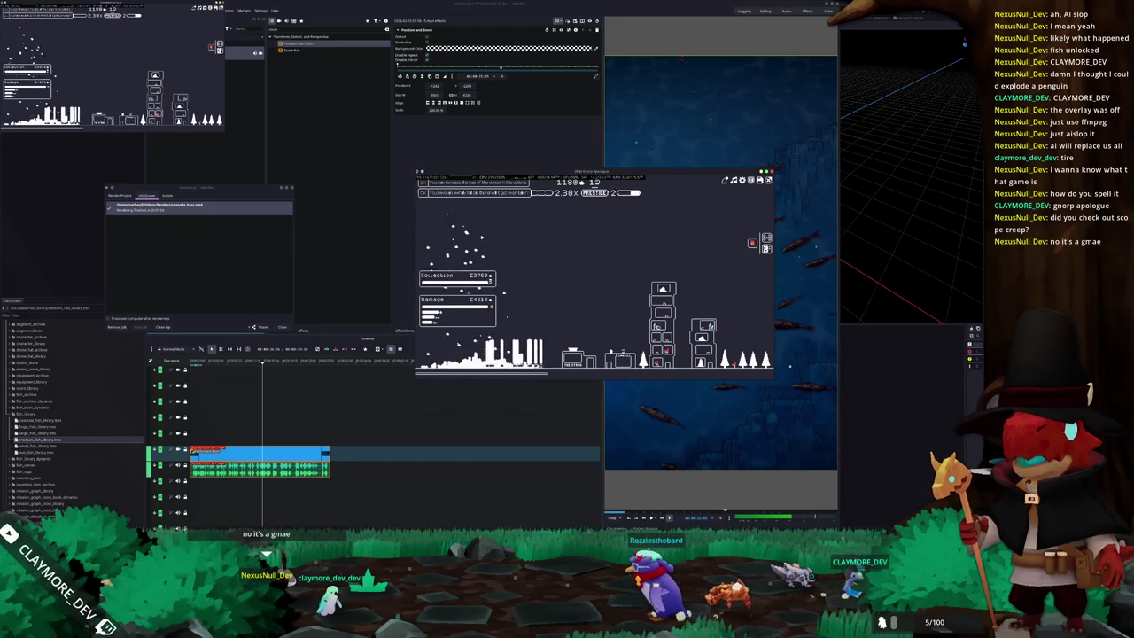
pyautogui.doubleClick(521, 174)
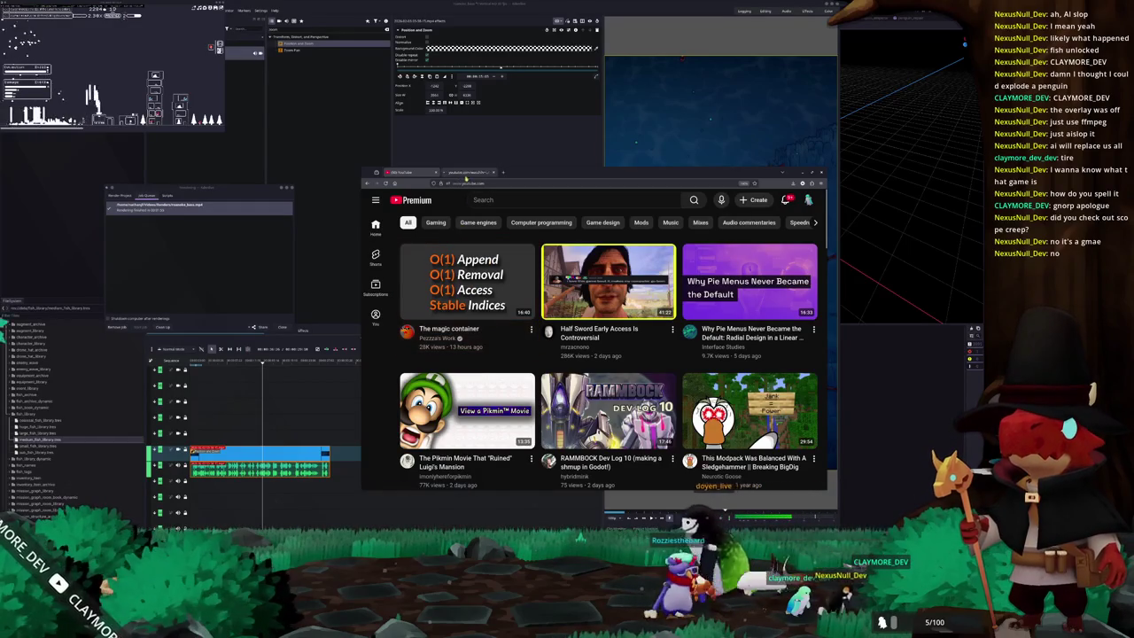
# Play The magic container in the second tab and open Upload video in a separate window.
pyautogui.click(467, 175)
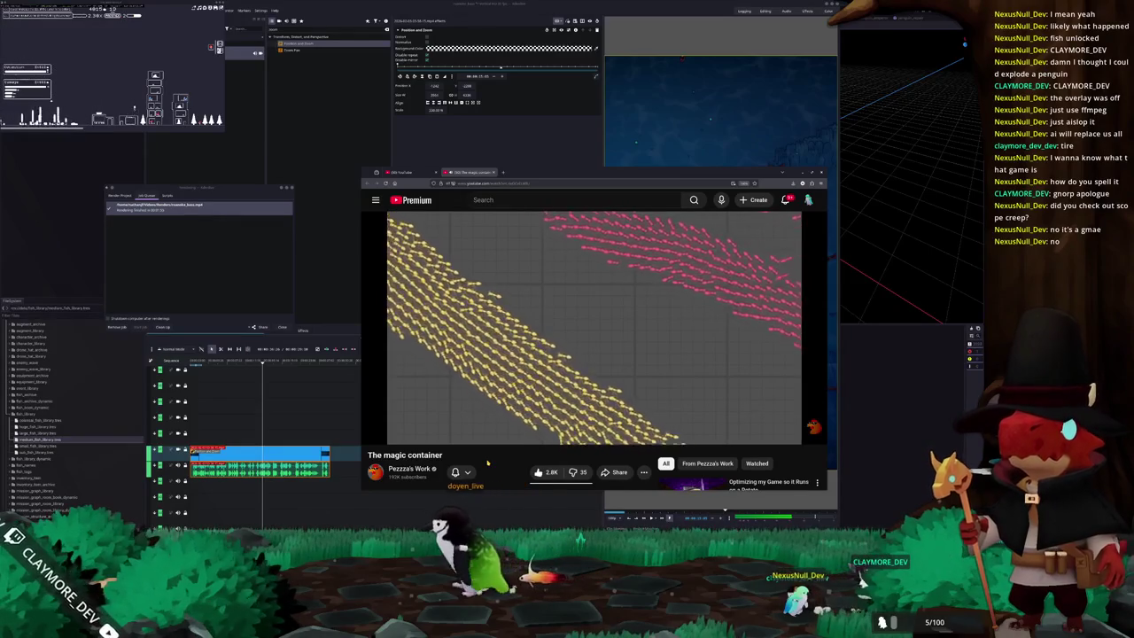
pyautogui.click(755, 199)
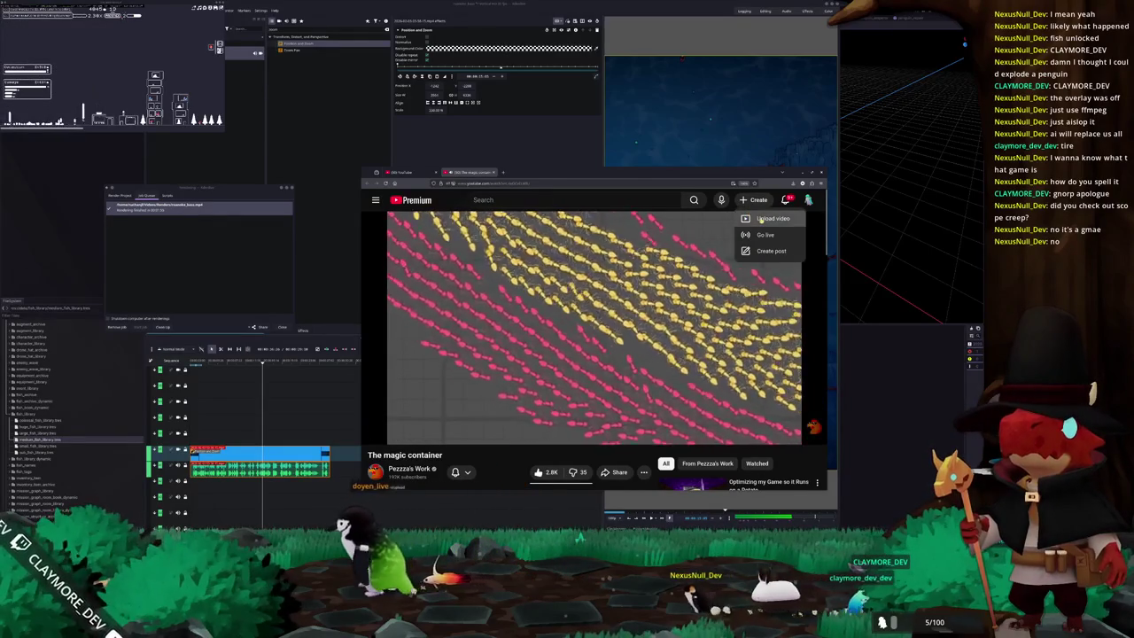
pyautogui.moveTo(524, 172); pyautogui.dragTo(579, 126)
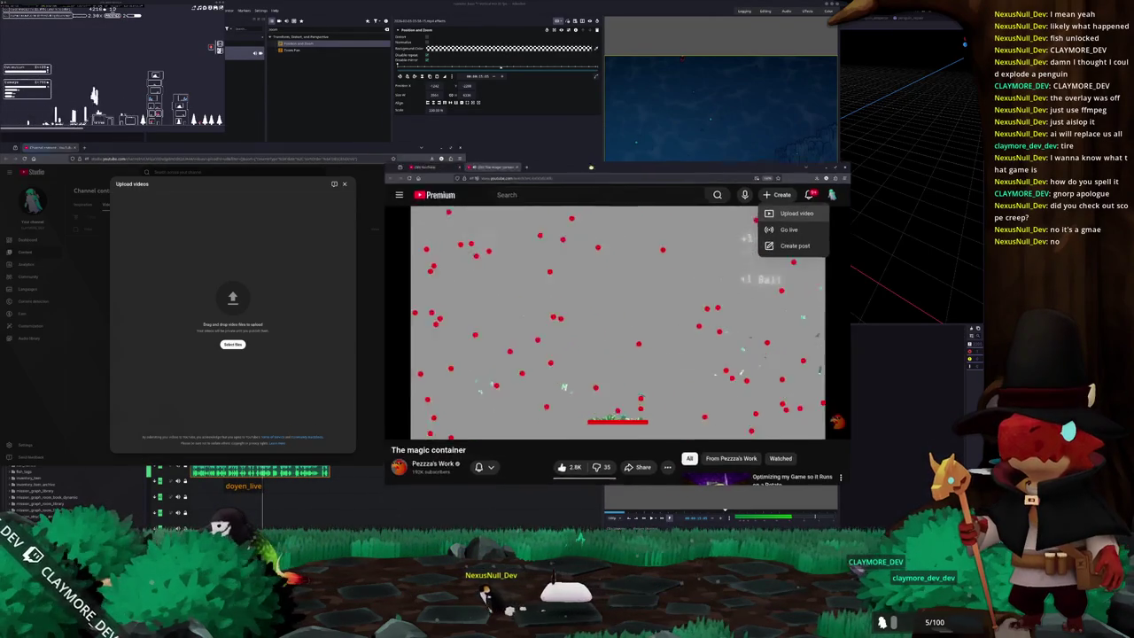
# Play The magic container video and browse the upload file picker's file list.
pyautogui.moveTo(683, 150); pyautogui.dragTo(681, 144)
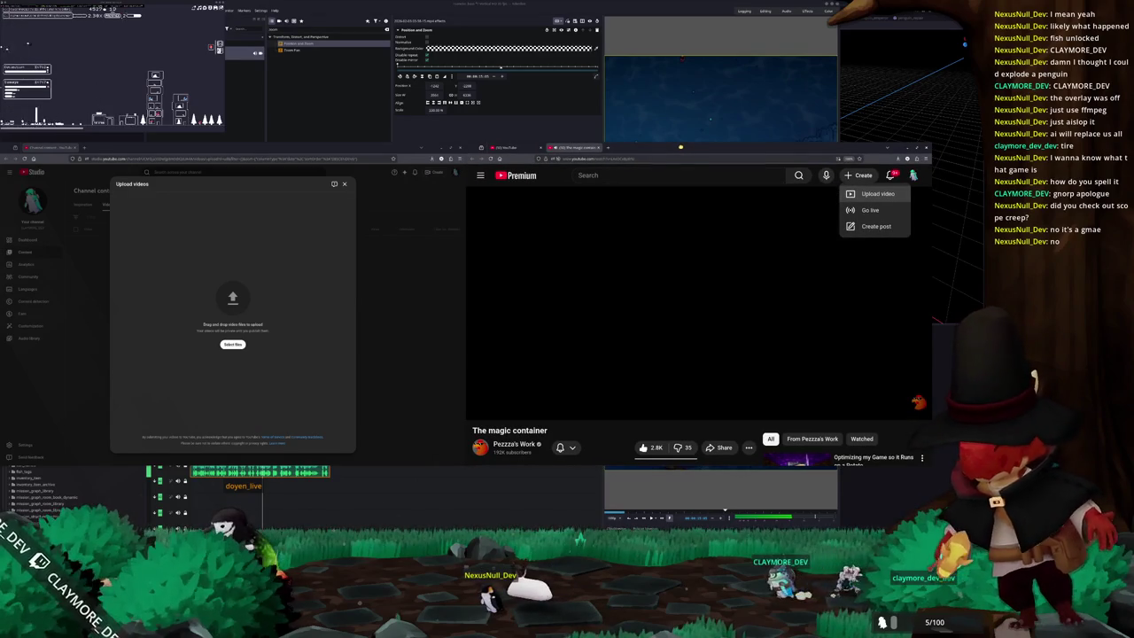
pyautogui.click(563, 339)
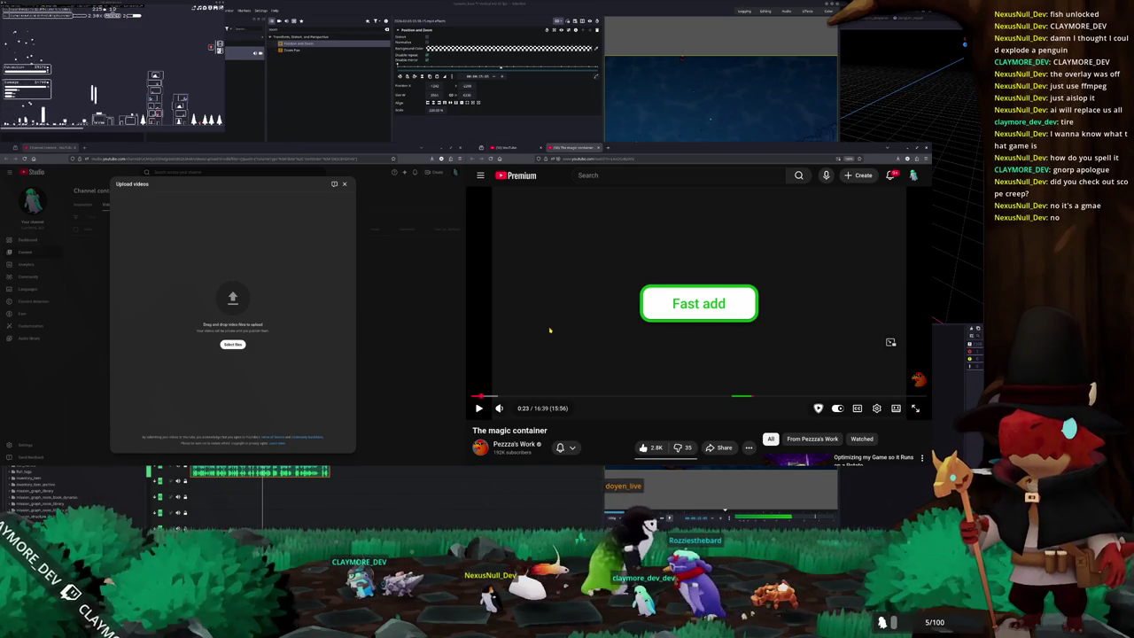
pyautogui.click(224, 344)
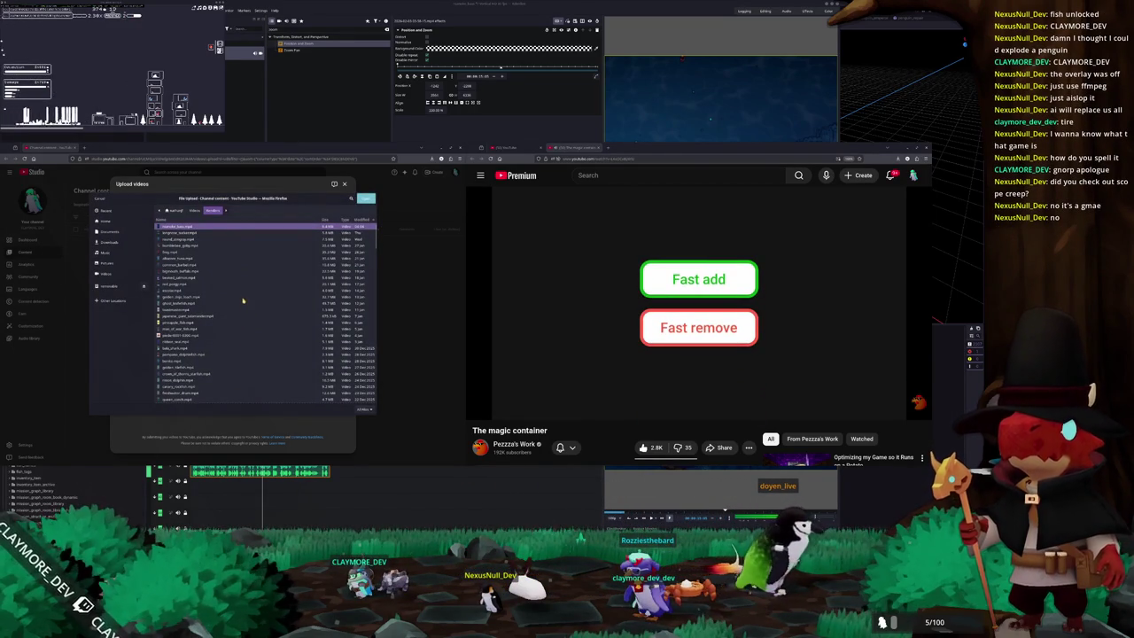
pyautogui.scroll(-5, 191, 324)
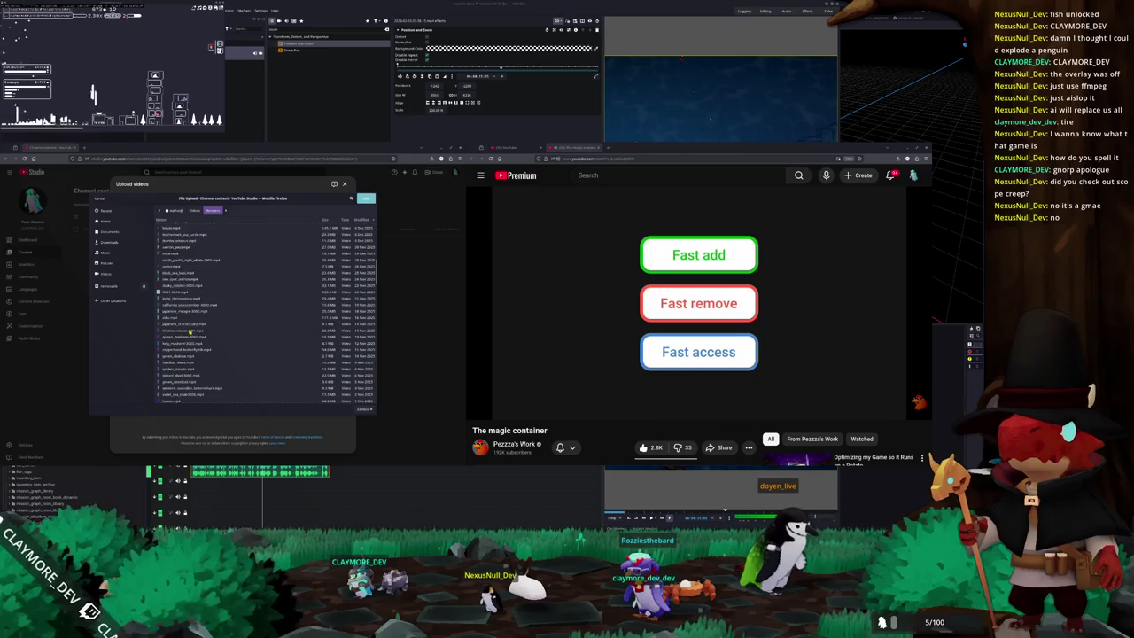
pyautogui.scroll(-3, 190, 334)
pyautogui.scroll(-3, 186, 341)
pyautogui.scroll(-3, 182, 347)
pyautogui.scroll(-2, 178, 356)
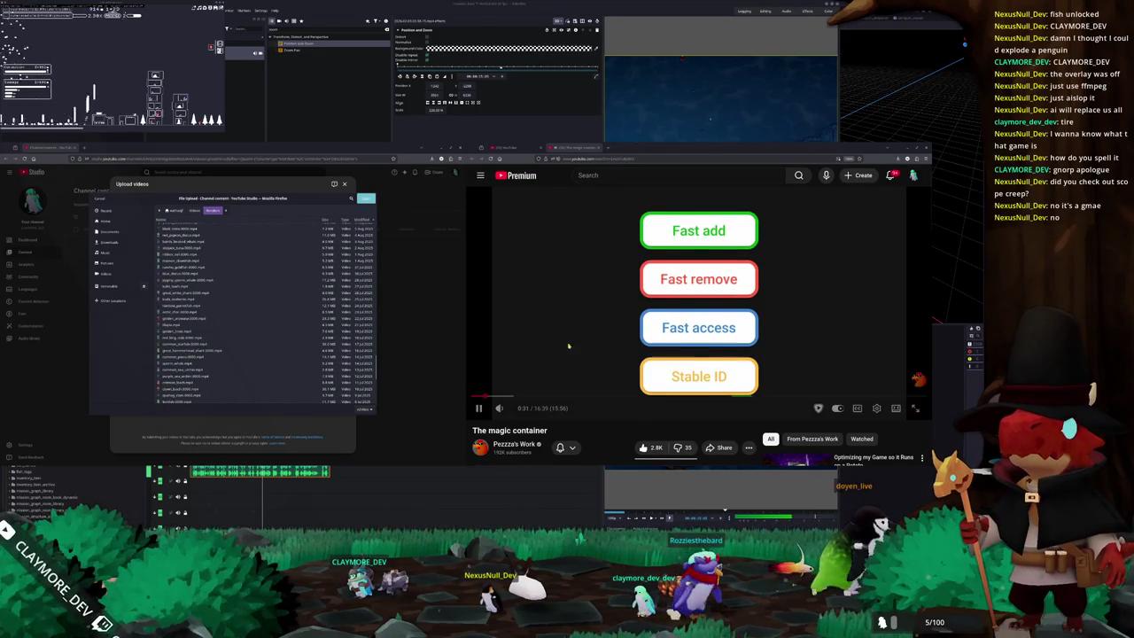
# Pause the video, scroll the file list, and switch to searching for roanoke_bass.
pyautogui.click(753, 337)
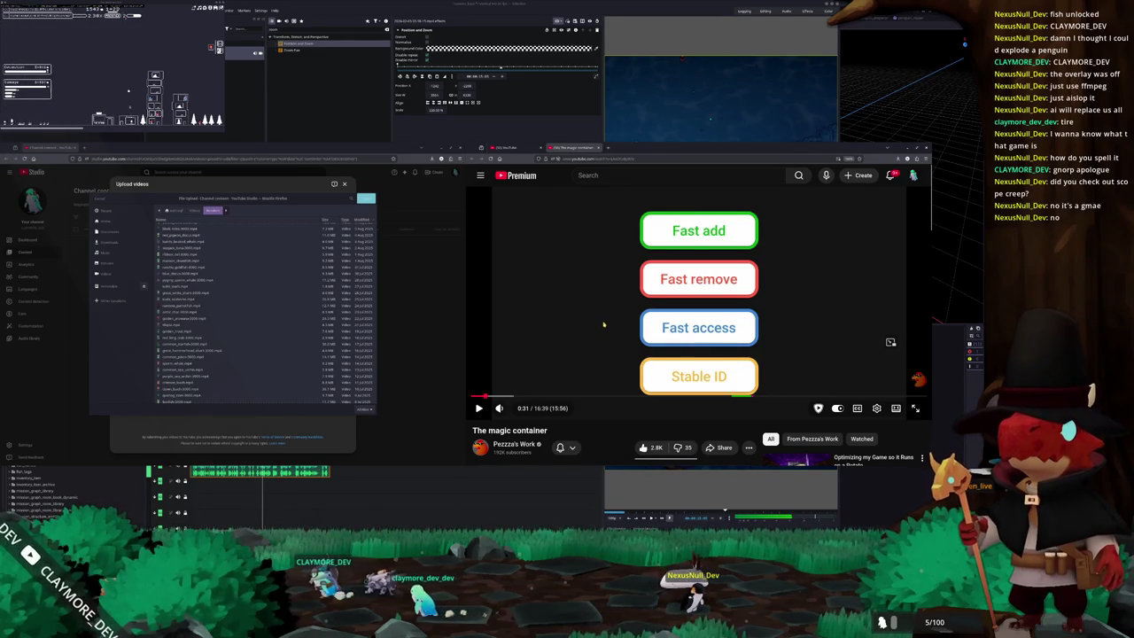
pyautogui.scroll(-5, 224, 349)
pyautogui.scroll(-3, 223, 349)
pyautogui.scroll(2, 213, 341)
pyautogui.scroll(2, 199, 330)
pyautogui.scroll(1, 183, 317)
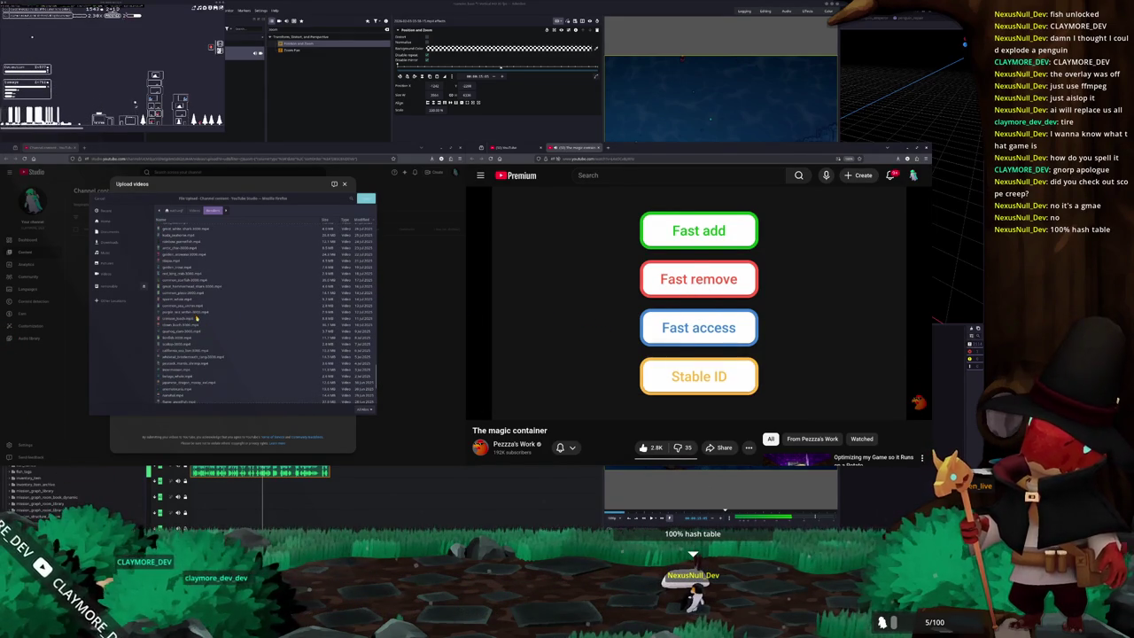
pyautogui.scroll(2, 200, 329)
pyautogui.scroll(2, 204, 329)
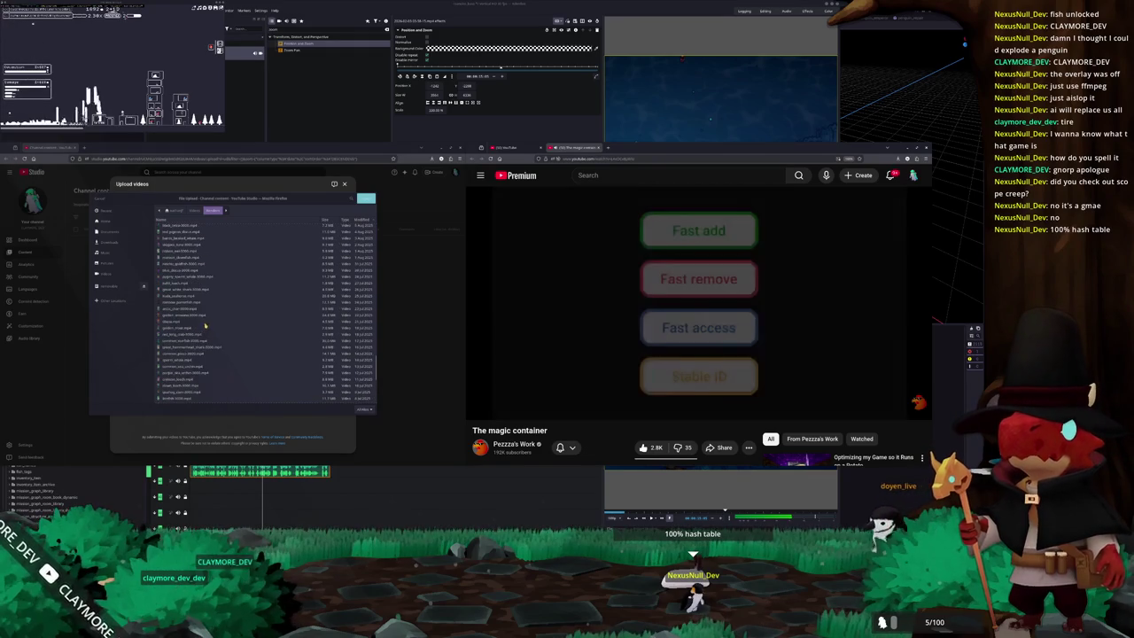
pyautogui.click(209, 327)
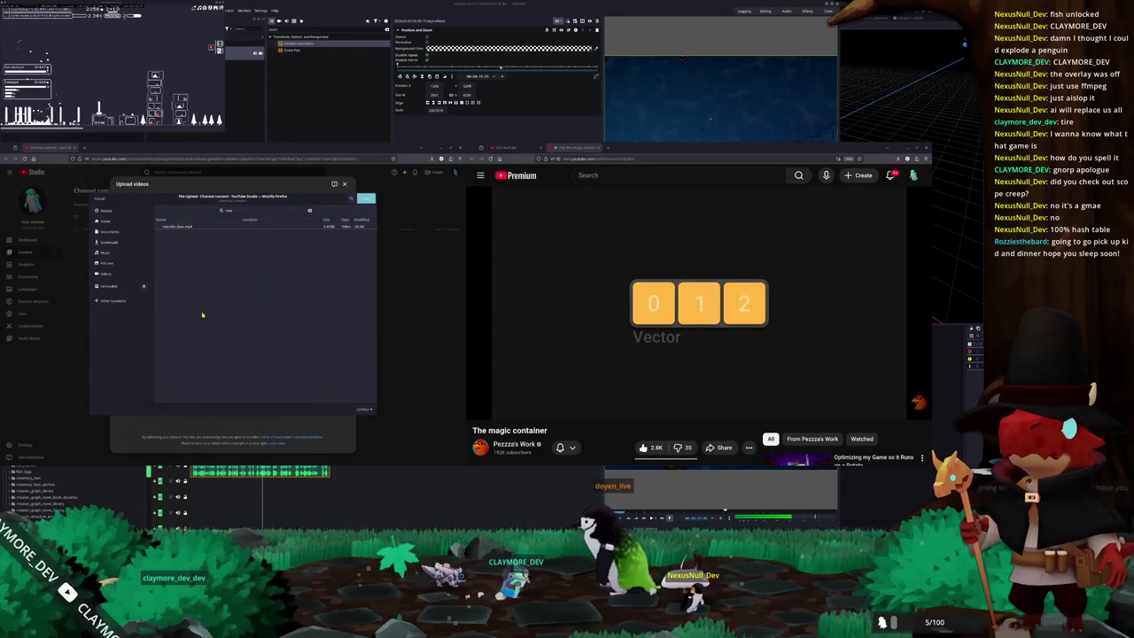
# Upload roanoke_bass.mp4 and complete its title as 'roanoke bass (#302)'.
pyautogui.click(187, 227)
pyautogui.doubleClick(187, 227)
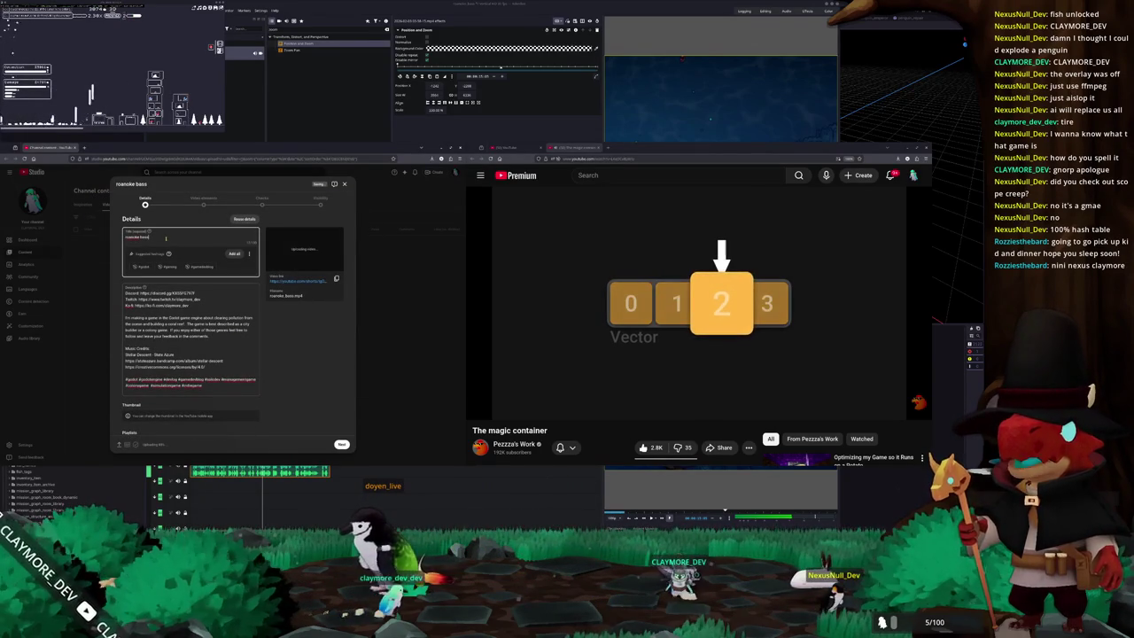
pyautogui.tripleClick(165, 238)
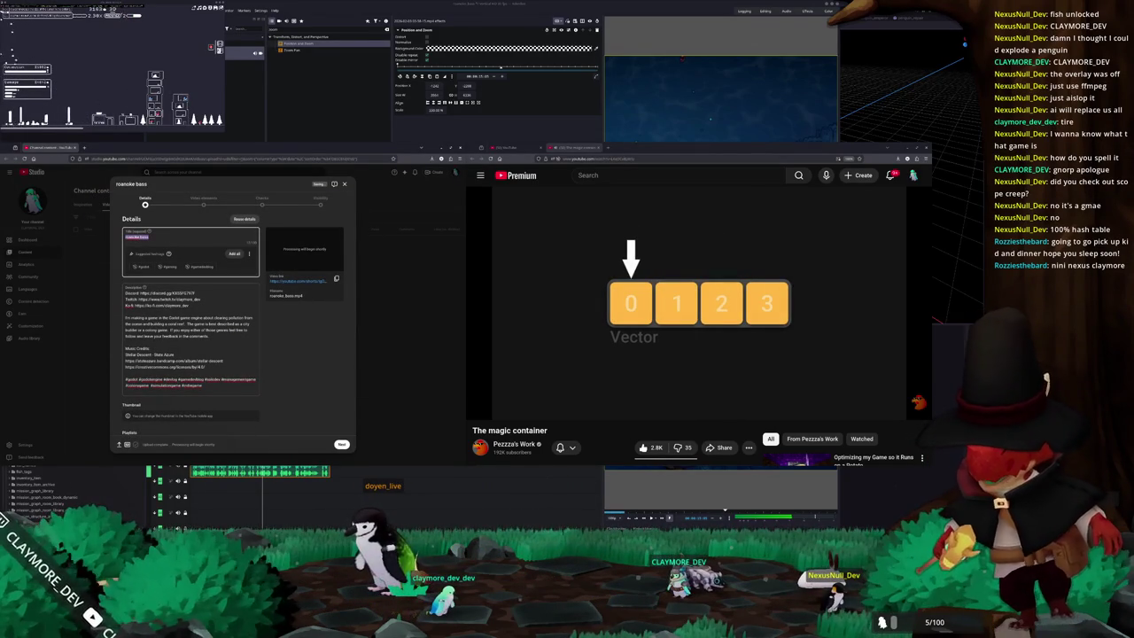
pyautogui.click(150, 237)
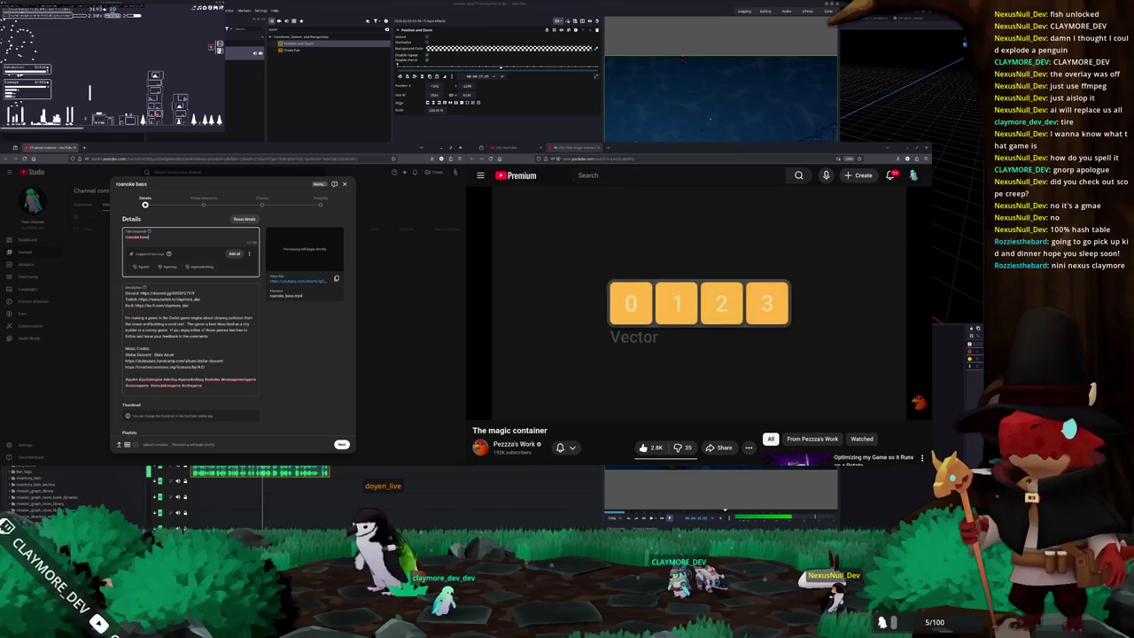
pyautogui.write(' (#3')
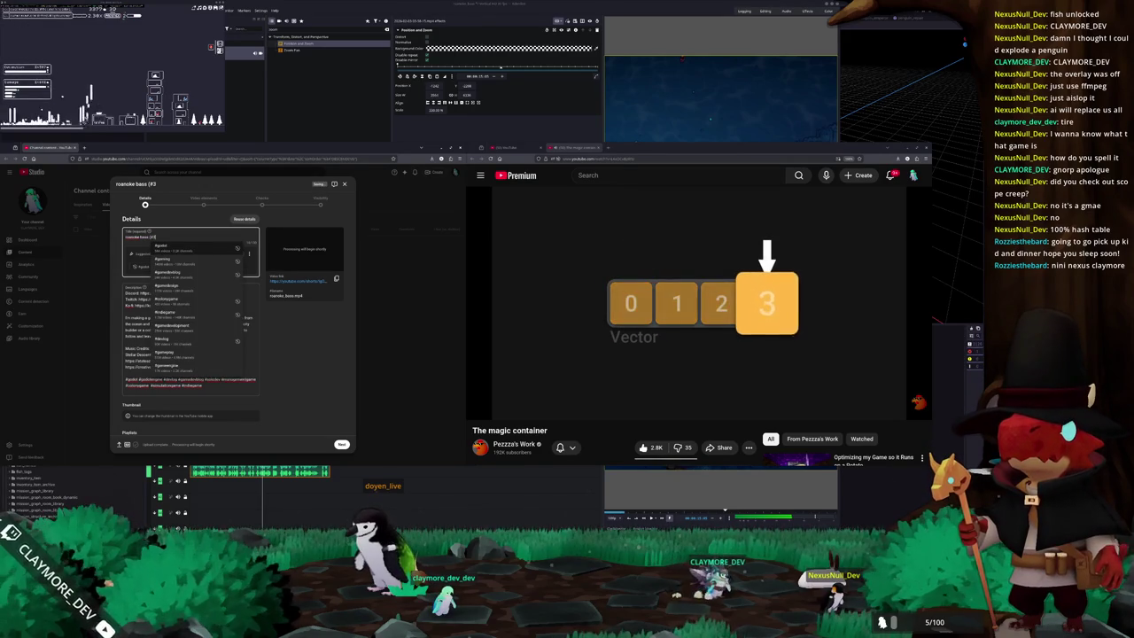
pyautogui.write('02)')
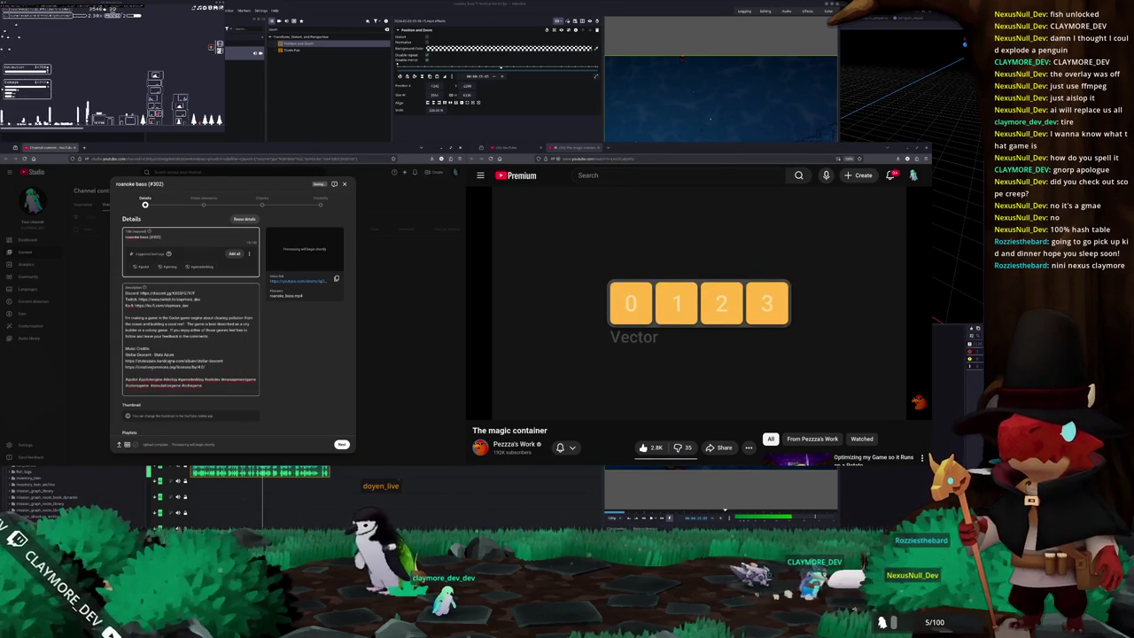
# Scroll through the remaining video details and continue to the Video elements step.
pyautogui.scroll(-1, 175, 385)
pyautogui.scroll(-1, 175, 385)
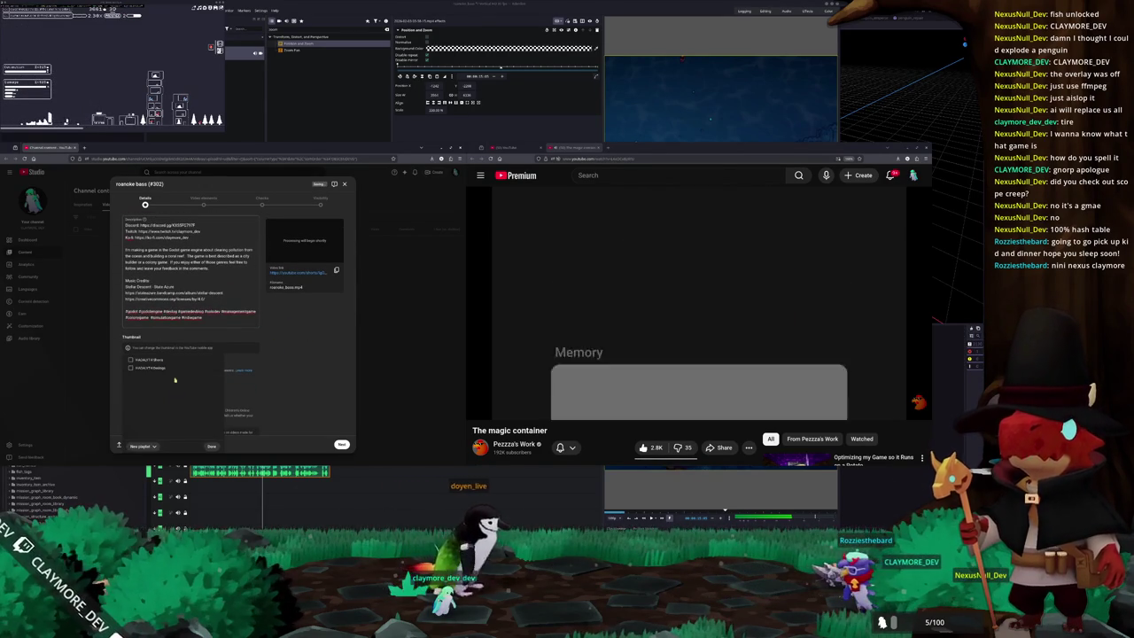
pyautogui.scroll(-1, 336, 391)
pyautogui.scroll(-2, 336, 390)
pyautogui.scroll(-1, 336, 391)
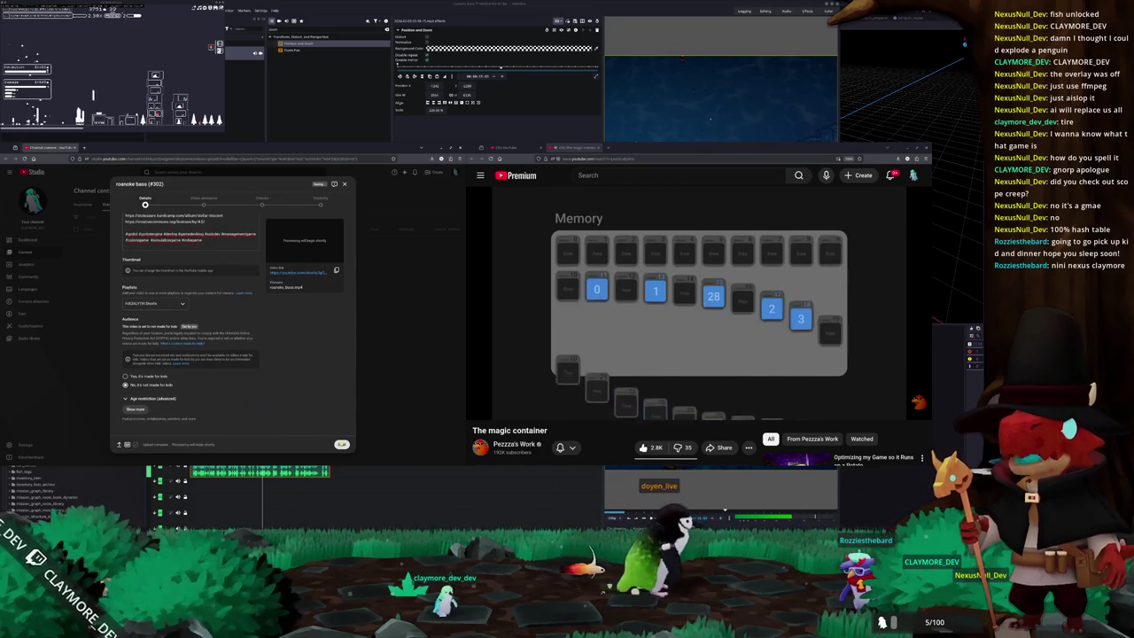
pyautogui.click(341, 444)
# Link the longnose sucker video as the related video and advance through Checks to Visibility.
pyautogui.click(332, 246)
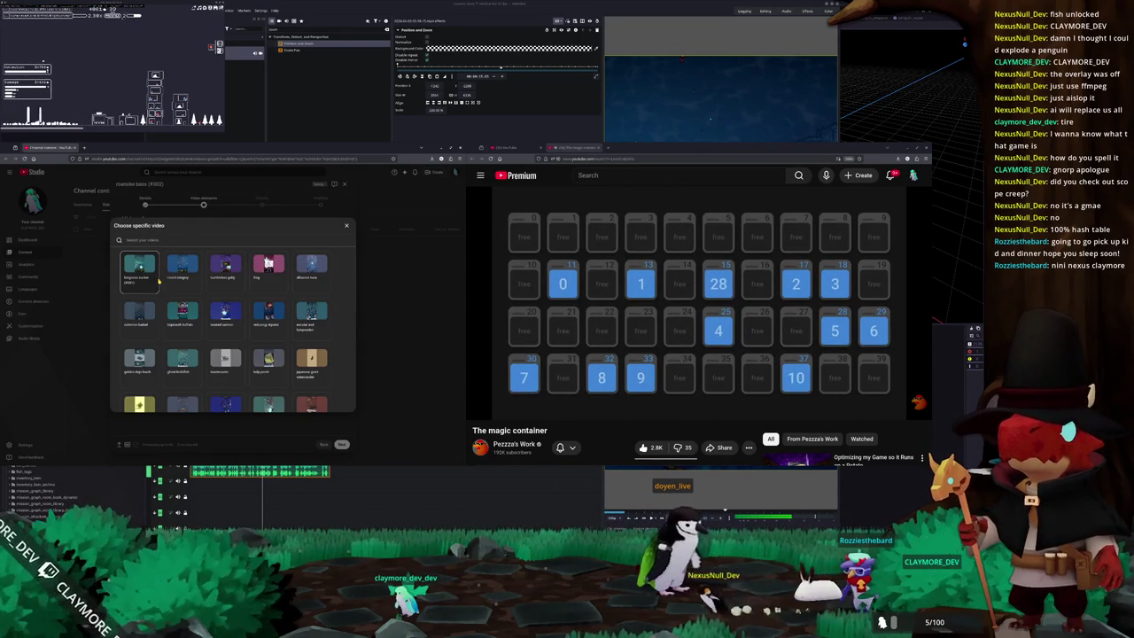
pyautogui.click(147, 278)
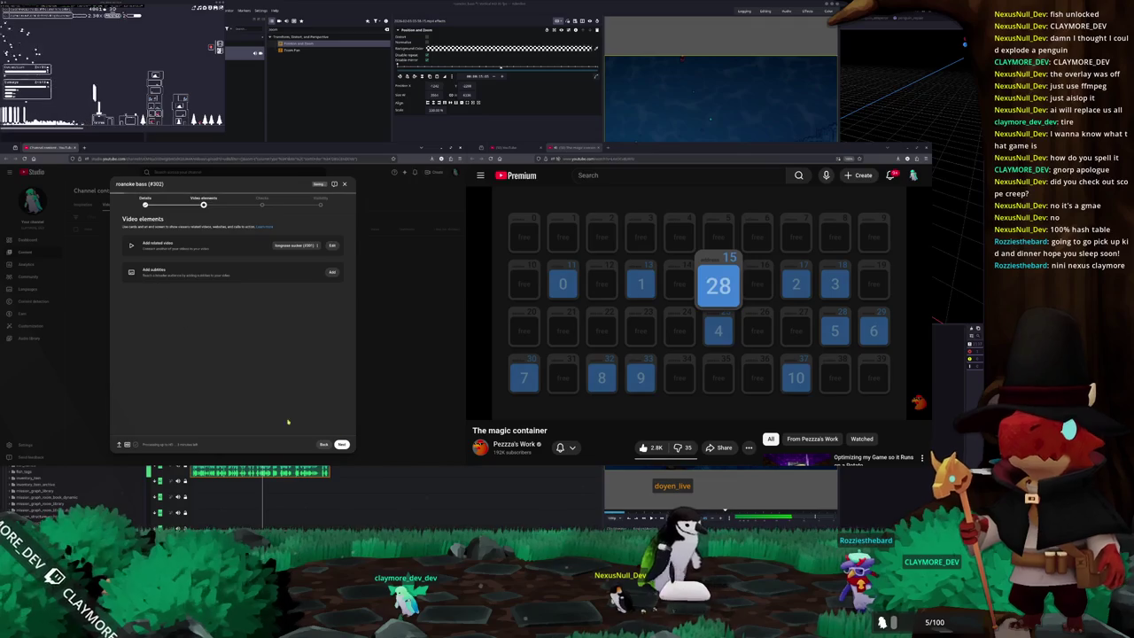
pyautogui.click(342, 445)
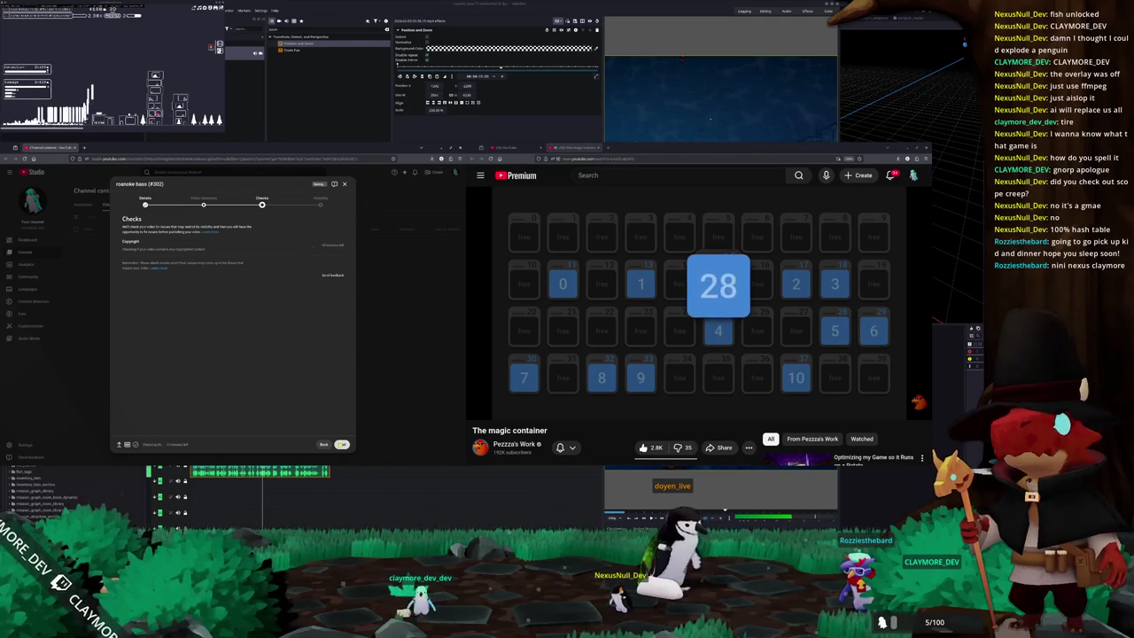
pyautogui.click(342, 445)
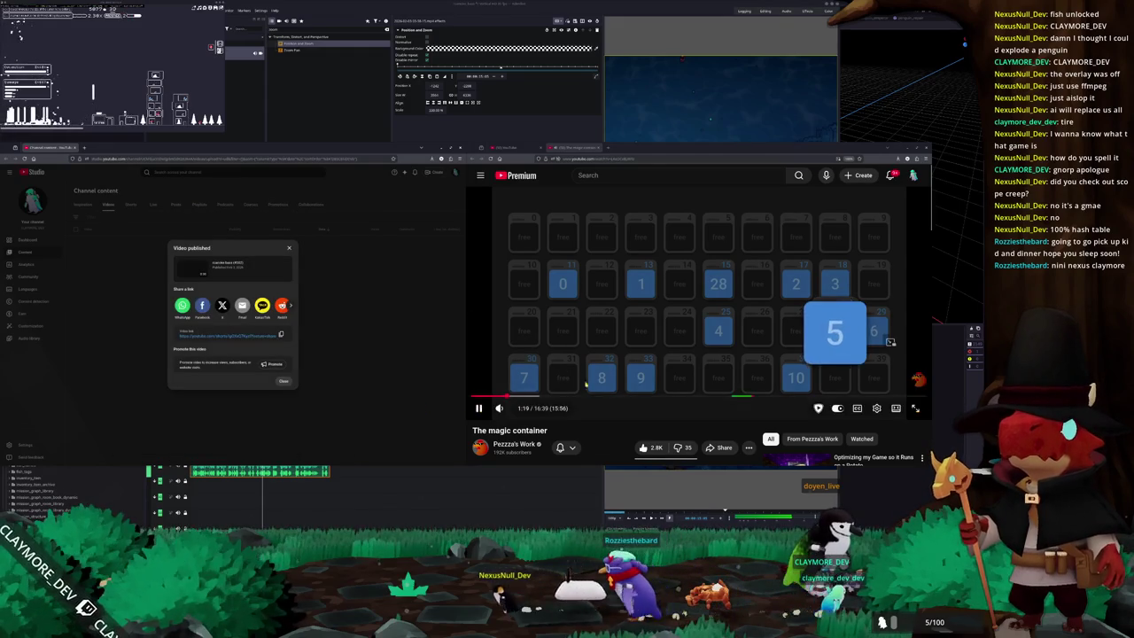
# Review the published short's full description, then bring up the StableIndexVector repository page.
pyautogui.scroll(-1, 602, 433)
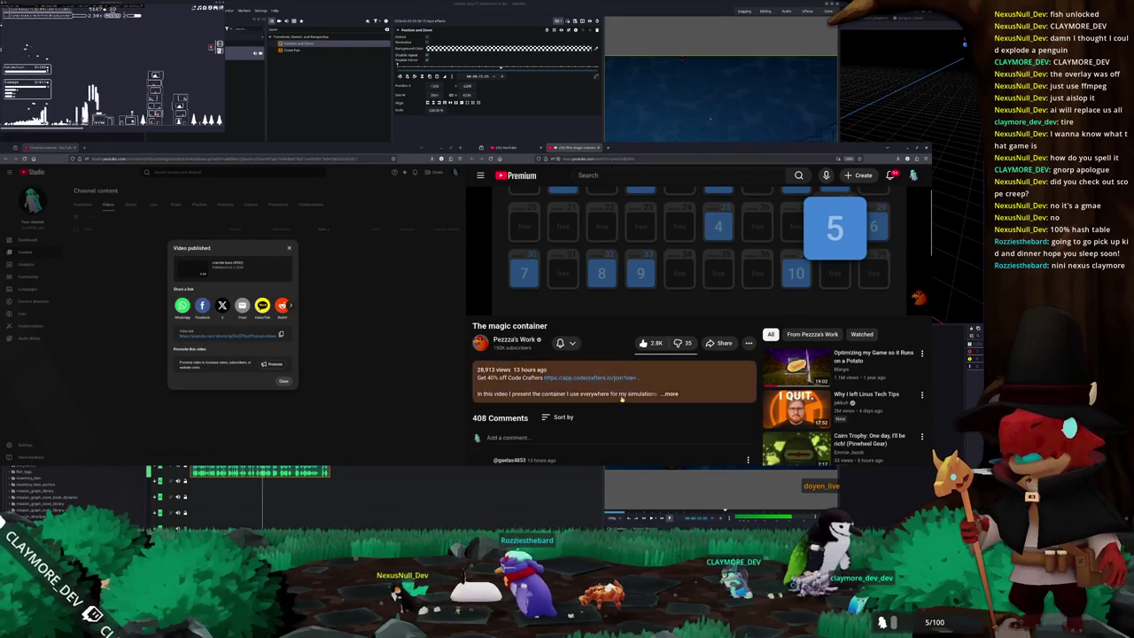
pyautogui.click(507, 425)
pyautogui.scroll(-1, 507, 408)
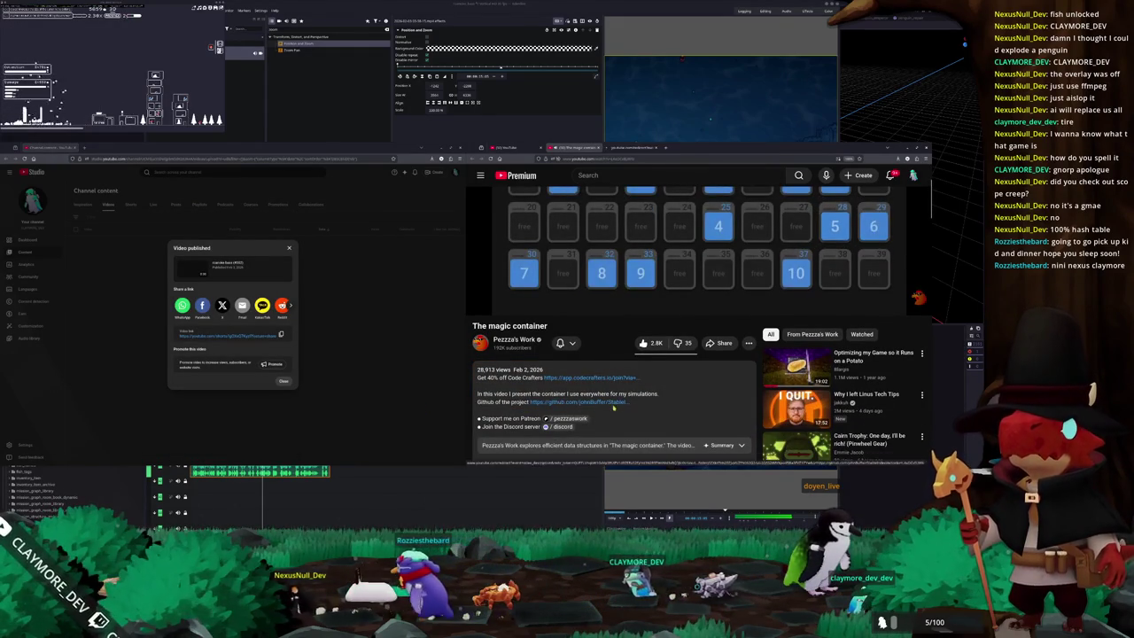
pyautogui.scroll(2, 507, 408)
pyautogui.click(630, 148)
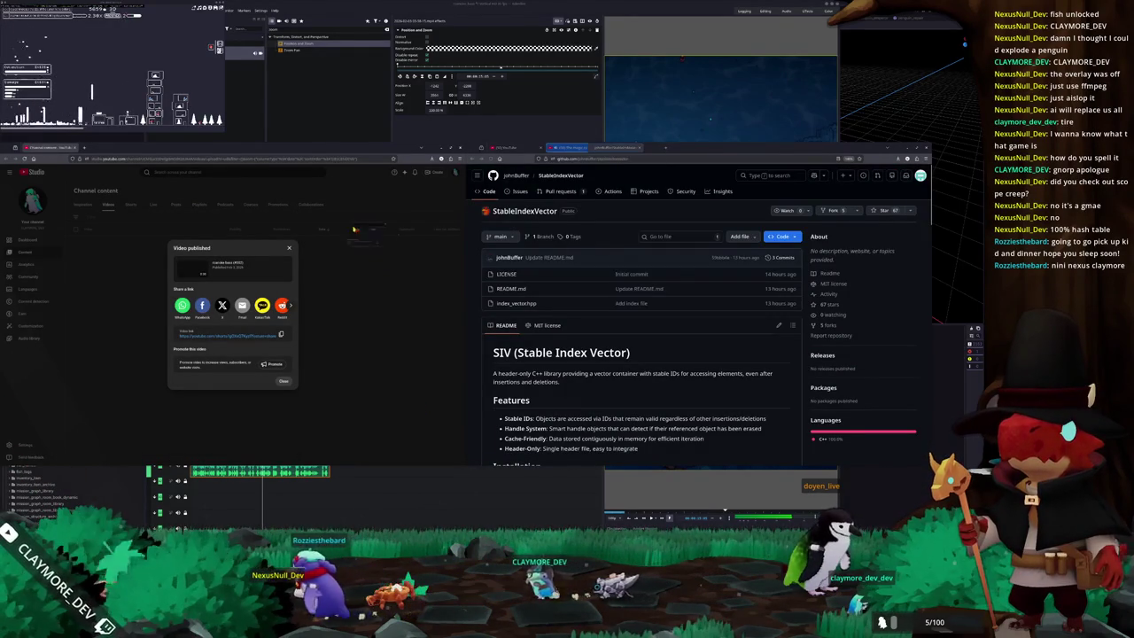
pyautogui.moveTo(592, 148); pyautogui.dragTo(110, 148)
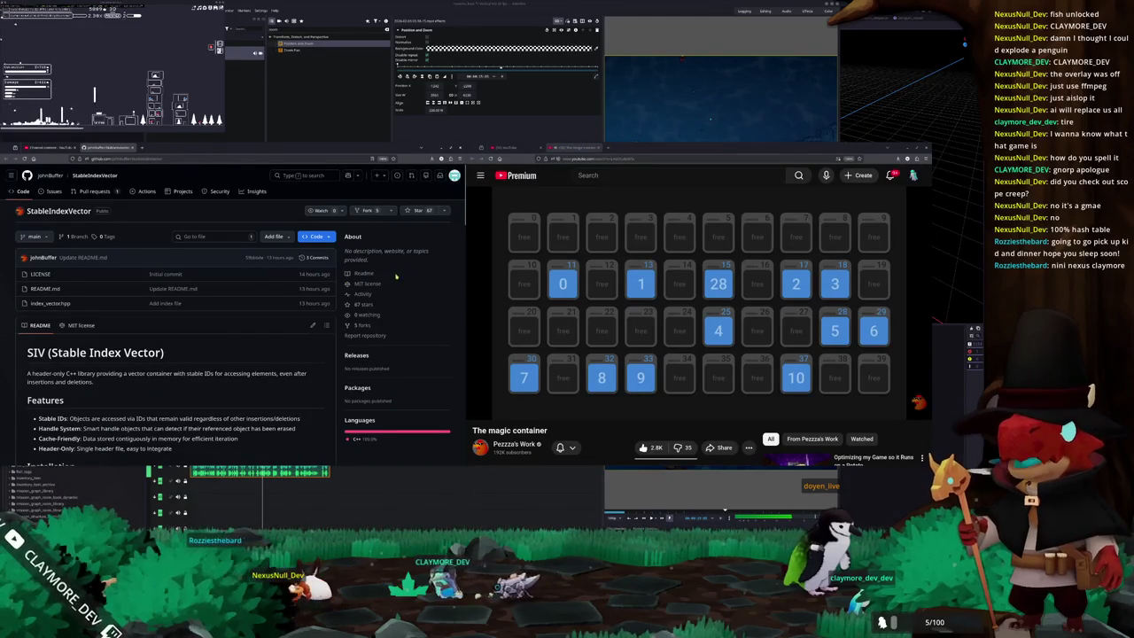
pyautogui.press('space')
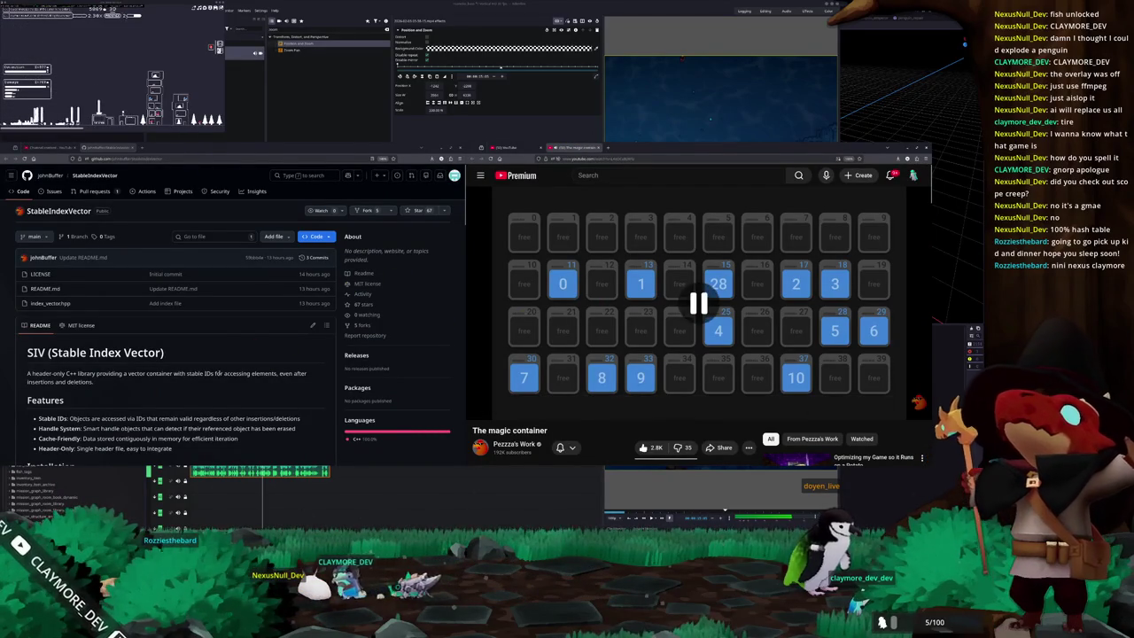
pyautogui.scroll(-1, 183, 364)
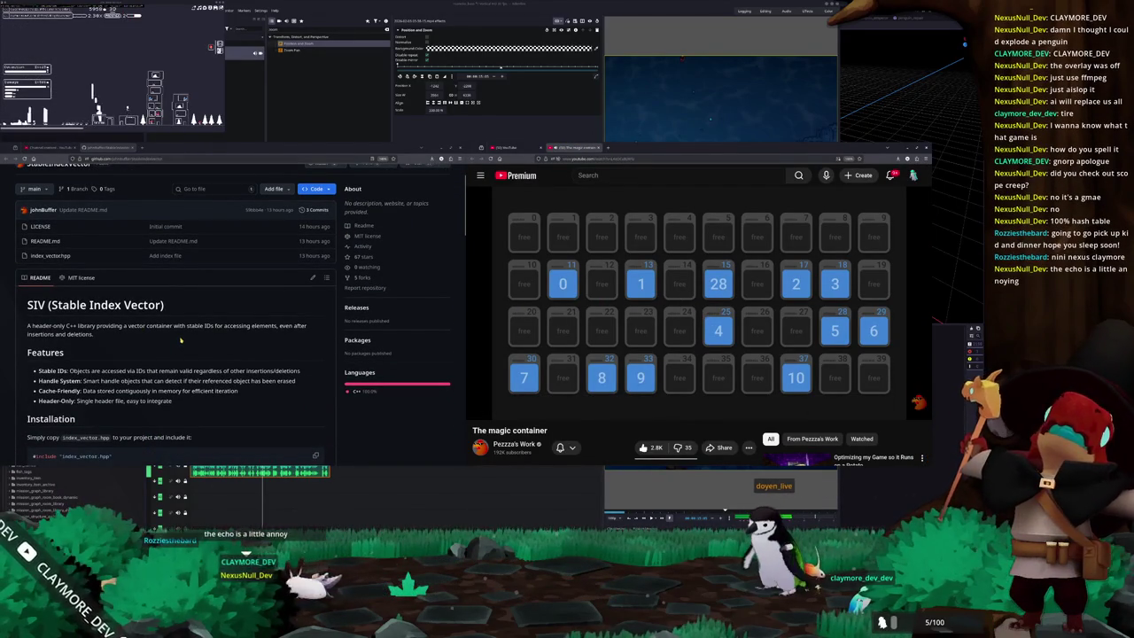
pyautogui.scroll(-1, 182, 341)
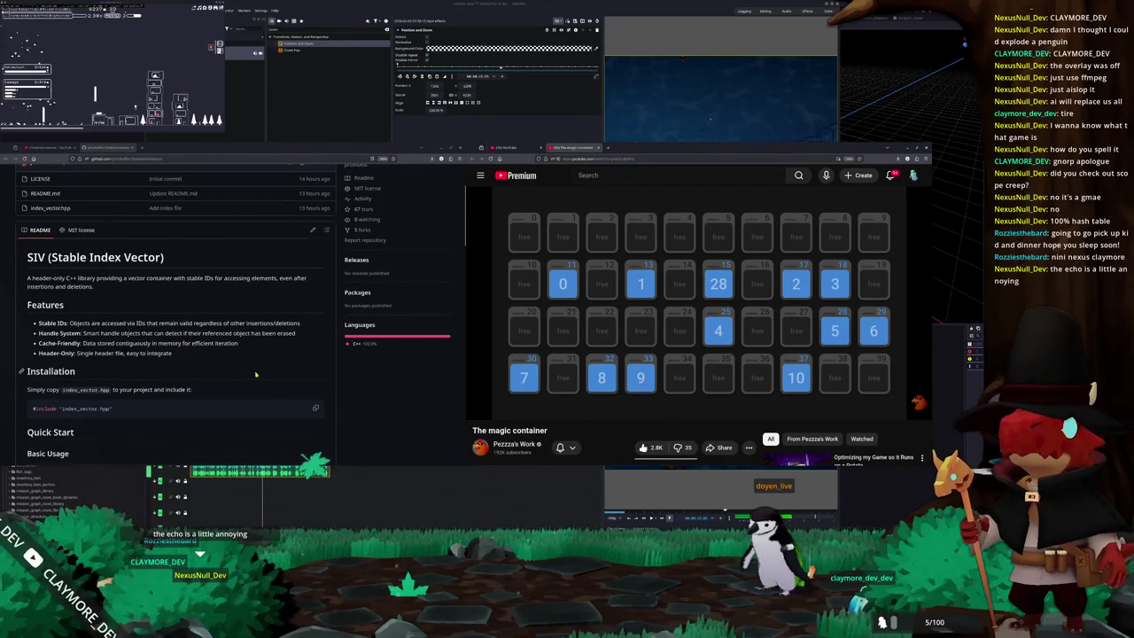
pyautogui.scroll(-1, 255, 357)
pyautogui.scroll(-1, 251, 360)
pyautogui.scroll(-1, 246, 364)
pyautogui.scroll(-1, 240, 367)
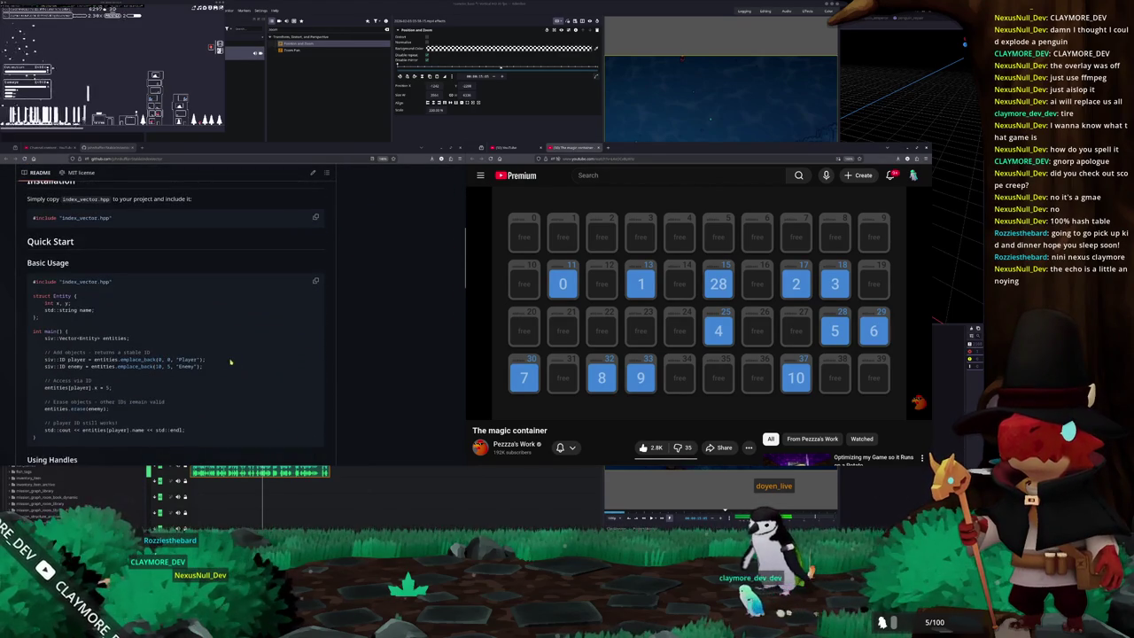
pyautogui.scroll(-1, 212, 362)
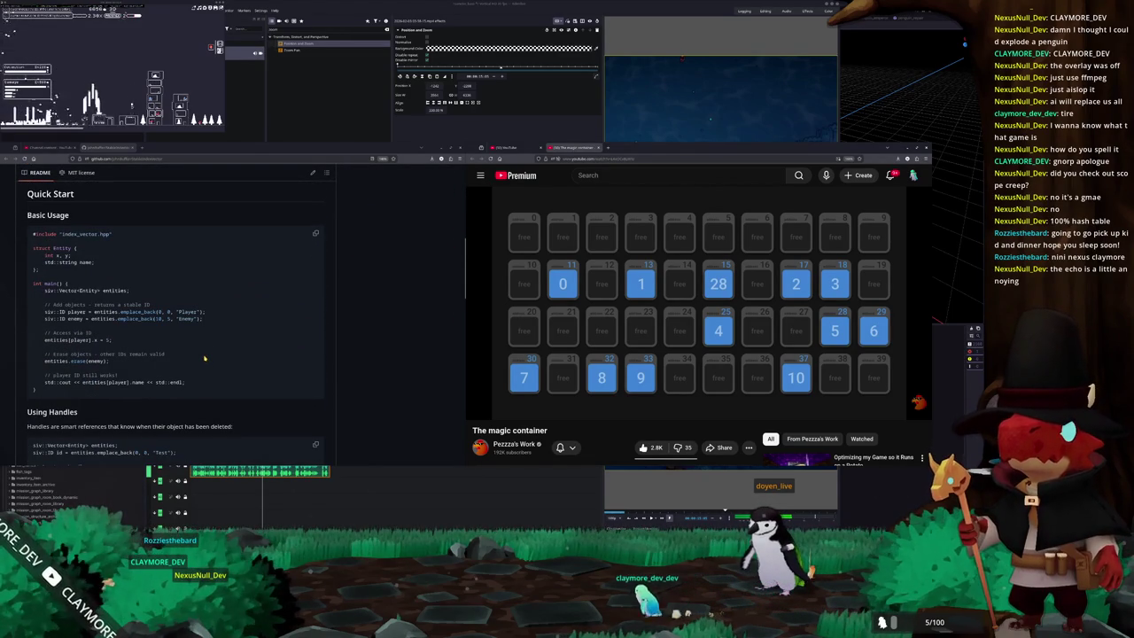
pyautogui.scroll(-1, 204, 358)
pyautogui.scroll(-1, 204, 358)
pyautogui.scroll(-1, 204, 358)
pyautogui.scroll(-1, 203, 358)
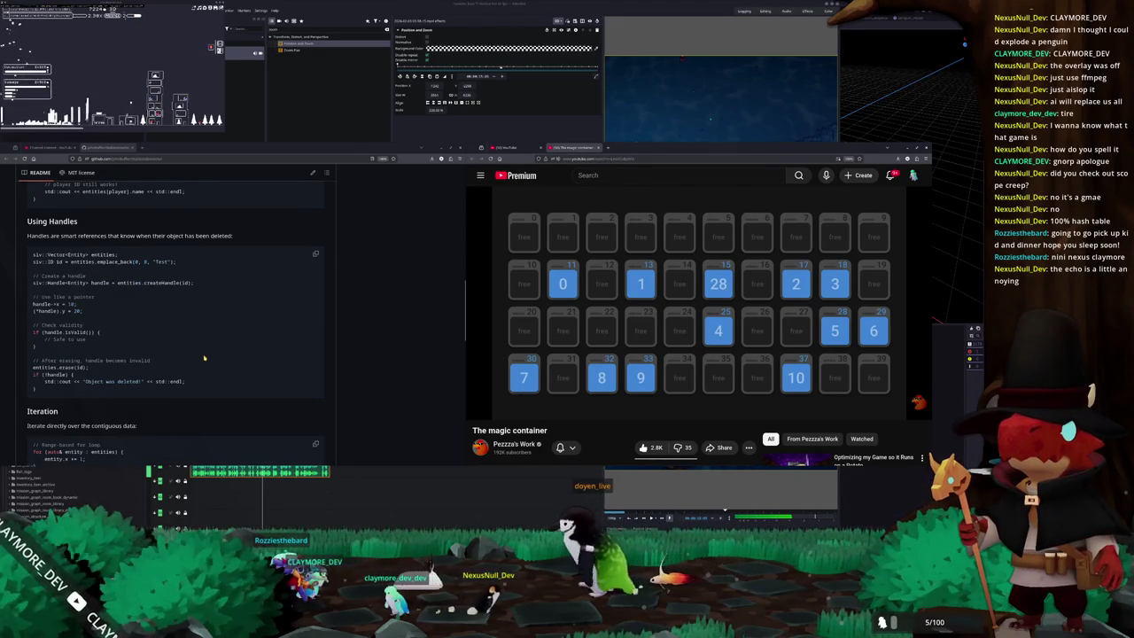
pyautogui.scroll(-3, 203, 358)
pyautogui.scroll(-2, 203, 358)
pyautogui.scroll(-2, 203, 357)
pyautogui.scroll(-1, 204, 357)
pyautogui.scroll(-3, 236, 355)
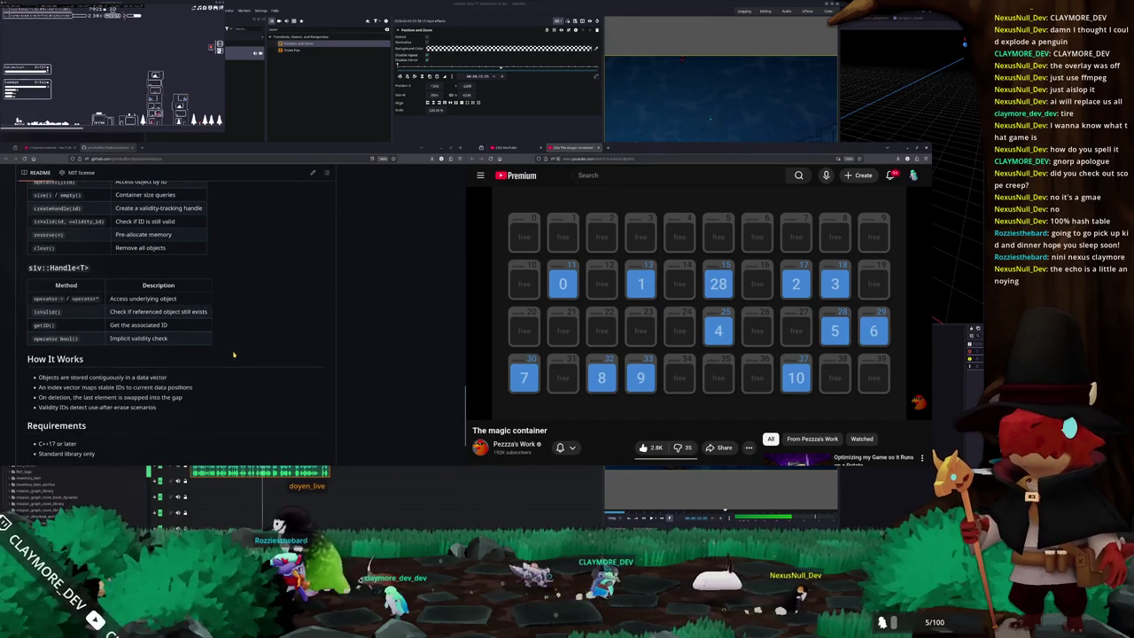
pyautogui.scroll(-1, 234, 354)
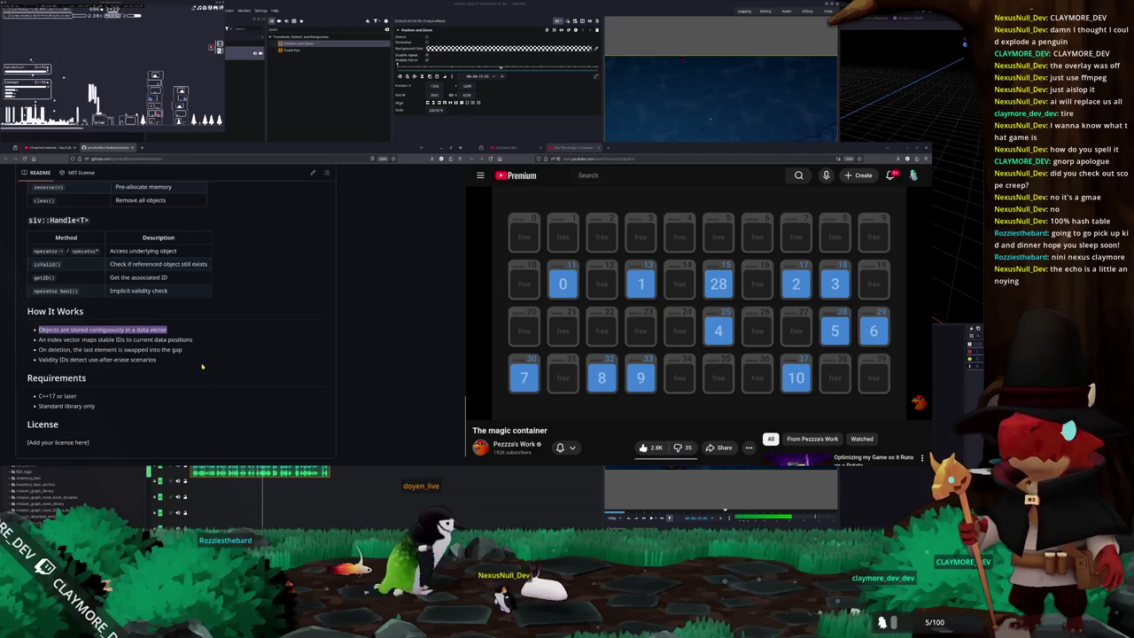
pyautogui.scroll(-1, 186, 361)
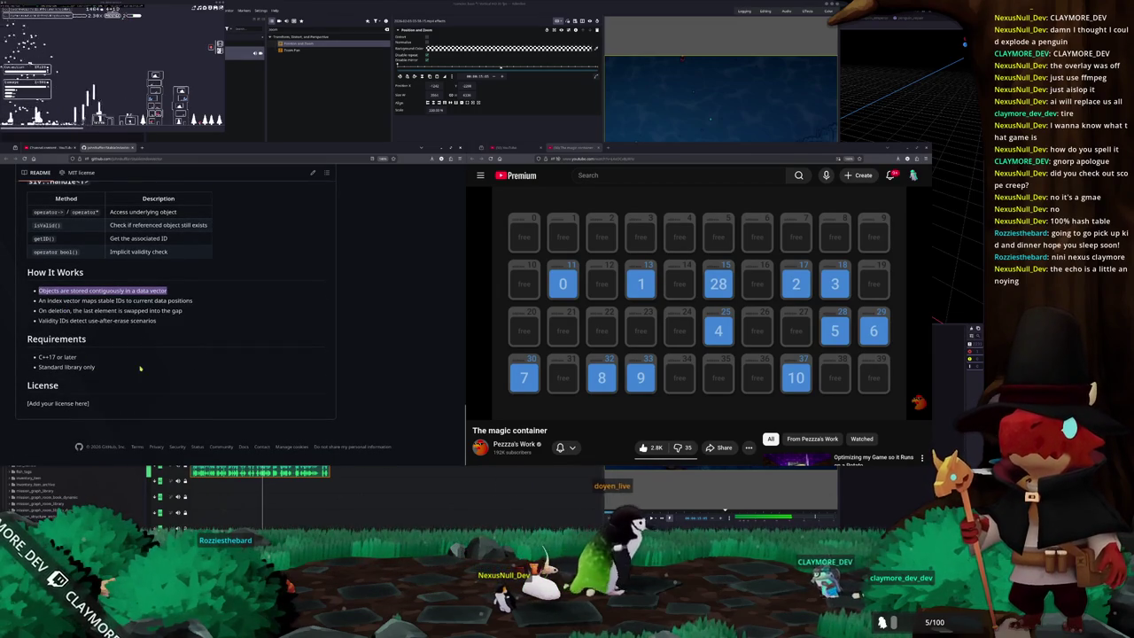
pyautogui.scroll(1, 141, 381)
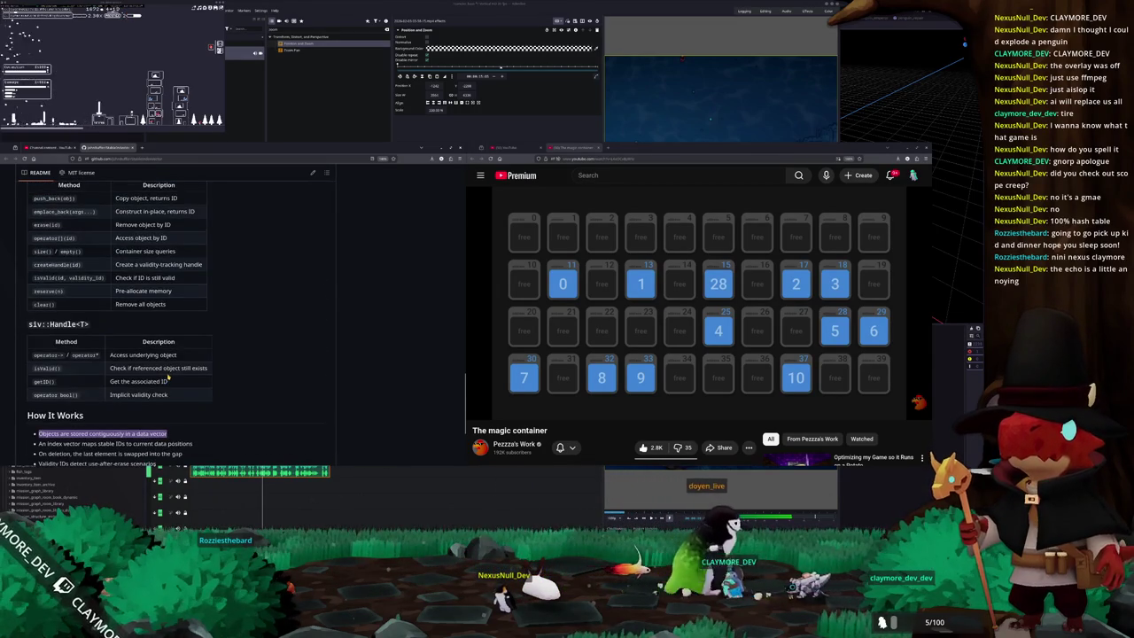
pyautogui.scroll(-1, 93, 388)
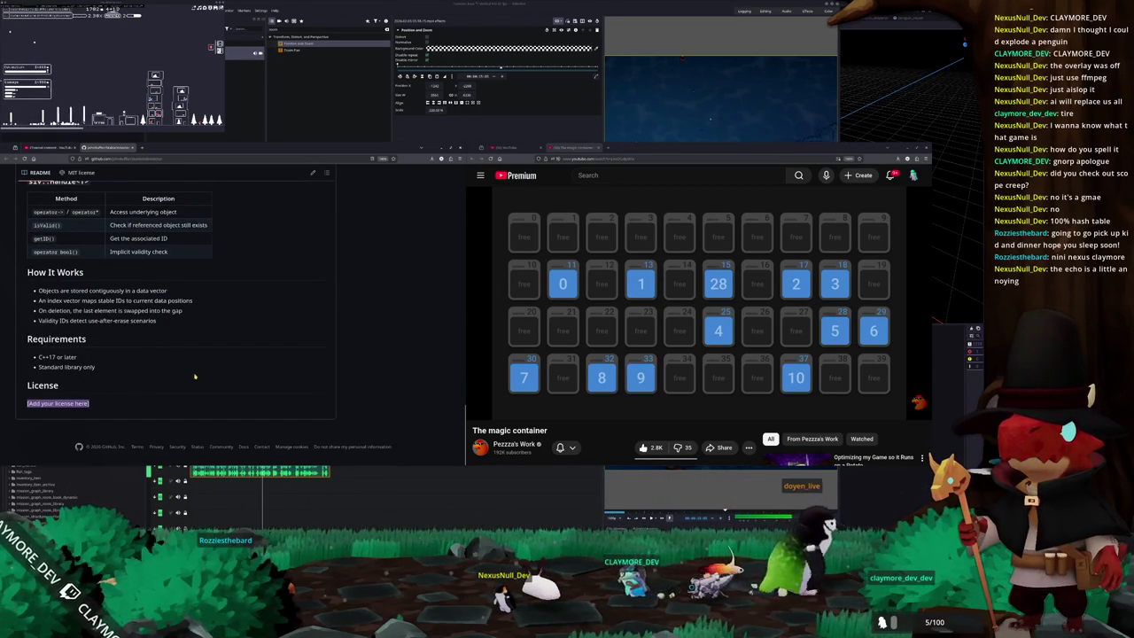
pyautogui.scroll(5, 177, 377)
pyautogui.scroll(5, 150, 378)
pyautogui.scroll(5, 124, 378)
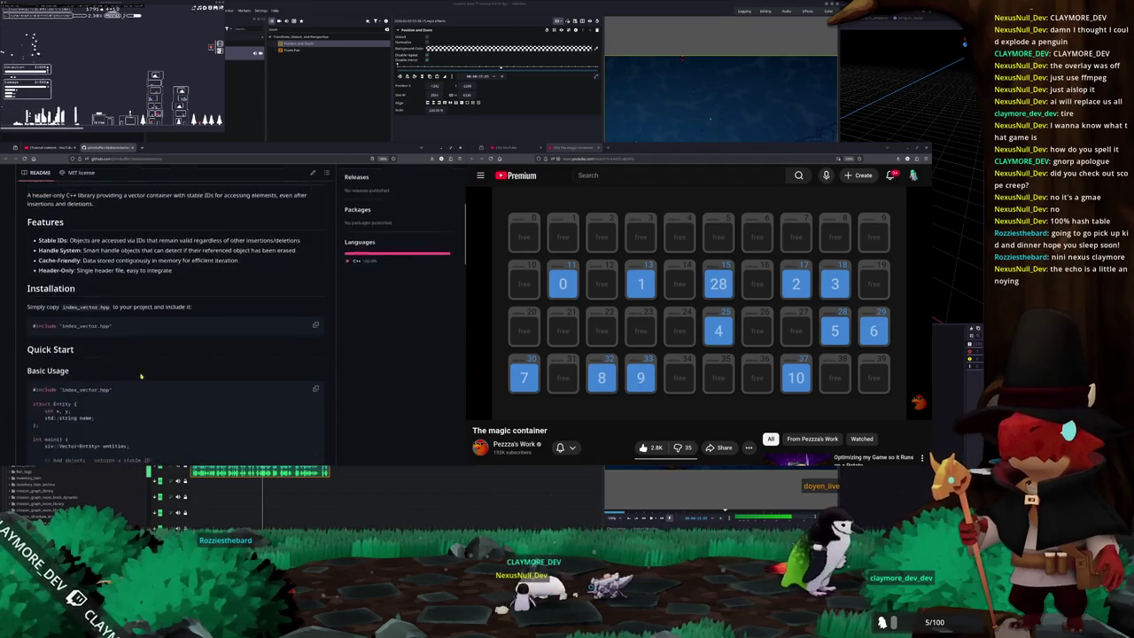
pyautogui.scroll(5, 97, 379)
pyautogui.click(42, 305)
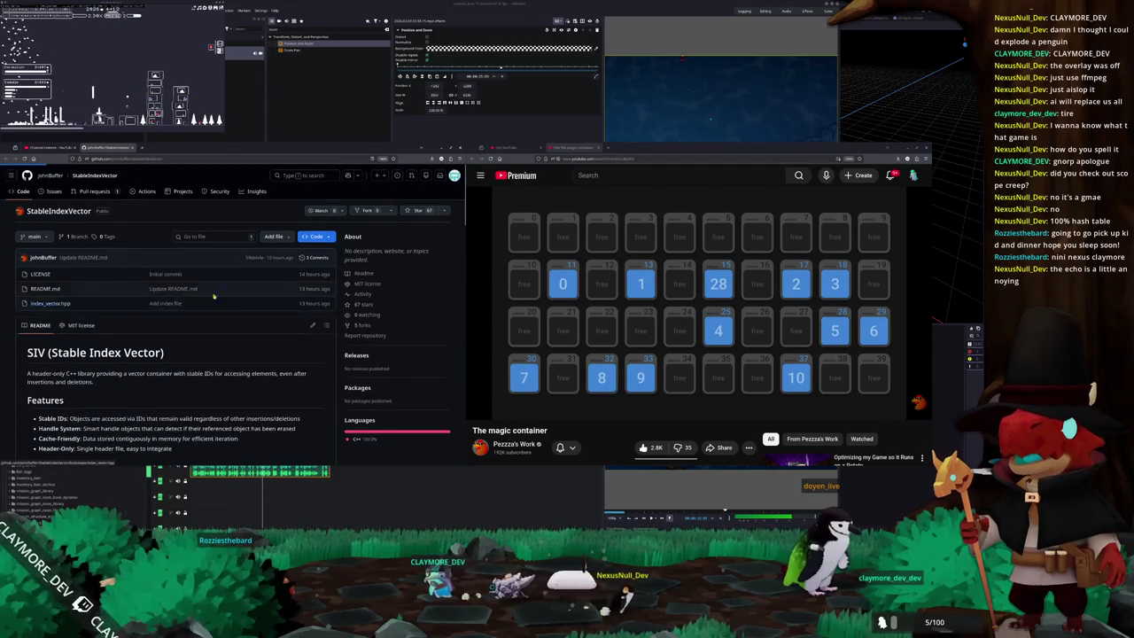
# Move the browser window lower and to the right, and return to the top of index_vector.hpp.
pyautogui.moveTo(245, 147)
pyautogui.mouseDown()
pyautogui.moveTo(519, 198)
pyautogui.moveTo(512, 206)
pyautogui.mouseUp()
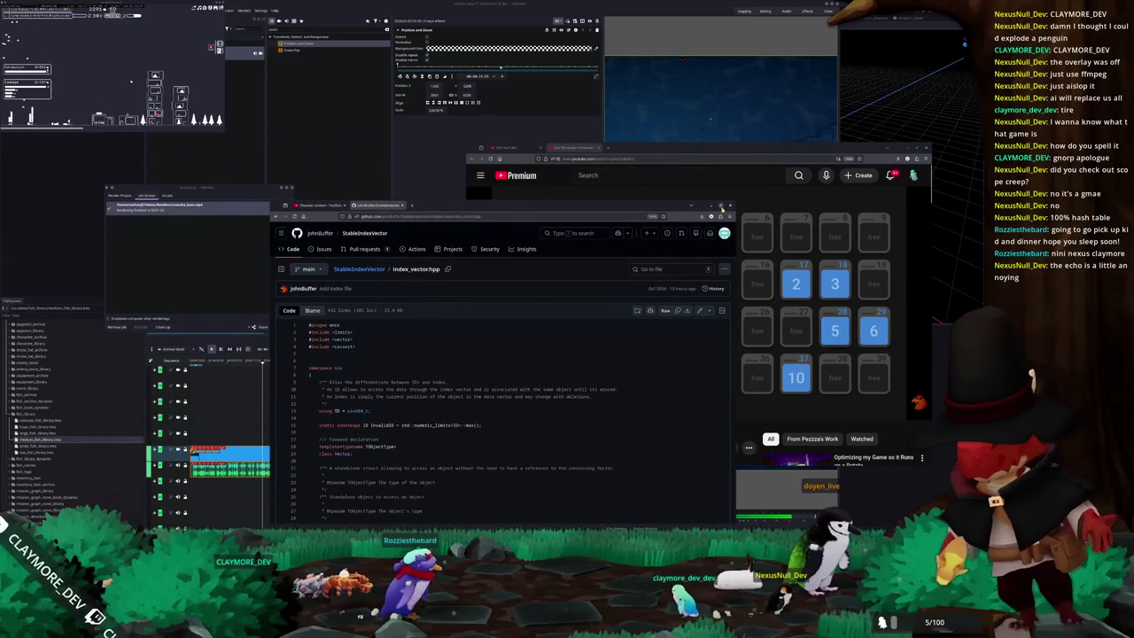
pyautogui.moveTo(593, 209); pyautogui.dragTo(413, 264)
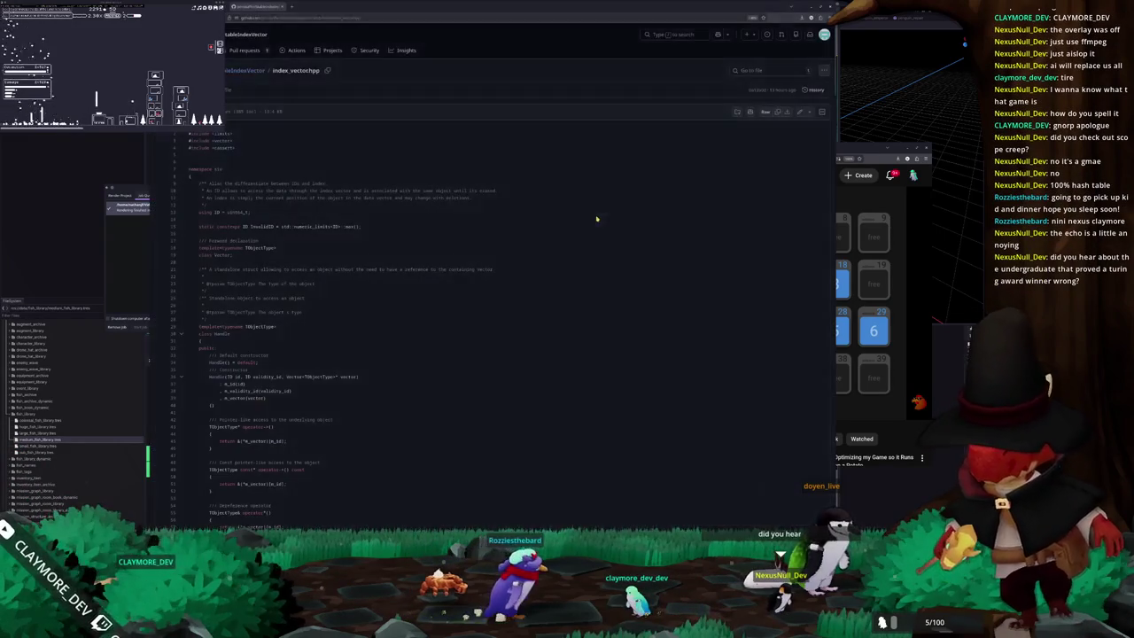
pyautogui.keyDown('ctrl'); pyautogui.scroll(1, 413, 264); pyautogui.keyUp('ctrl')
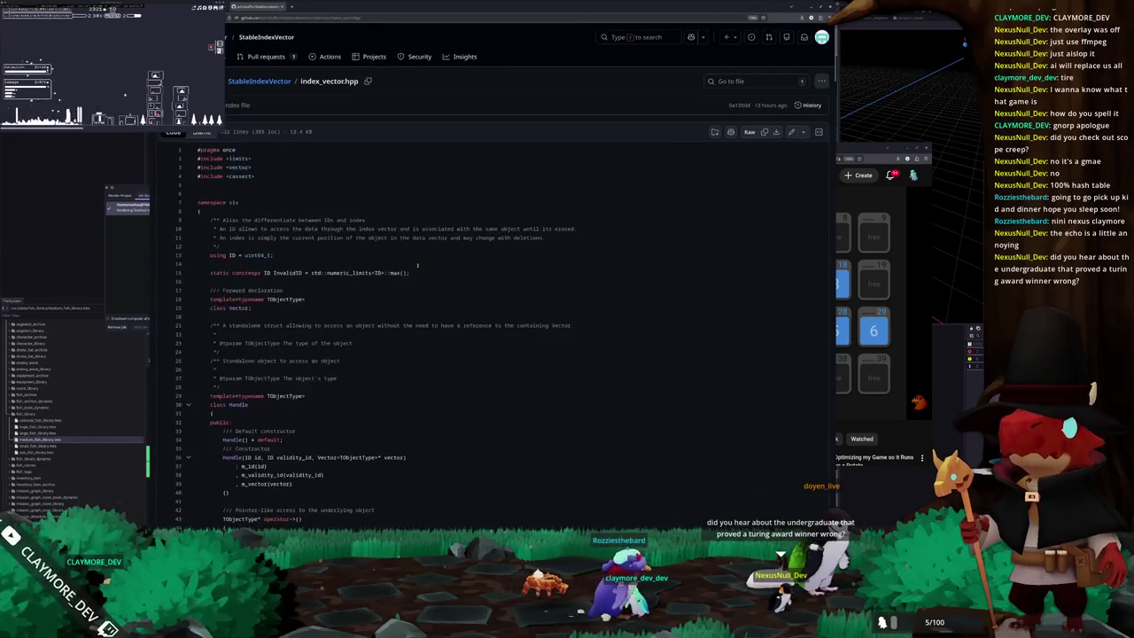
pyautogui.keyDown('ctrl'); pyautogui.scroll(1, 416, 263); pyautogui.keyUp('ctrl')
pyautogui.keyDown('ctrl'); pyautogui.scroll(1, 422, 263); pyautogui.keyUp('ctrl')
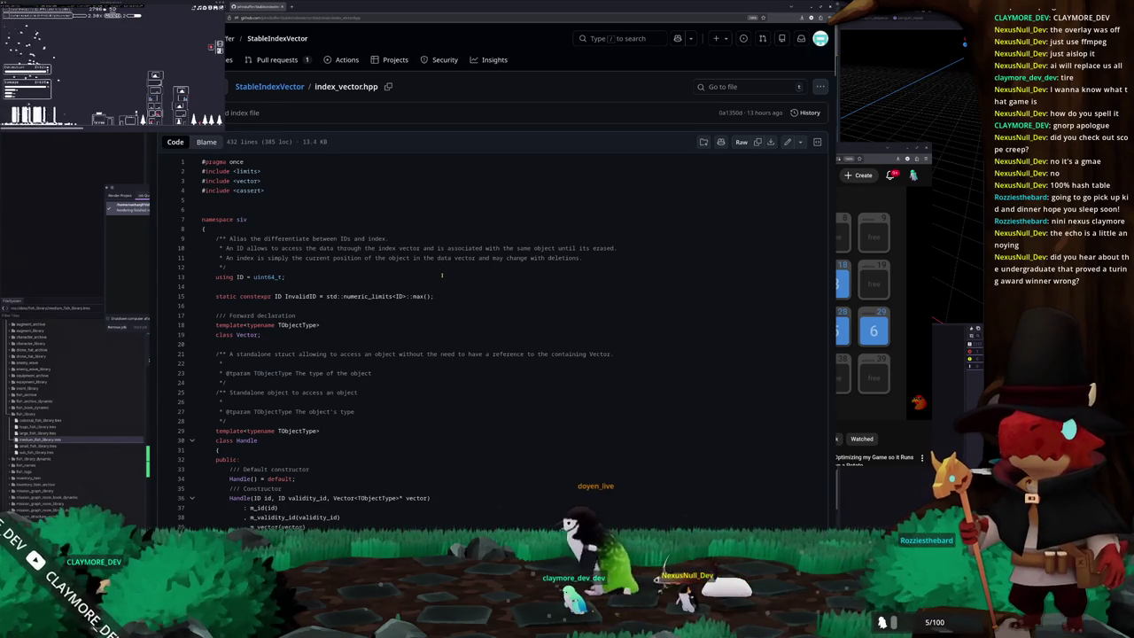
# Read down index_vector.hpp through the push_back and emplace_back methods.
pyautogui.scroll(-2, 435, 275)
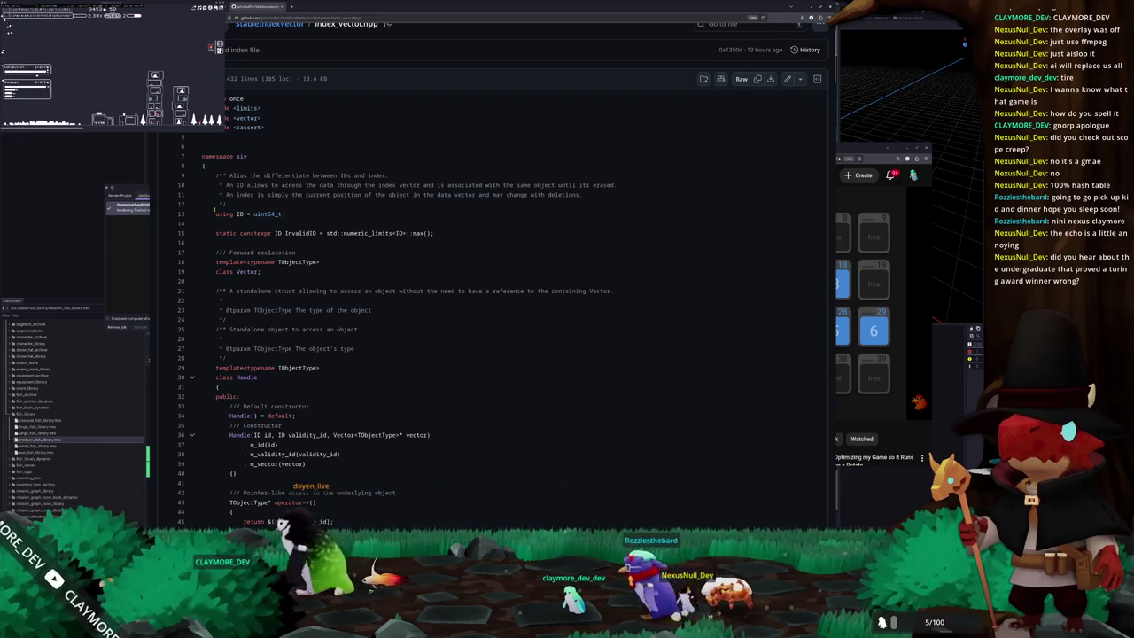
pyautogui.scroll(-2, 214, 211)
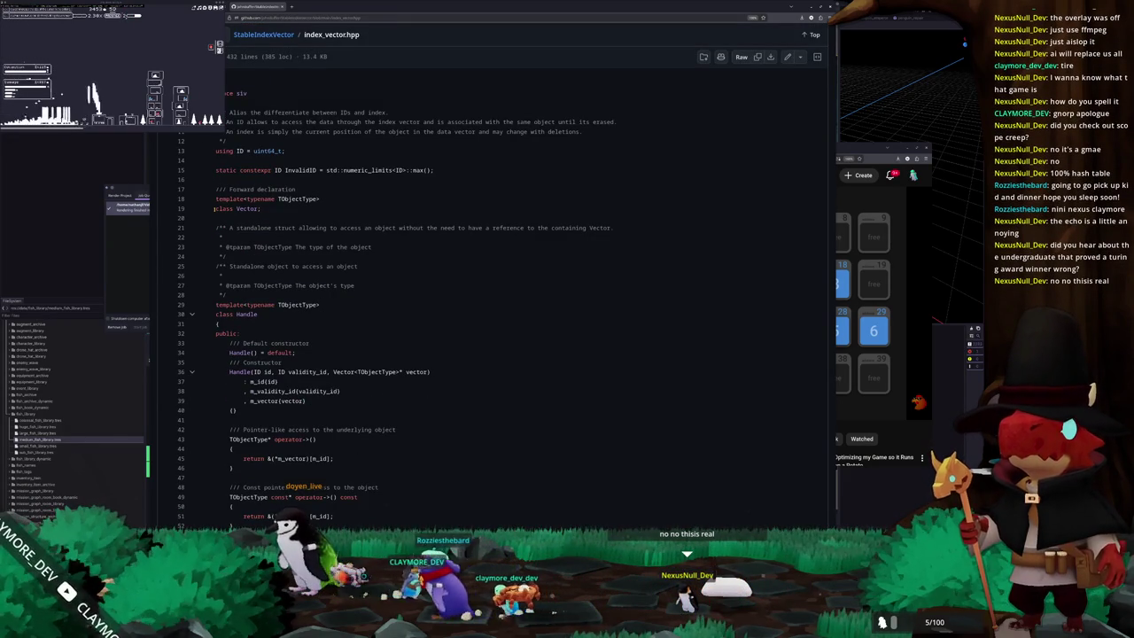
pyautogui.scroll(-2, 214, 209)
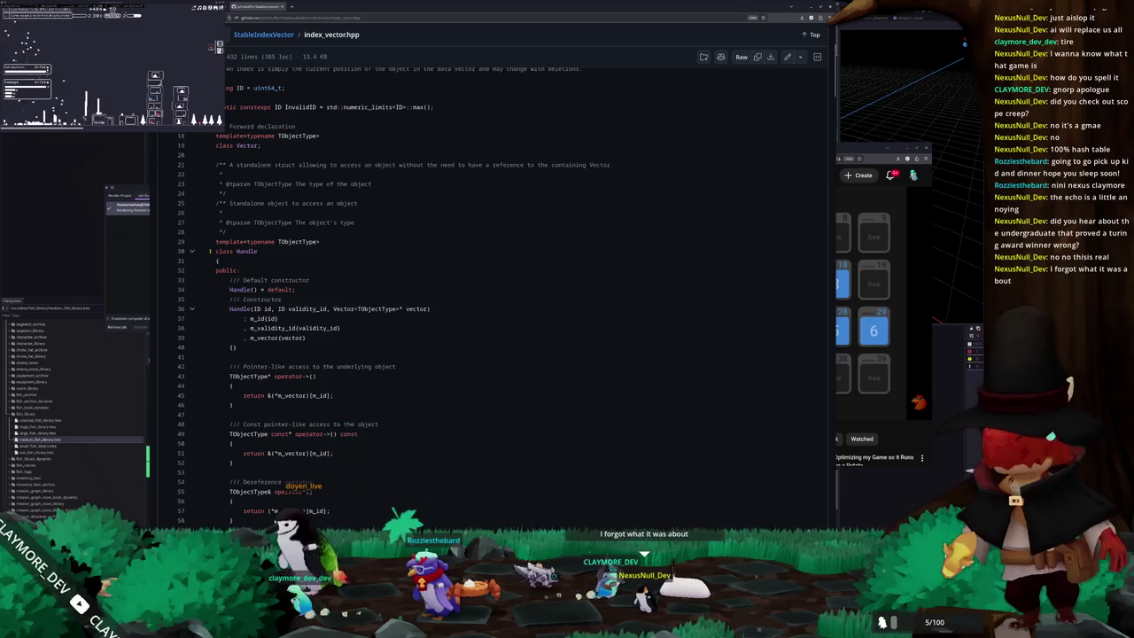
pyautogui.scroll(-2, 210, 257)
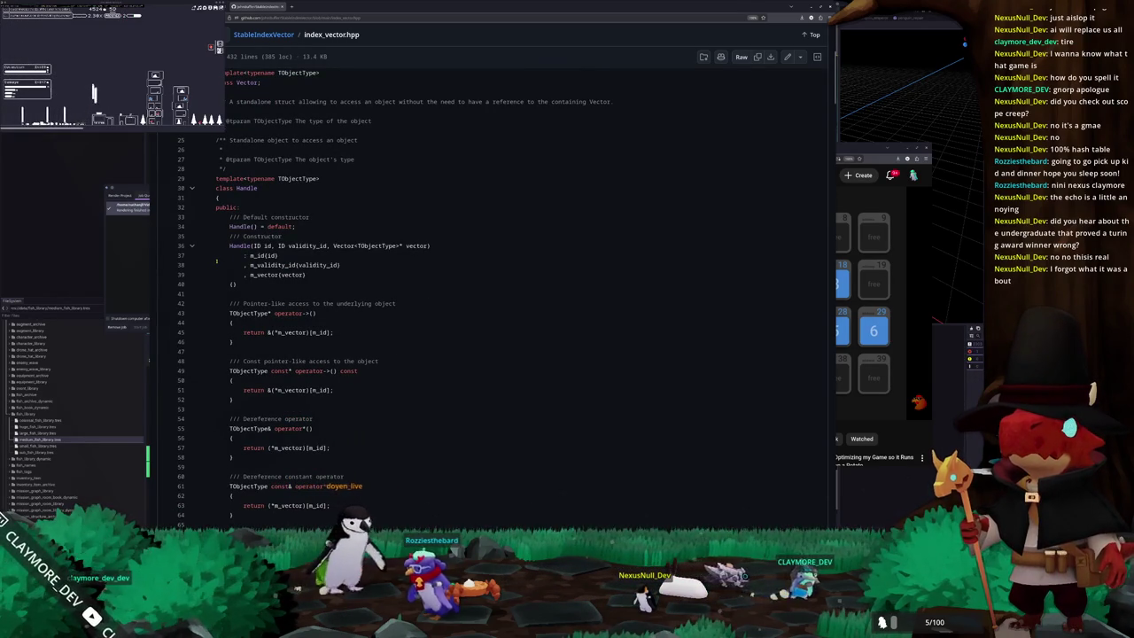
pyautogui.scroll(-4, 216, 260)
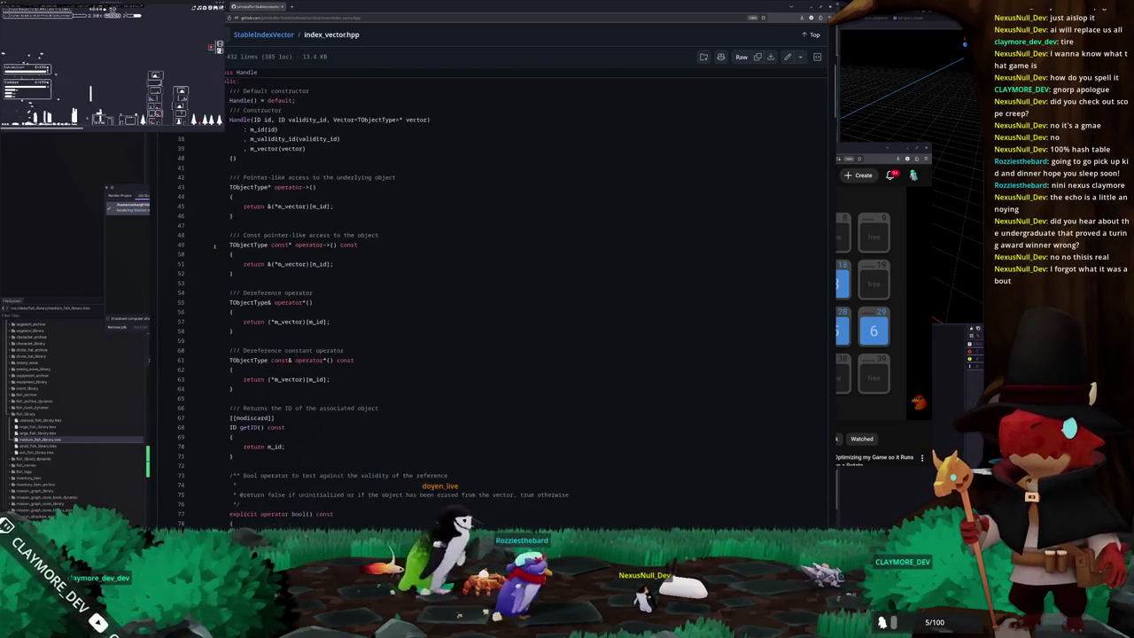
pyautogui.scroll(2, 215, 251)
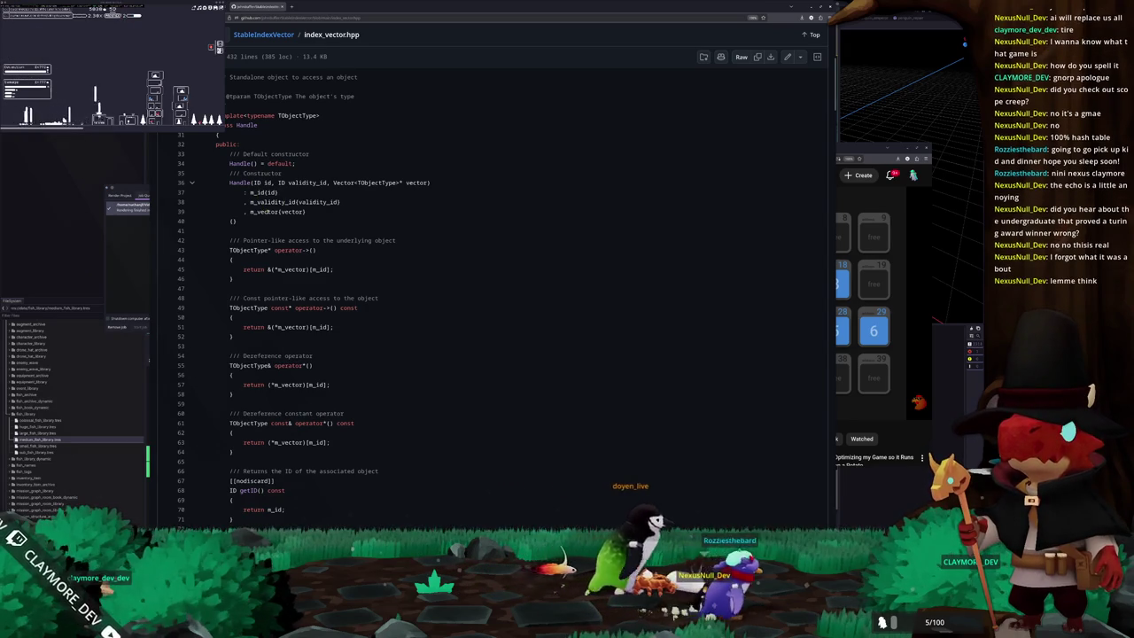
pyautogui.scroll(-2, 212, 283)
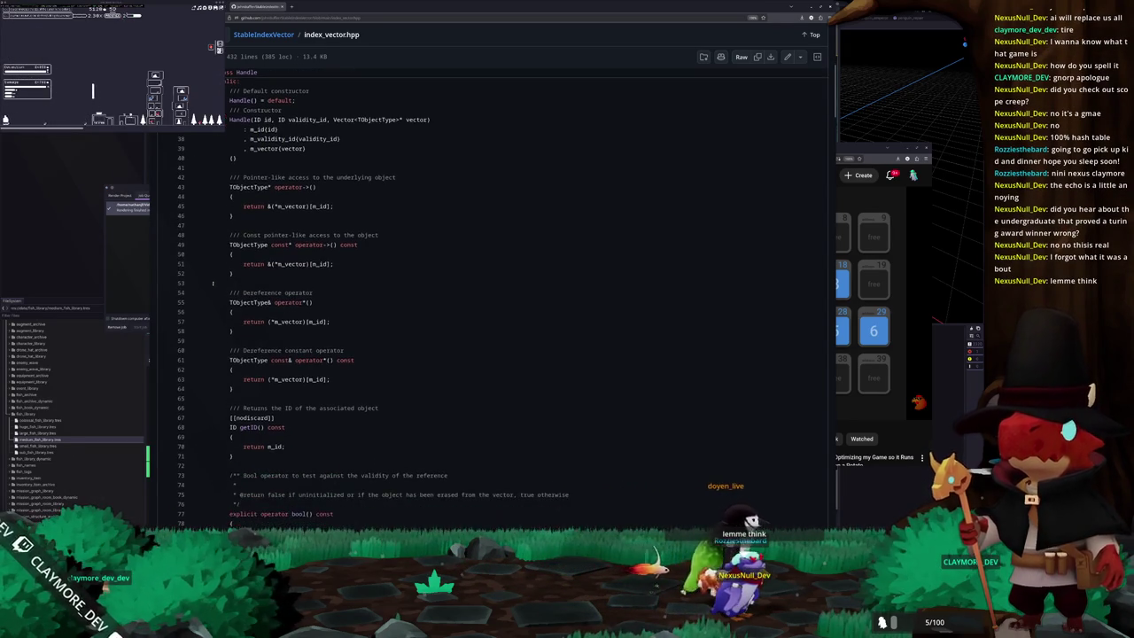
pyautogui.scroll(-2, 222, 270)
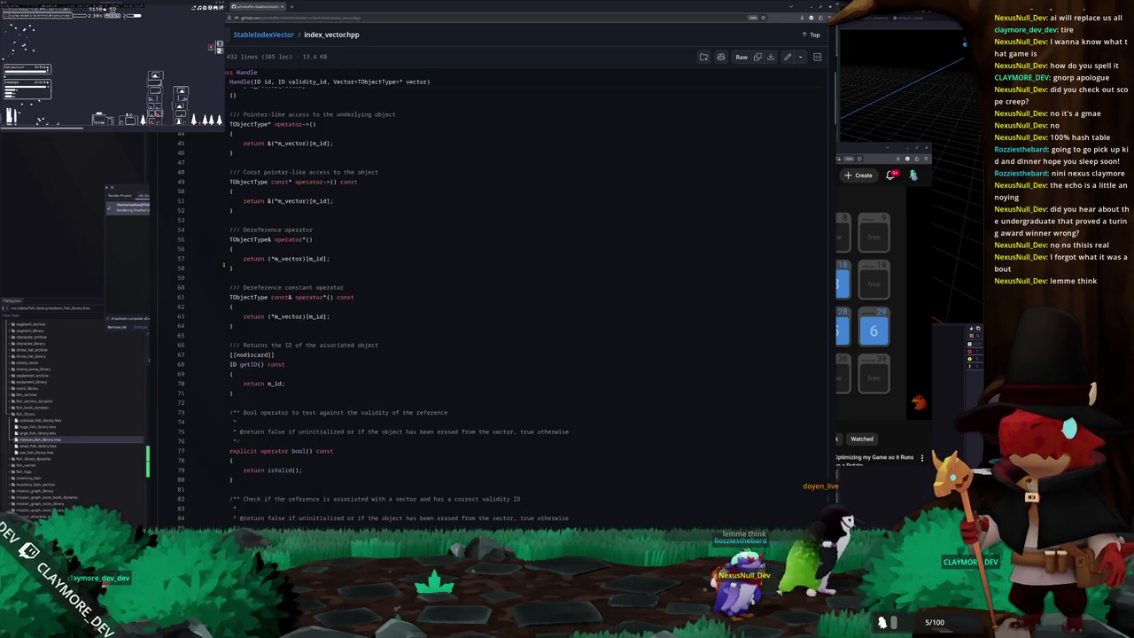
pyautogui.scroll(-2, 223, 255)
pyautogui.scroll(-2, 222, 254)
pyautogui.scroll(-2, 222, 254)
pyautogui.scroll(-2, 222, 254)
pyautogui.scroll(-2, 223, 254)
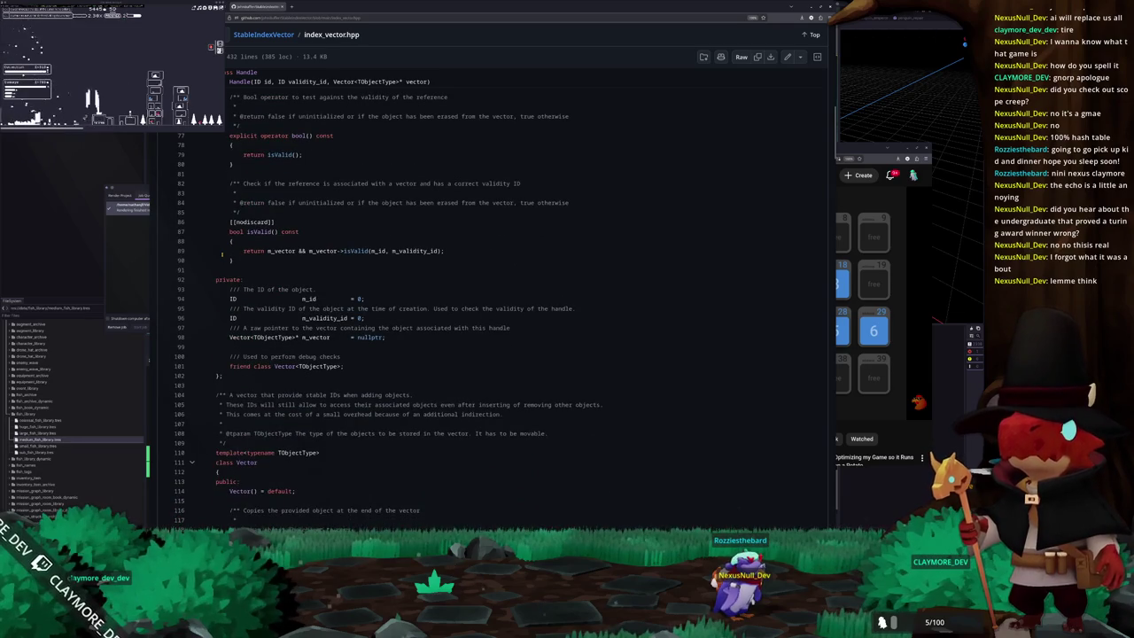
pyautogui.scroll(-2, 222, 254)
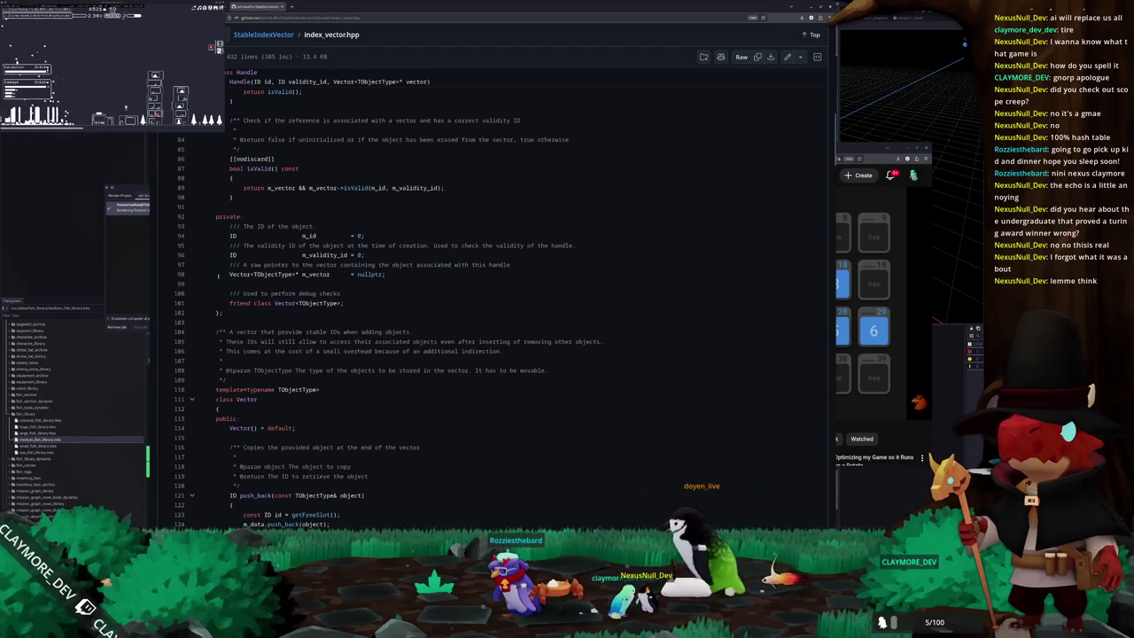
# Highlight the m_vector pointer on line 98 and continue down to erase and getDataIndex.
pyautogui.moveTo(230, 274); pyautogui.dragTo(301, 275)
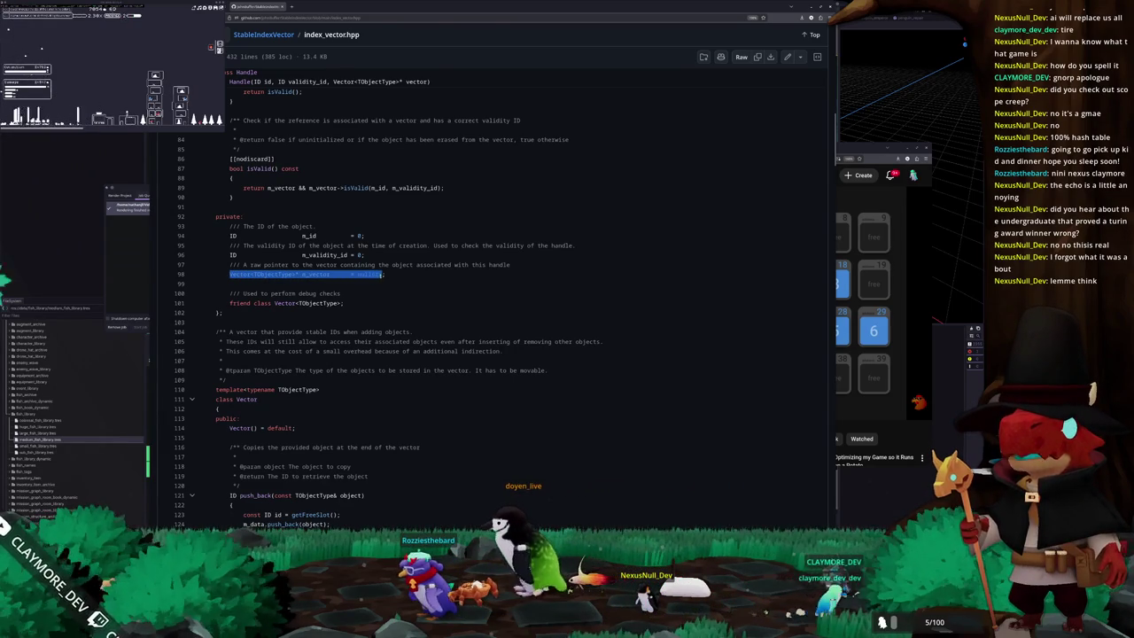
pyautogui.scroll(-2, 235, 288)
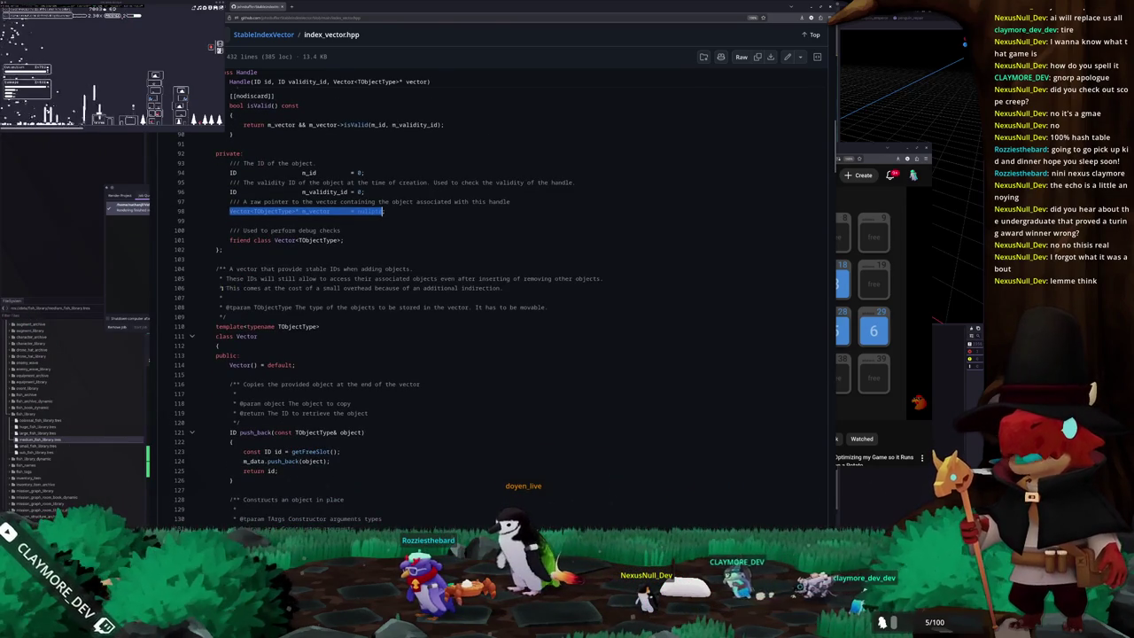
pyautogui.scroll(-2, 221, 287)
pyautogui.scroll(-2, 222, 288)
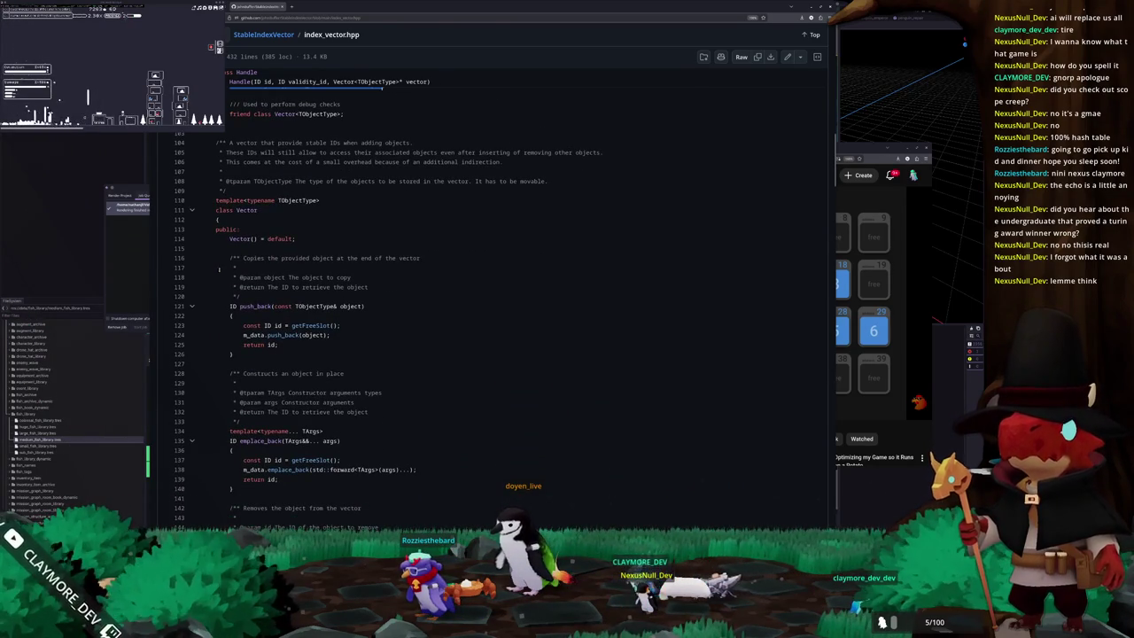
pyautogui.scroll(-2, 220, 271)
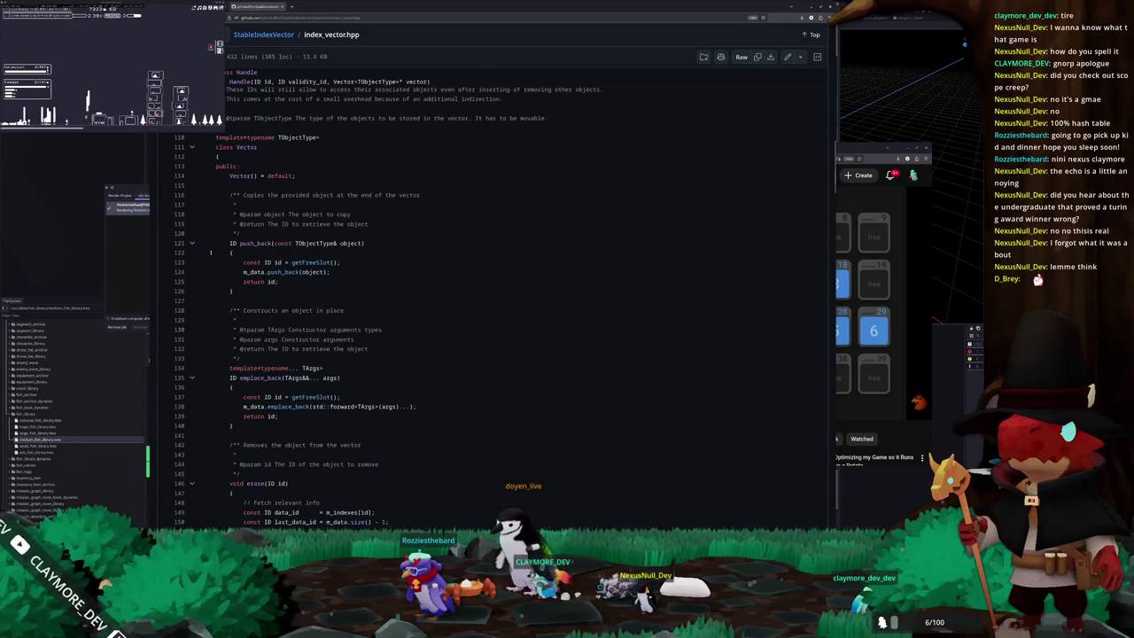
pyautogui.scroll(-2, 220, 224)
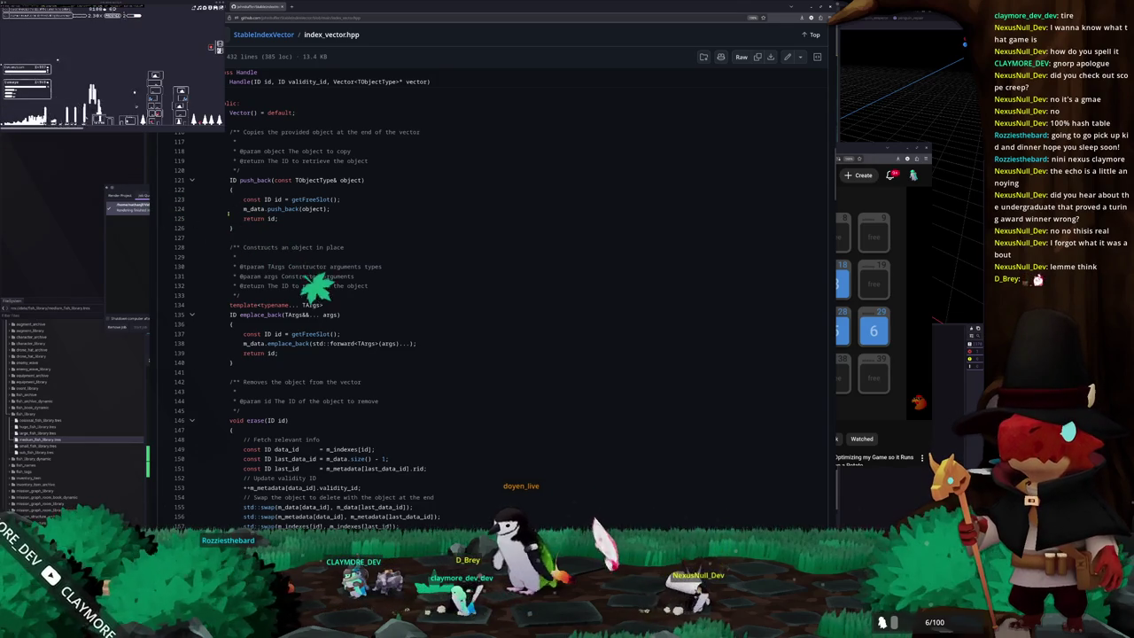
pyautogui.scroll(-2, 595, 526)
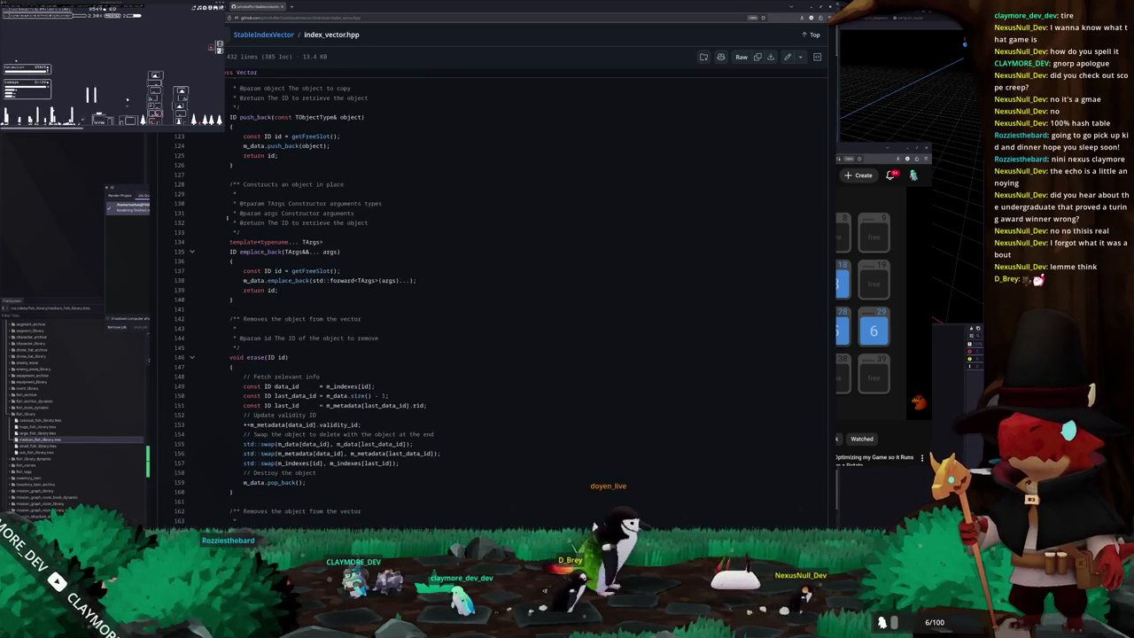
pyautogui.scroll(-2, 226, 218)
pyautogui.scroll(-2, 227, 218)
pyautogui.scroll(-2, 227, 218)
pyautogui.scroll(-2, 227, 218)
pyautogui.scroll(-2, 227, 218)
pyautogui.scroll(-1, 227, 218)
pyautogui.scroll(-1, 227, 218)
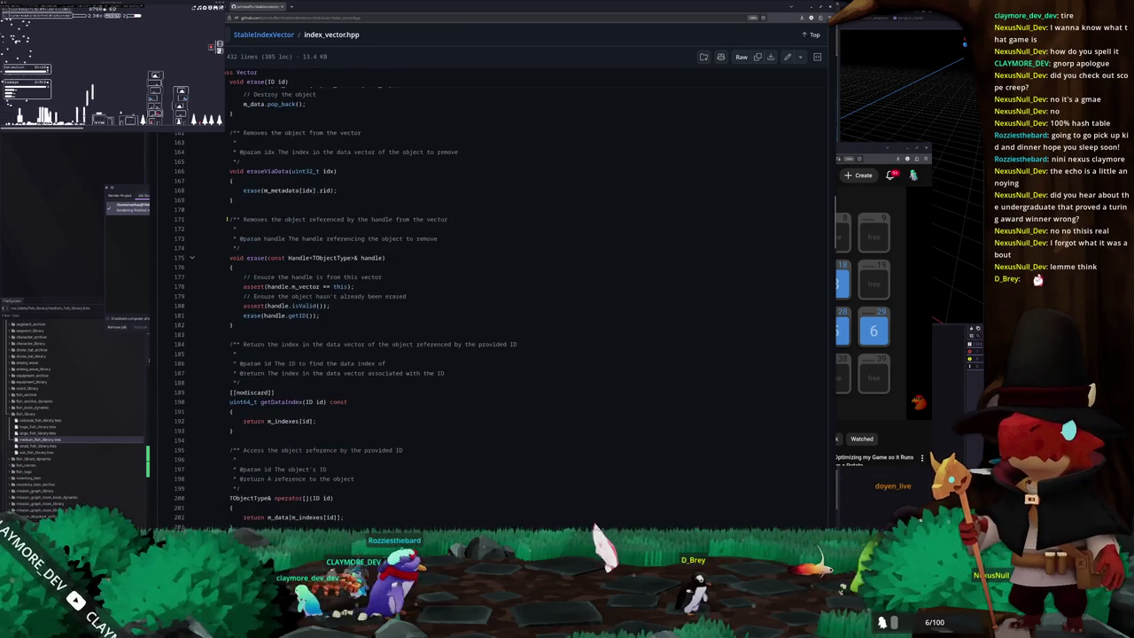
pyautogui.scroll(-2, 227, 218)
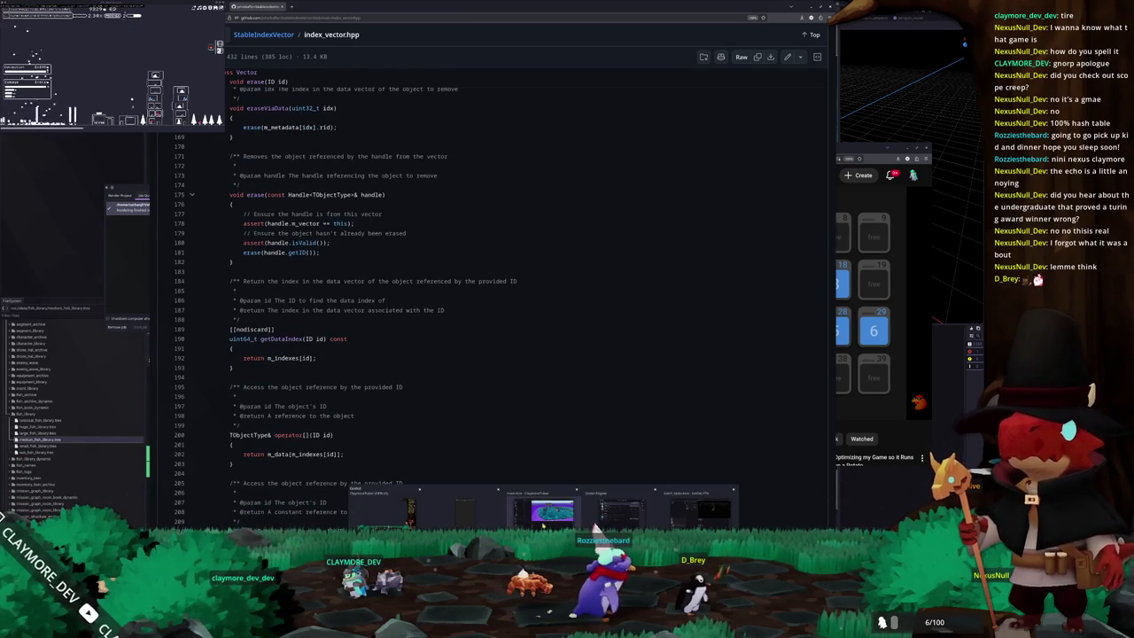
pyautogui.click(545, 498)
# Fly the Godot 3D view across the island, pull back to see it whole, and select an object.
pyautogui.moveTo(572, 284)
pyautogui.mouseDown(button='middle')
pyautogui.moveTo(657, 236)
pyautogui.moveTo(617, 264)
pyautogui.mouseUp(button='middle')
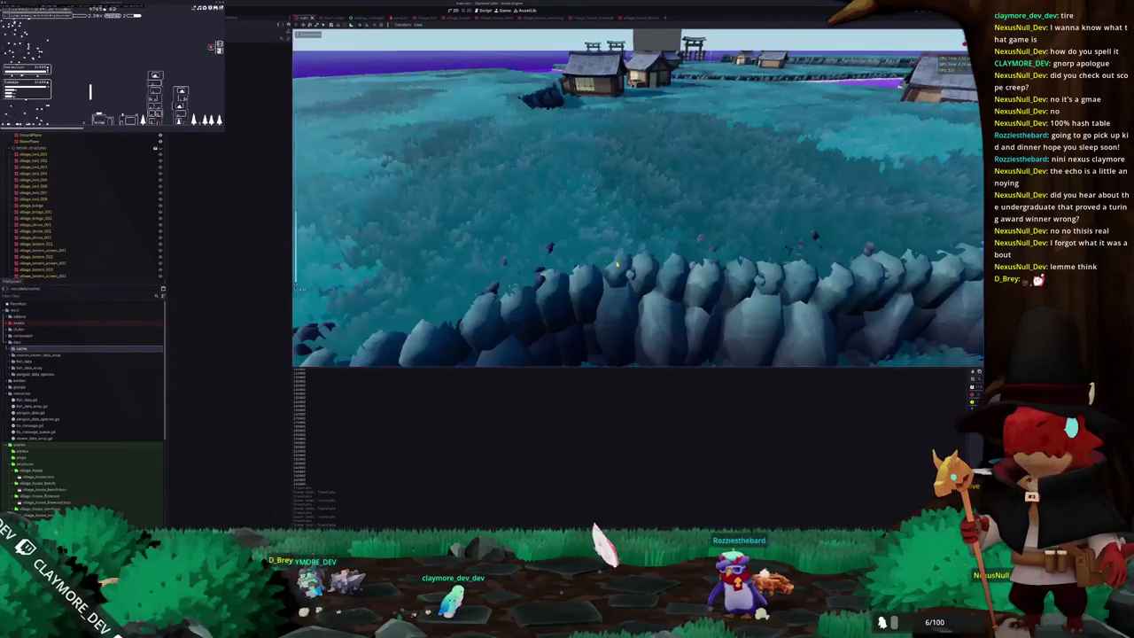
pyautogui.moveTo(684, 246)
pyautogui.mouseDown(button='middle')
pyautogui.moveTo(628, 182)
pyautogui.moveTo(586, 224)
pyautogui.mouseUp(button='middle')
pyautogui.click(585, 224)
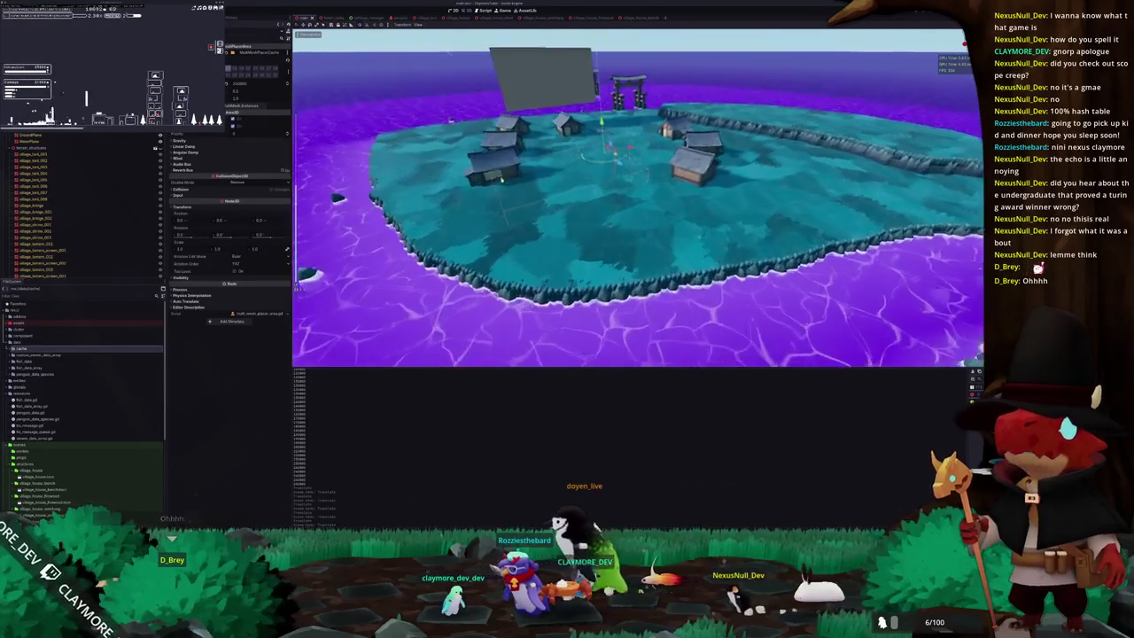
# Zoom in level with the village houses and torii gate and orbit around them, then switch to Blender's terrain.
pyautogui.scroll(5, 583, 215)
pyautogui.scroll(3, 582, 215)
pyautogui.moveTo(582, 216); pyautogui.dragTo(524, 182, button='middle')
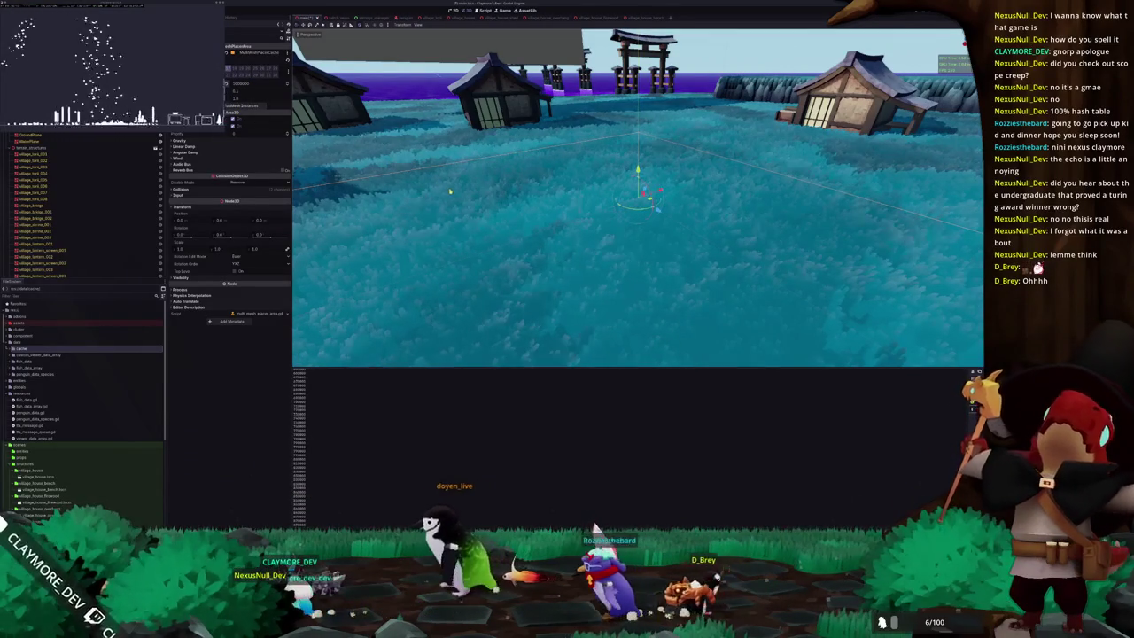
pyautogui.moveTo(450, 191)
pyautogui.mouseDown(button='middle')
pyautogui.moveTo(440, 202)
pyautogui.moveTo(502, 209)
pyautogui.moveTo(486, 222)
pyautogui.moveTo(497, 180)
pyautogui.moveTo(368, 140)
pyautogui.mouseUp(button='middle')
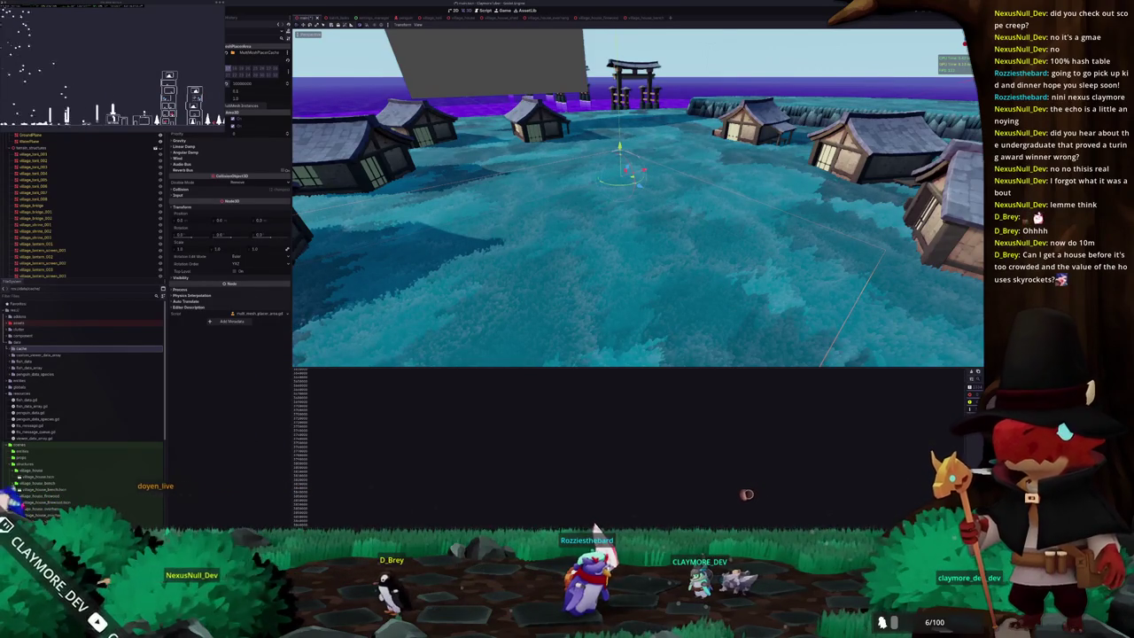
pyautogui.hotkey('alt', 'Tab')
pyautogui.moveTo(496, 159)
pyautogui.mouseDown(button='middle')
pyautogui.moveTo(560, 187)
pyautogui.moveTo(509, 233)
pyautogui.mouseUp(button='middle')
# Add a Bezier circle, move it in top view, and apply its transforms with Ctrl+A.
pyautogui.click(508, 171)
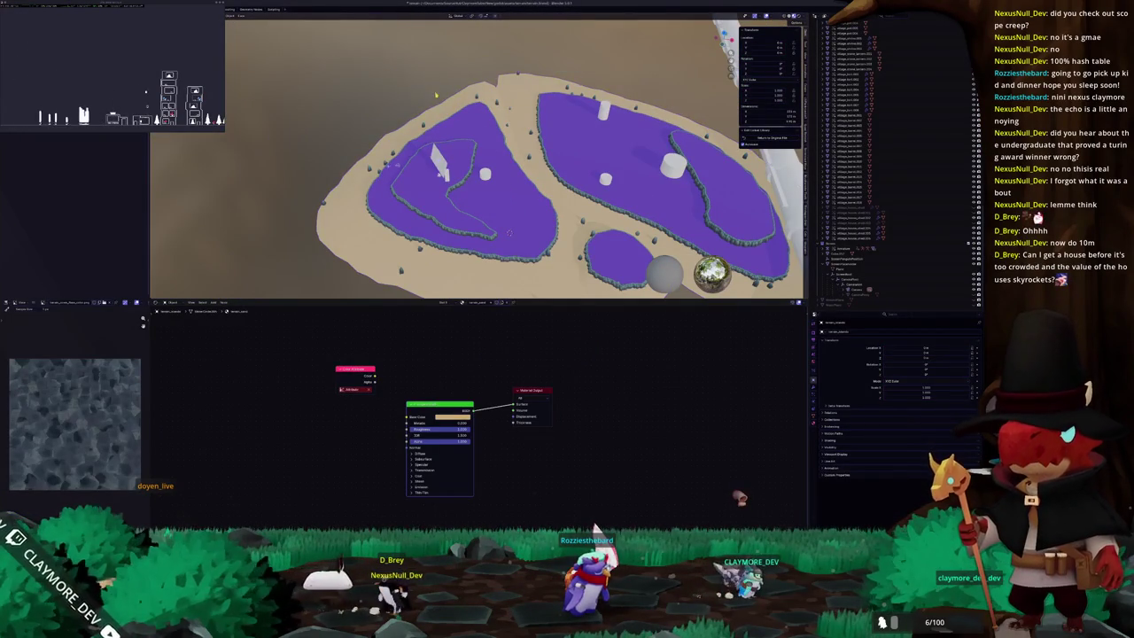
pyautogui.hotkey('shift', 'a')
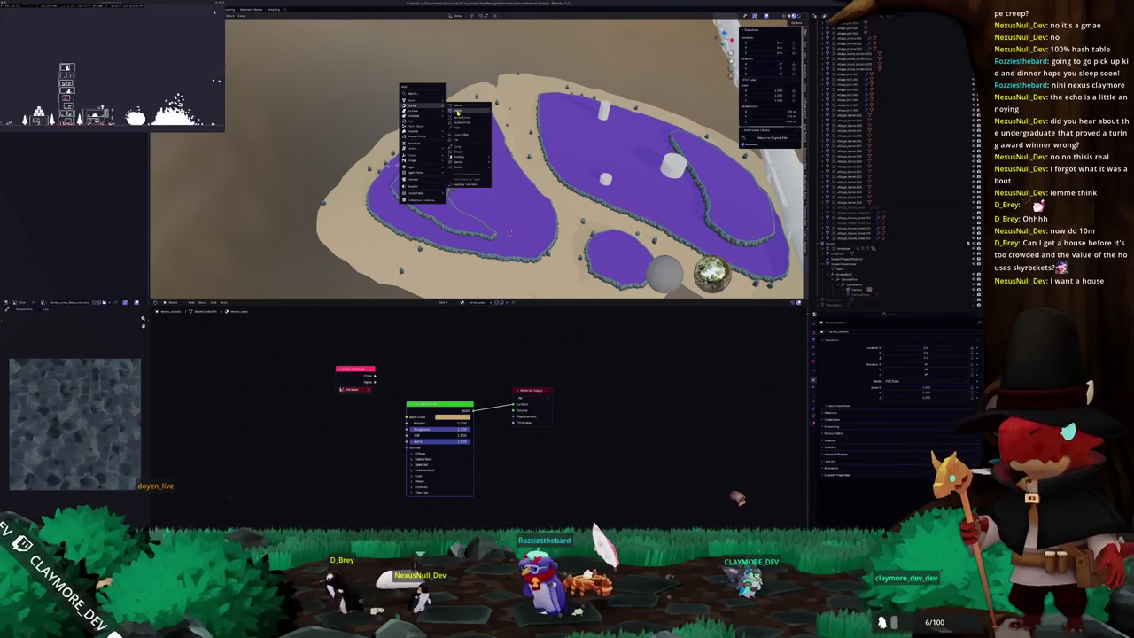
pyautogui.click(465, 112)
pyautogui.press('KP_7')
pyautogui.press('g')
pyautogui.click(326, 116)
pyautogui.press('KP_Divide')
pyautogui.hotkey('ctrl', 'a')
pyautogui.click(512, 162)
pyautogui.press('KP_Divide')
# Give the circle a Geometry Nodes modifier and assign a node group to it.
pyautogui.moveTo(512, 163)
pyautogui.mouseDown(button='middle')
pyautogui.moveTo(518, 133)
pyautogui.moveTo(573, 200)
pyautogui.mouseUp(button='middle')
pyautogui.click(813, 387)
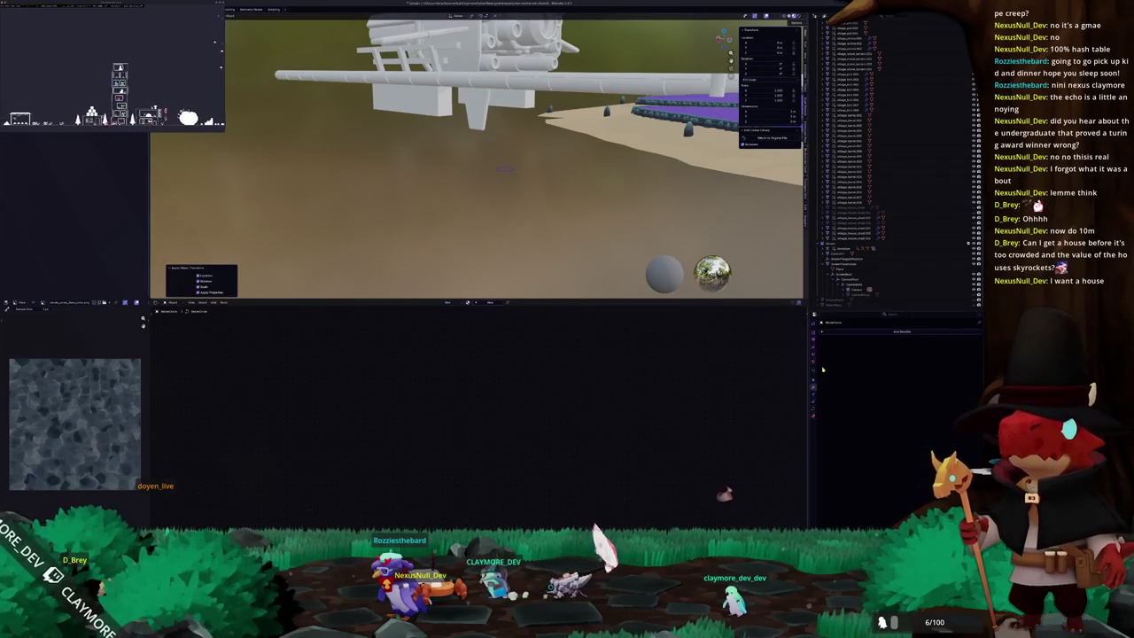
pyautogui.click(850, 334)
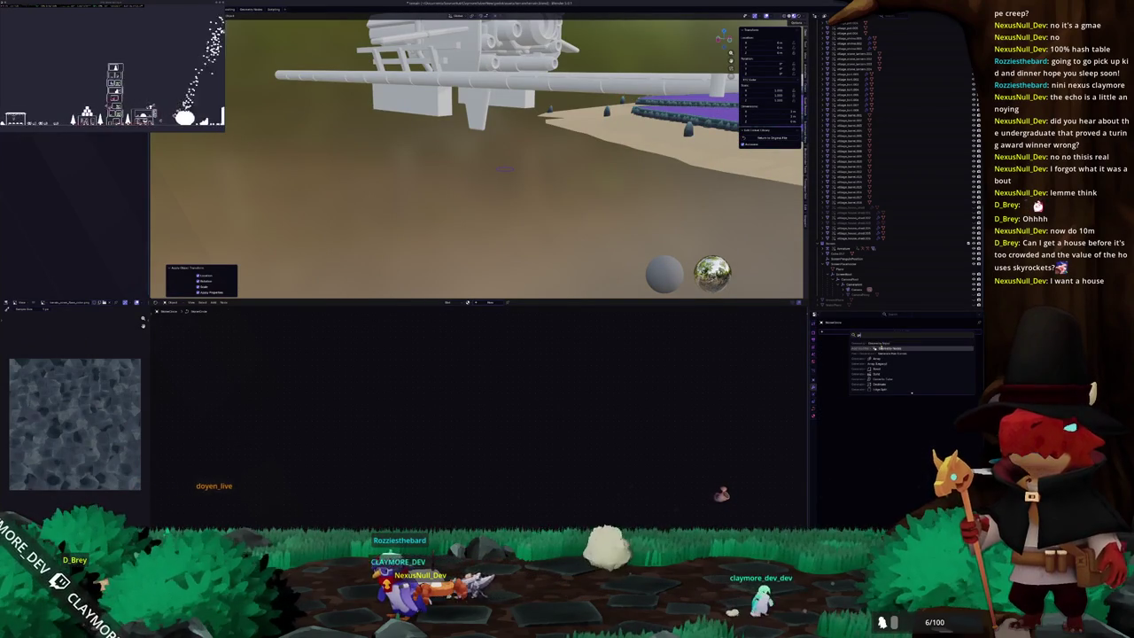
pyautogui.click(877, 348)
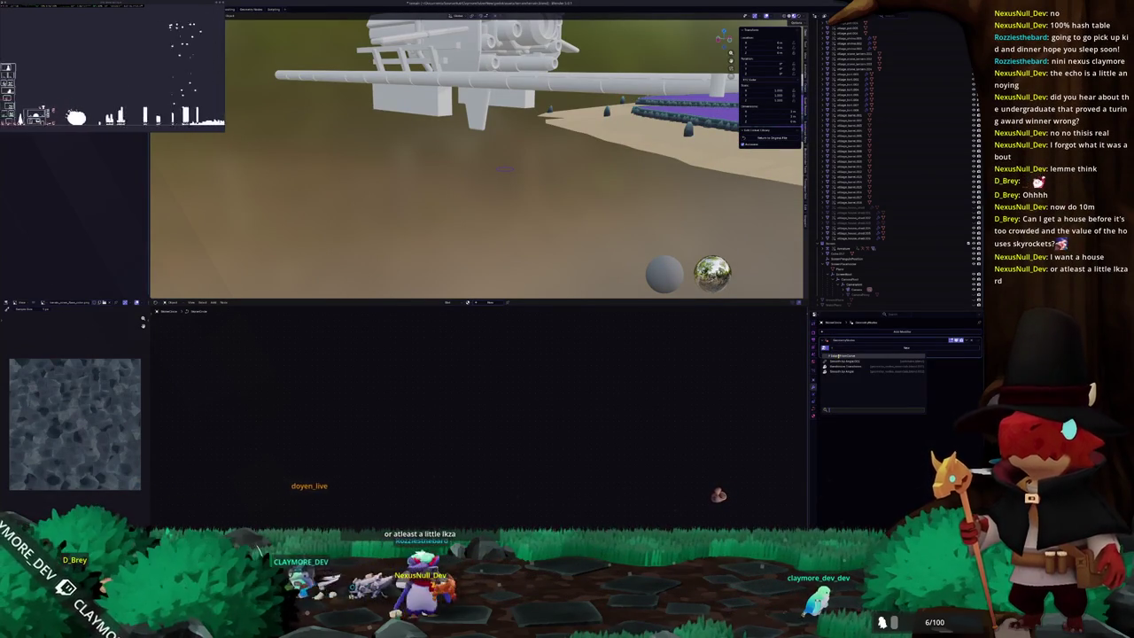
pyautogui.click(838, 355)
pyautogui.scroll(5, 519, 194)
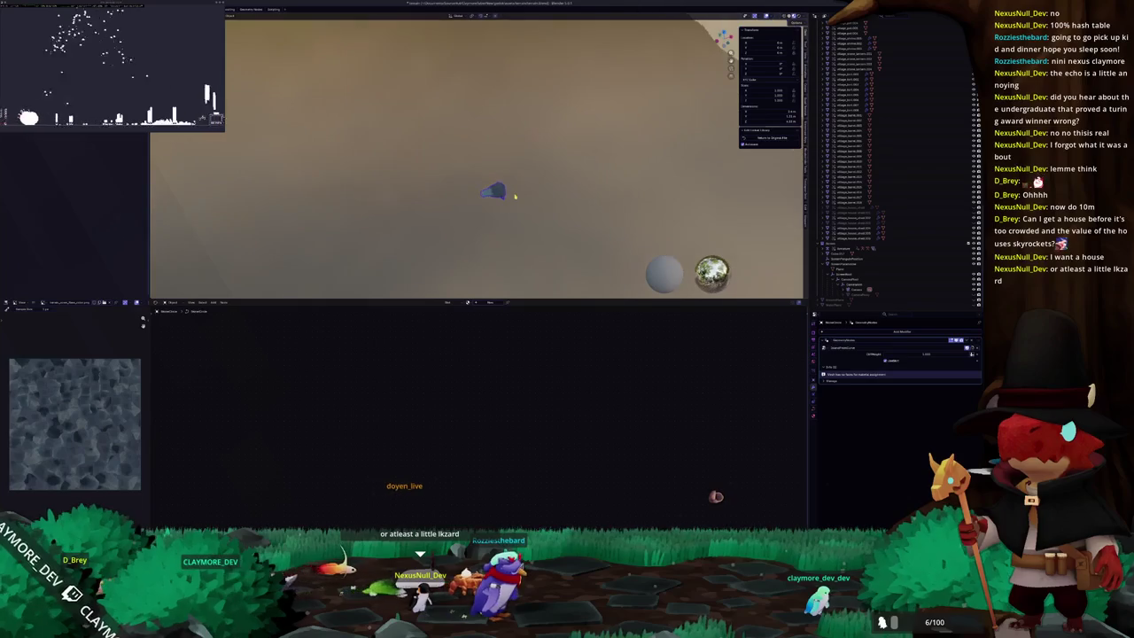
# Scale the new round island, raise it along Z, and move it into place in top view.
pyautogui.press('Tab')
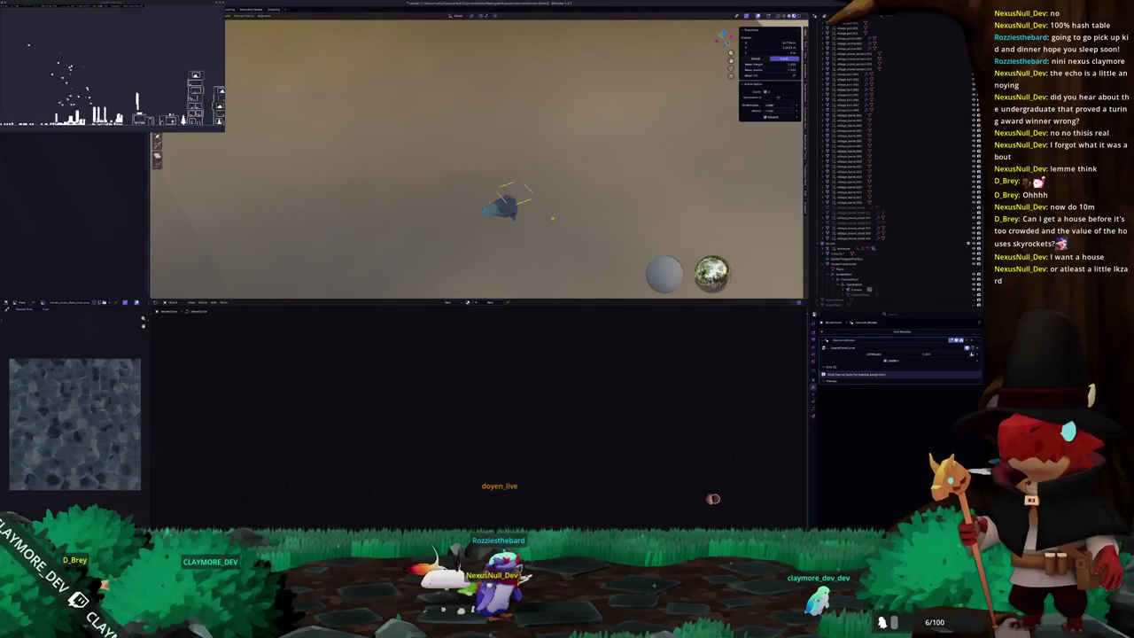
pyautogui.moveTo(551, 218); pyautogui.dragTo(563, 225, button='middle')
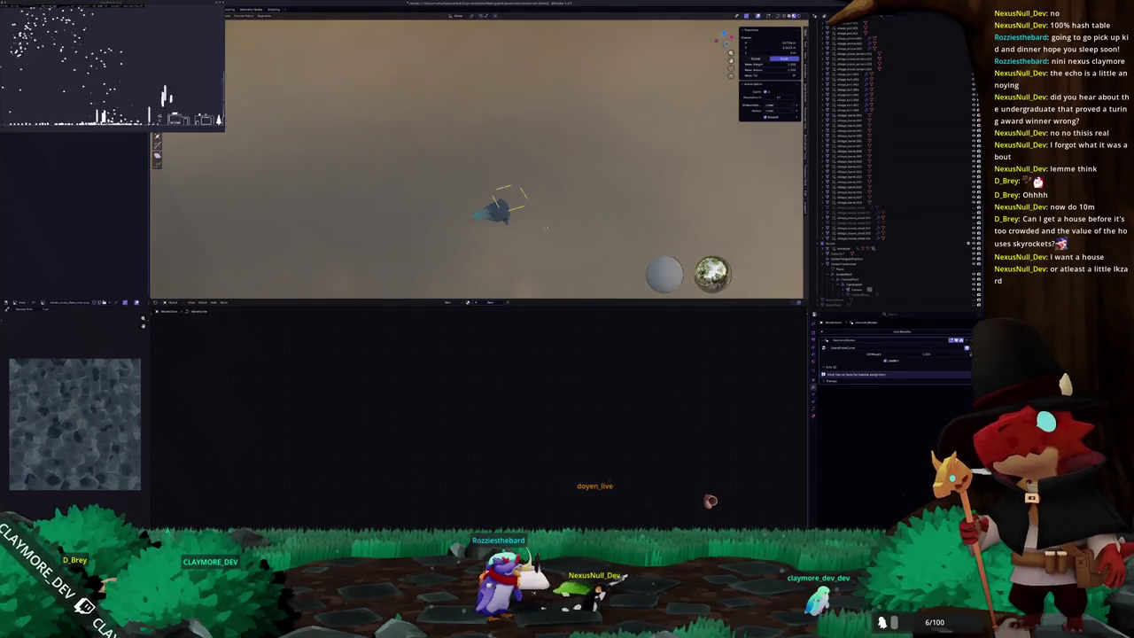
pyautogui.scroll(4, 563, 224)
pyautogui.click(673, 229)
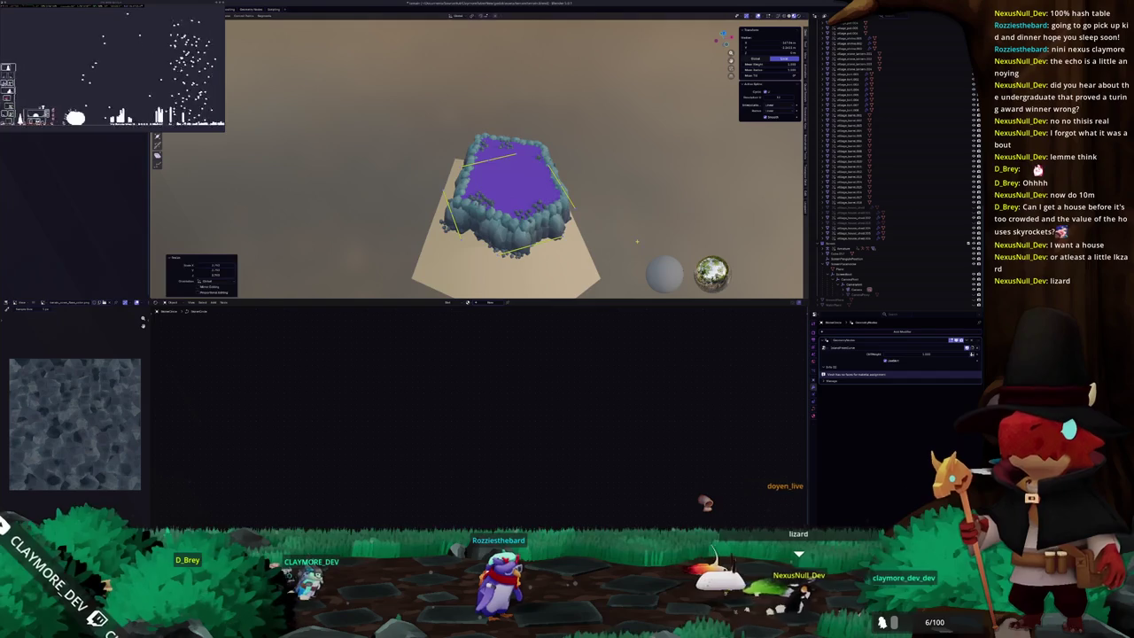
pyautogui.press('s')
pyautogui.click(674, 229)
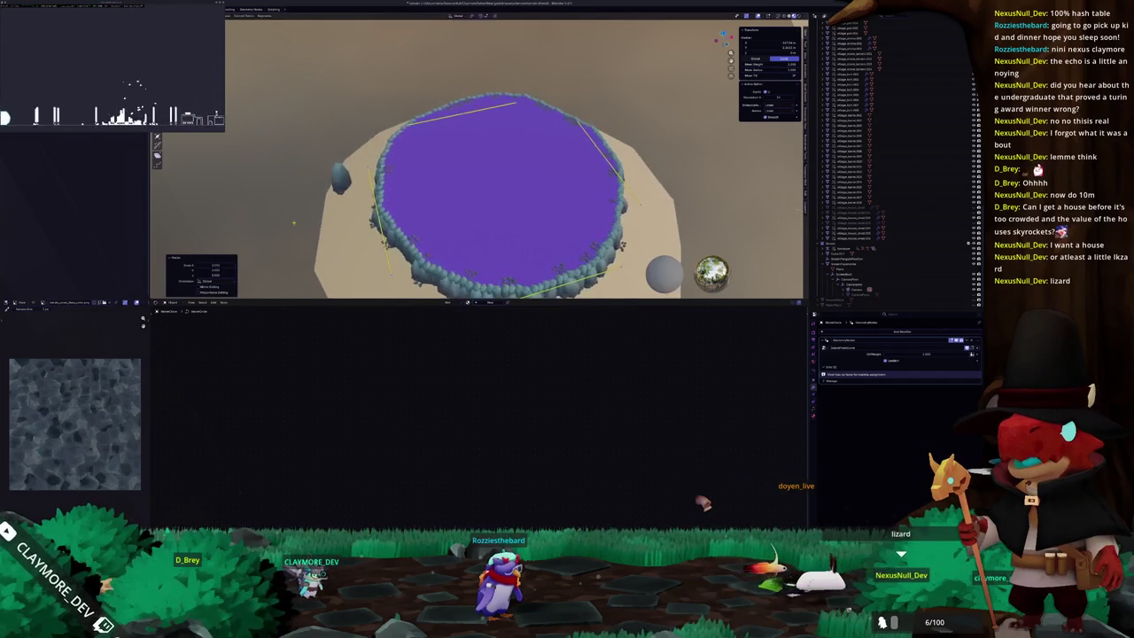
pyautogui.moveTo(673, 228); pyautogui.dragTo(620, 213, button='middle')
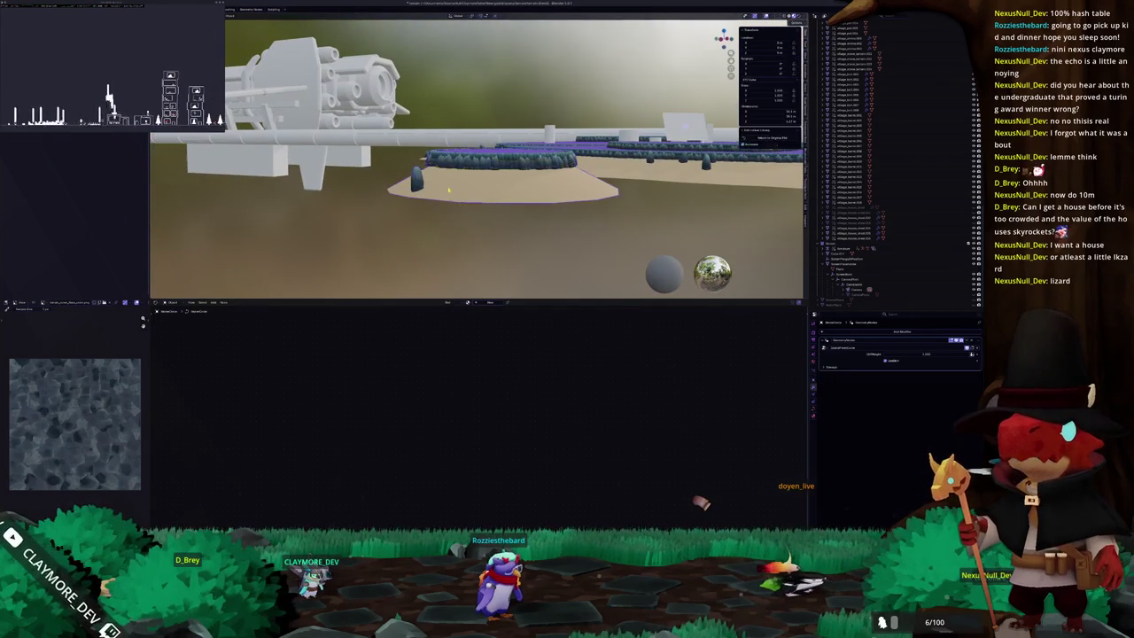
pyautogui.press('g')
pyautogui.press('z')
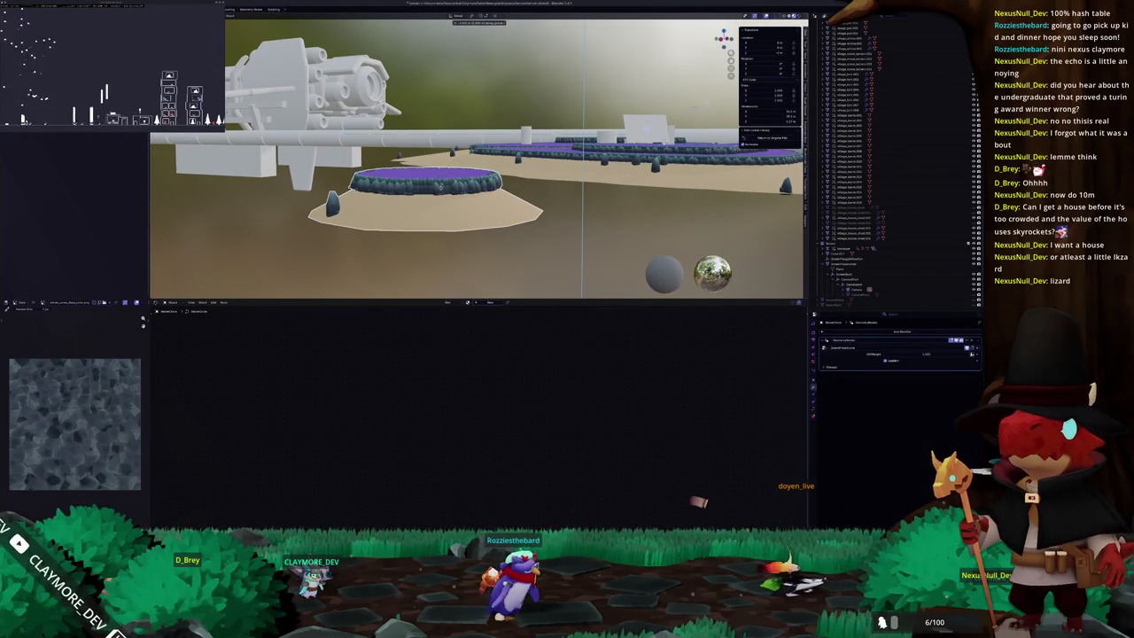
pyautogui.click(440, 188)
pyautogui.moveTo(440, 188); pyautogui.dragTo(686, 89, button='middle')
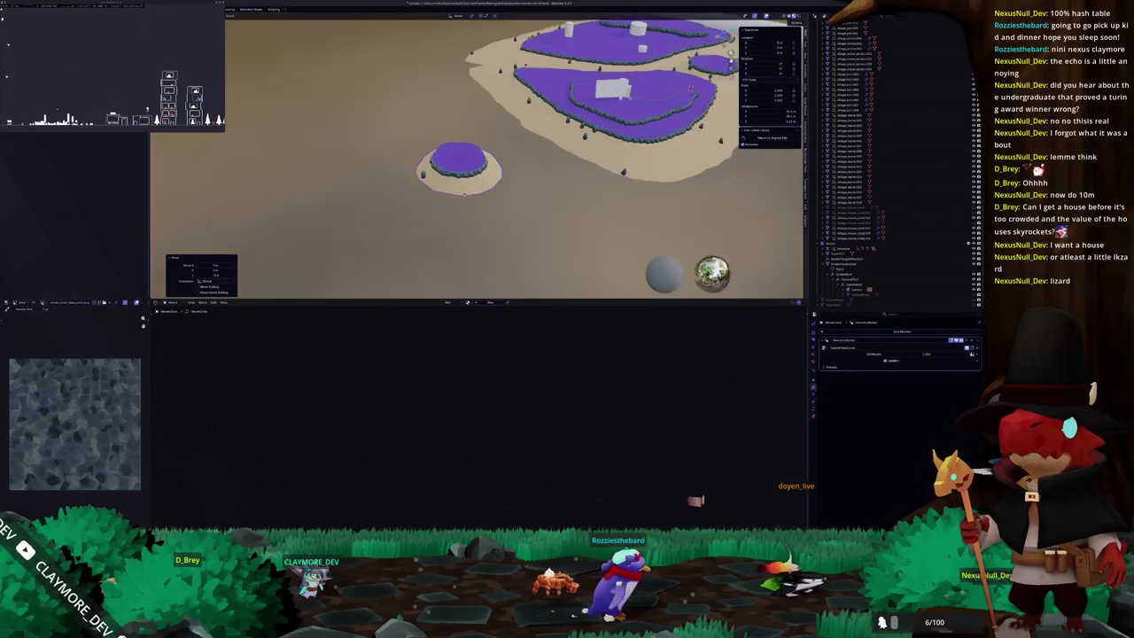
pyautogui.press('KP_7')
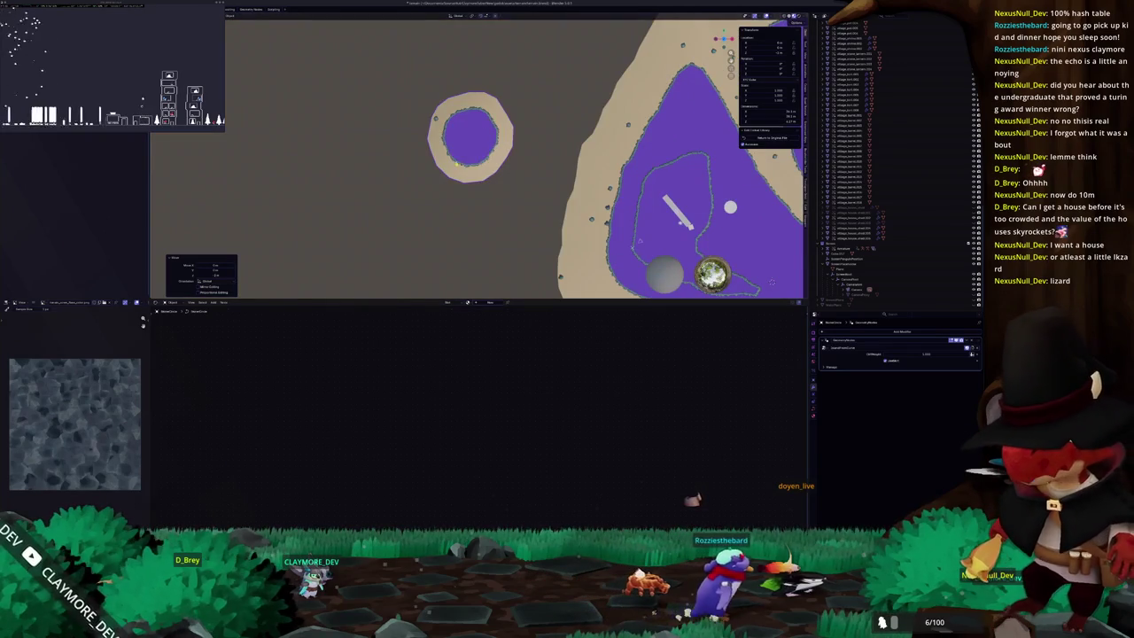
pyautogui.press('g')
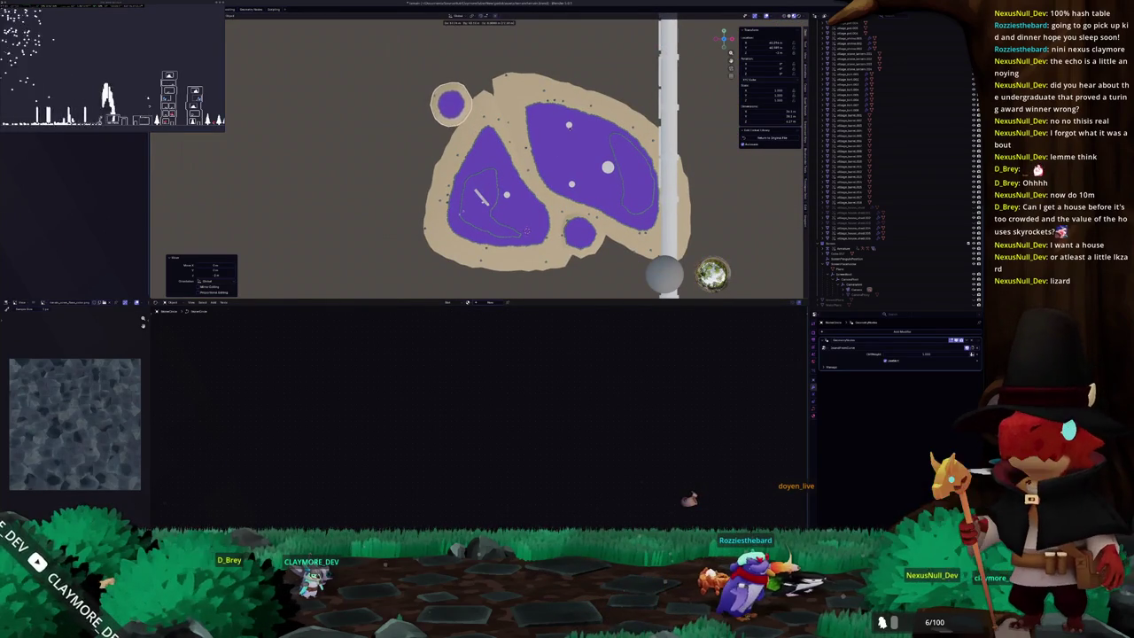
pyautogui.press('Return')
# Stretch the small ring island's curve points outward and rotate the ring.
pyautogui.press('Tab')
pyautogui.scroll(3, 478, 160)
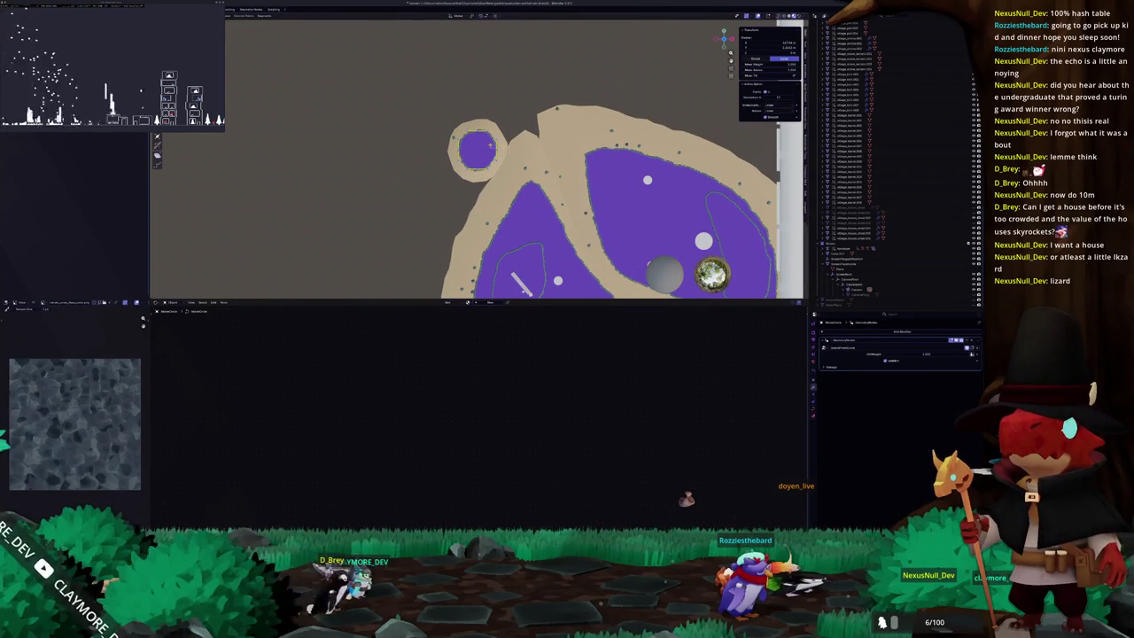
pyautogui.press('g')
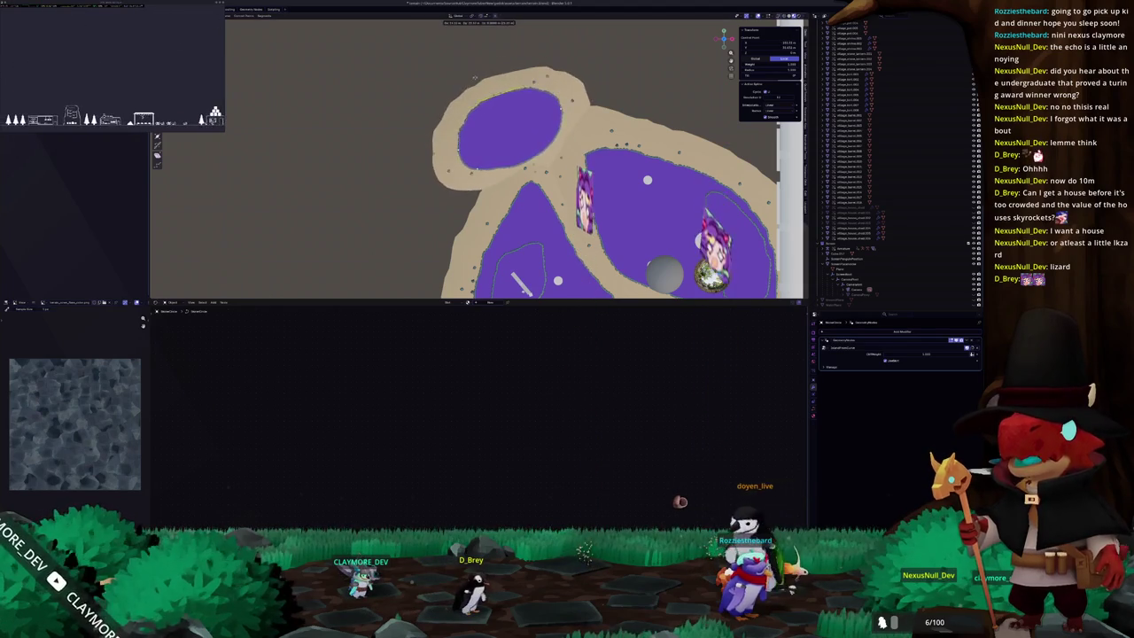
pyautogui.click(475, 78)
pyautogui.press('r')
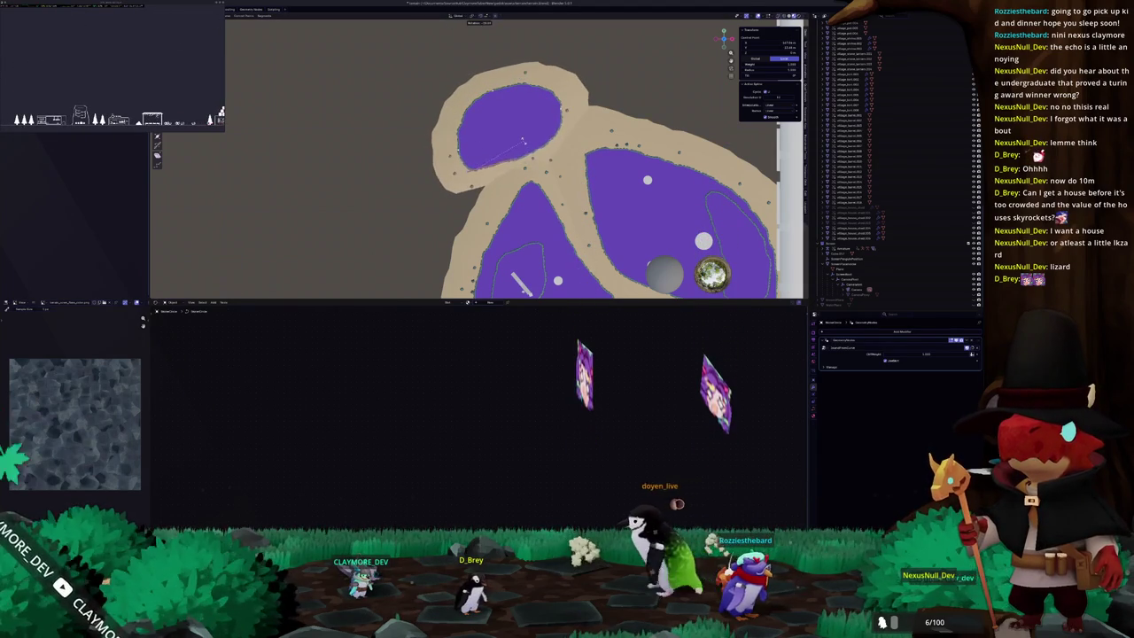
pyautogui.click(522, 140)
# Delete the island on the far left.
pyautogui.scroll(2, 523, 140)
pyautogui.moveTo(522, 140)
pyautogui.mouseDown(button='middle')
pyautogui.moveTo(706, 197)
pyautogui.moveTo(514, 162)
pyautogui.mouseUp(button='middle')
pyautogui.press('x')
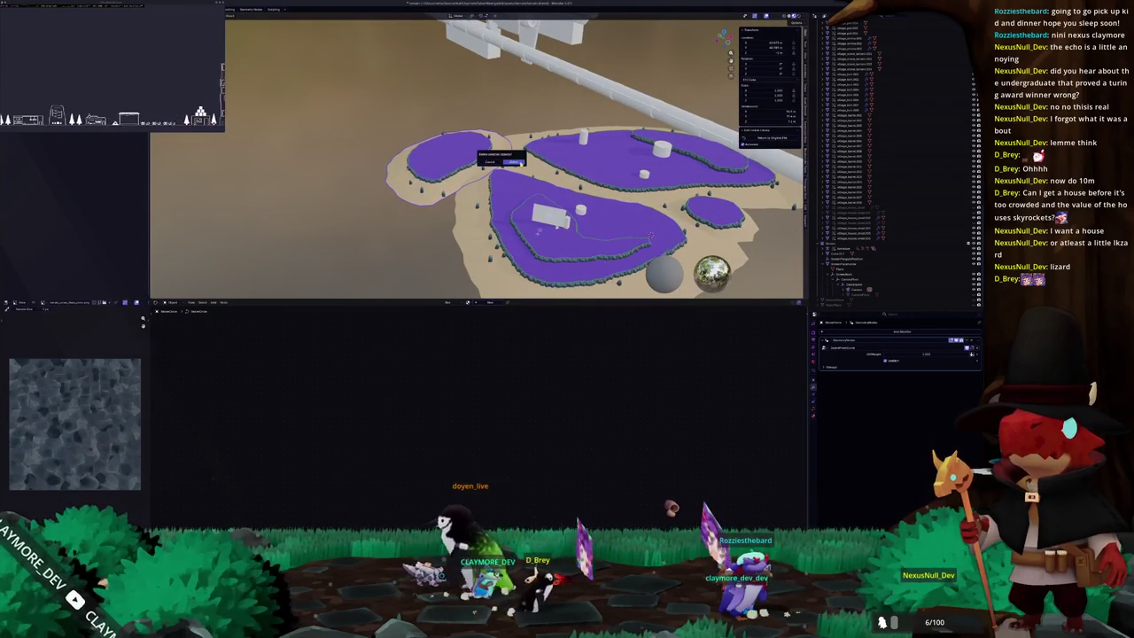
pyautogui.click(512, 162)
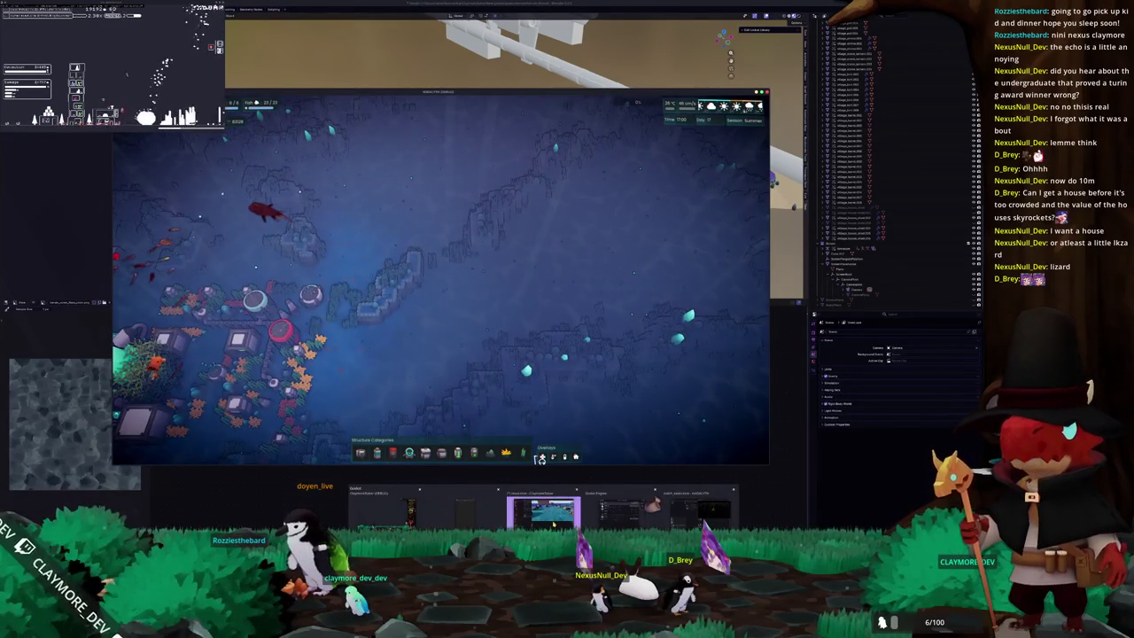
# Switch from the underwater game window back to the Godot editor's 3D village scene.
pyautogui.click(552, 518)
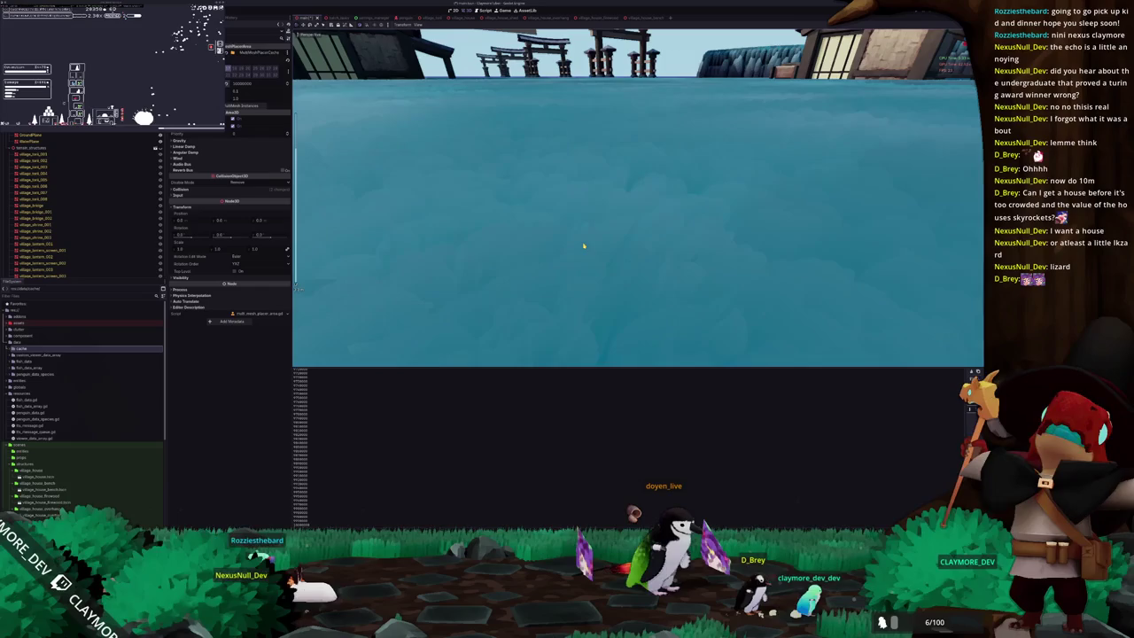
pyautogui.scroll(-5, 584, 247)
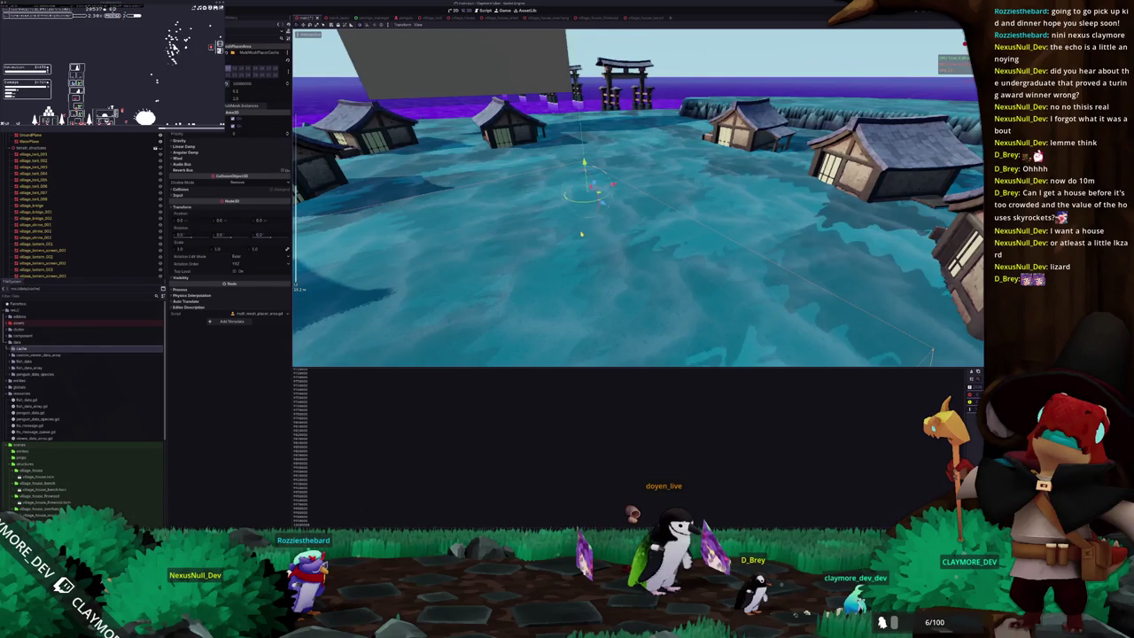
pyautogui.moveTo(581, 234)
pyautogui.mouseDown(button='middle')
pyautogui.moveTo(528, 186)
pyautogui.moveTo(425, 183)
pyautogui.moveTo(521, 211)
pyautogui.moveTo(622, 204)
pyautogui.moveTo(621, 223)
pyautogui.mouseUp(button='middle')
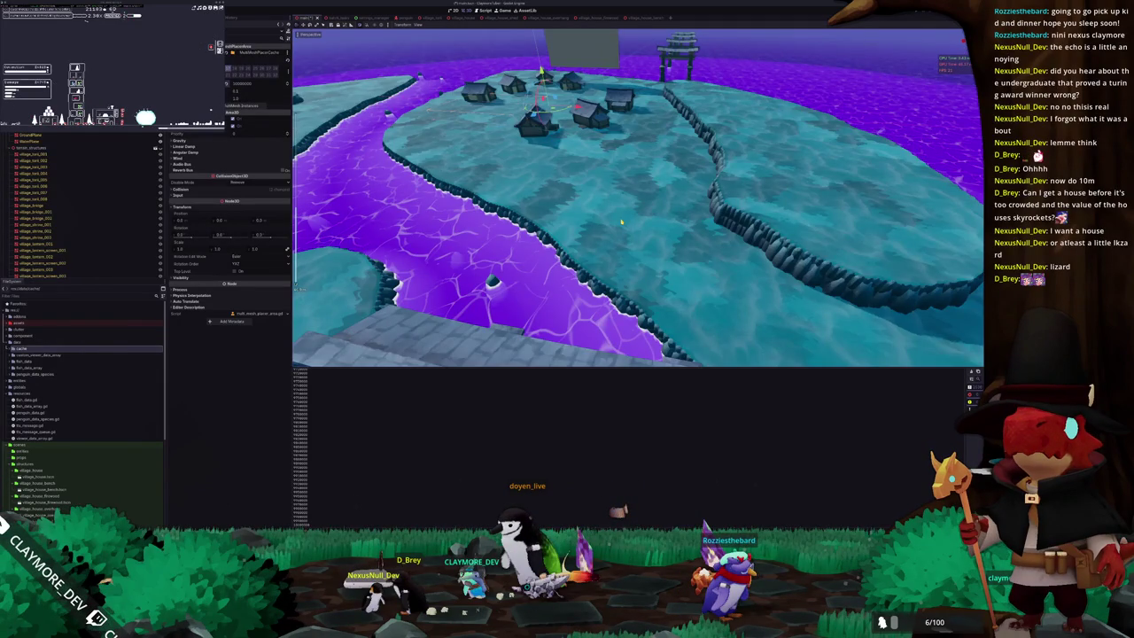
pyautogui.moveTo(621, 222); pyautogui.dragTo(635, 223, button='middle')
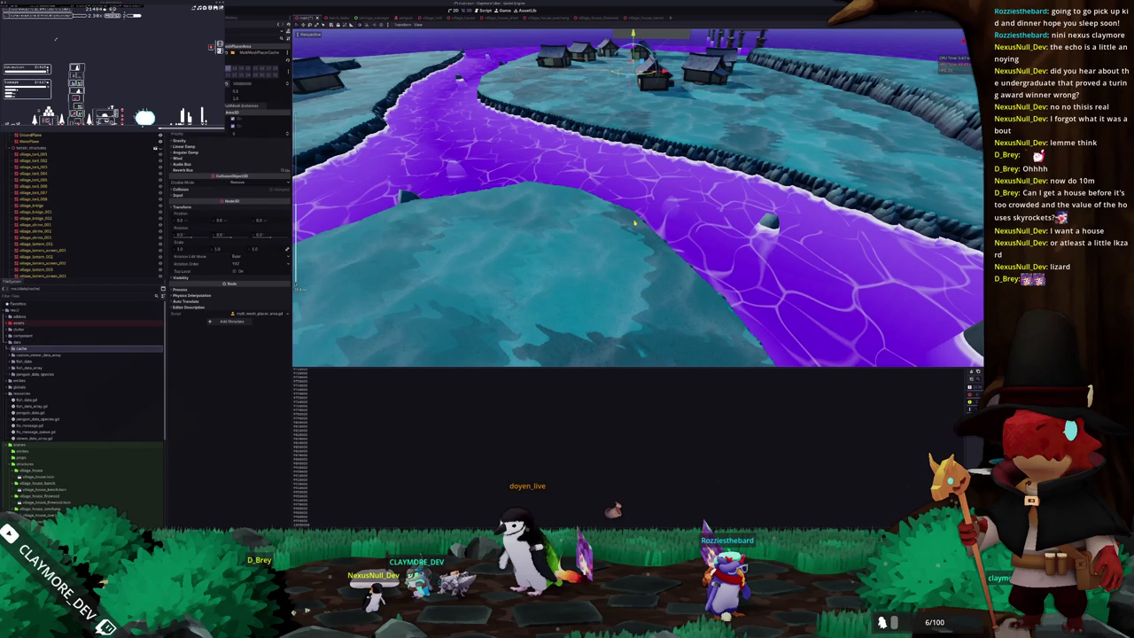
pyautogui.moveTo(634, 222); pyautogui.dragTo(621, 217, button='middle')
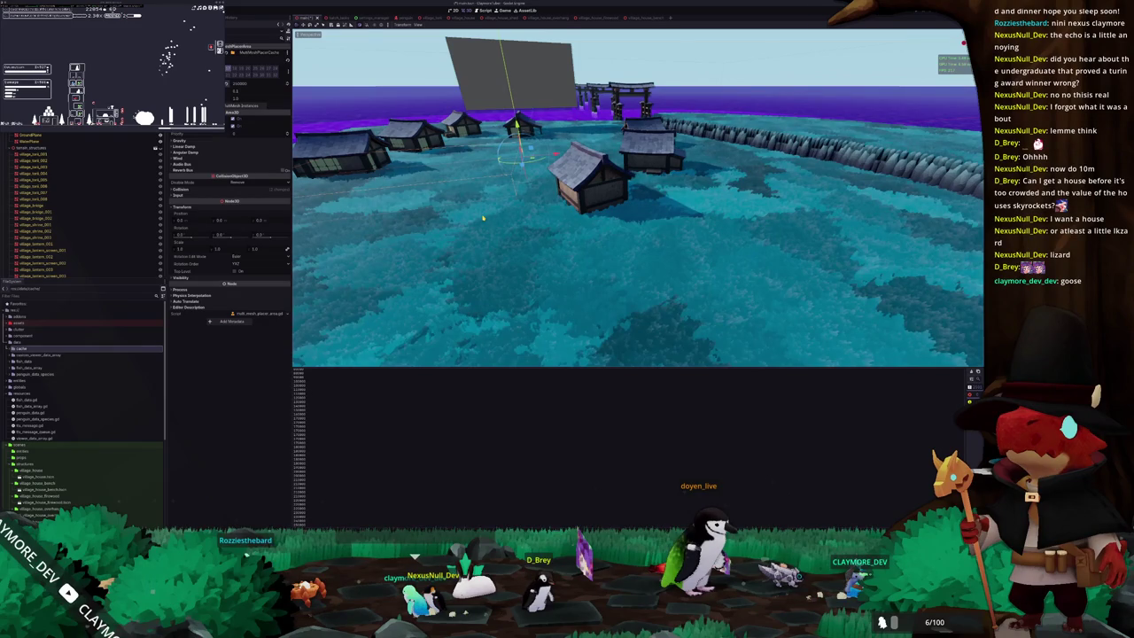
pyautogui.moveTo(483, 218); pyautogui.dragTo(553, 238, button='middle')
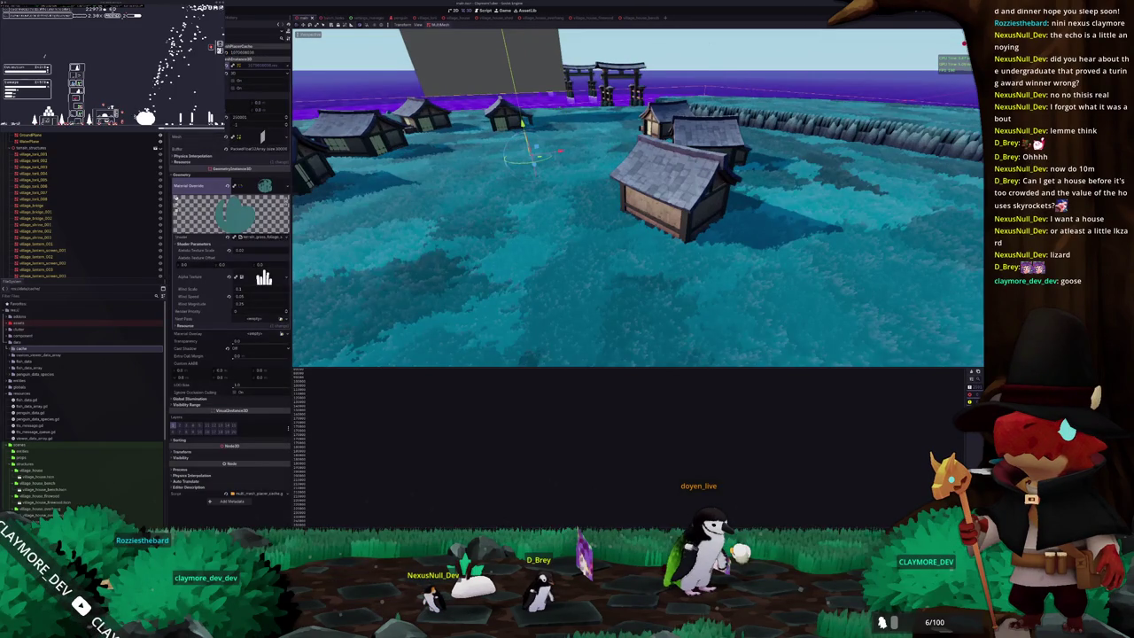
# Expand the cache folder and inspect the 1370808236.res resource's properties.
pyautogui.scroll(-5, 231, 239)
pyautogui.scroll(5, 265, 65)
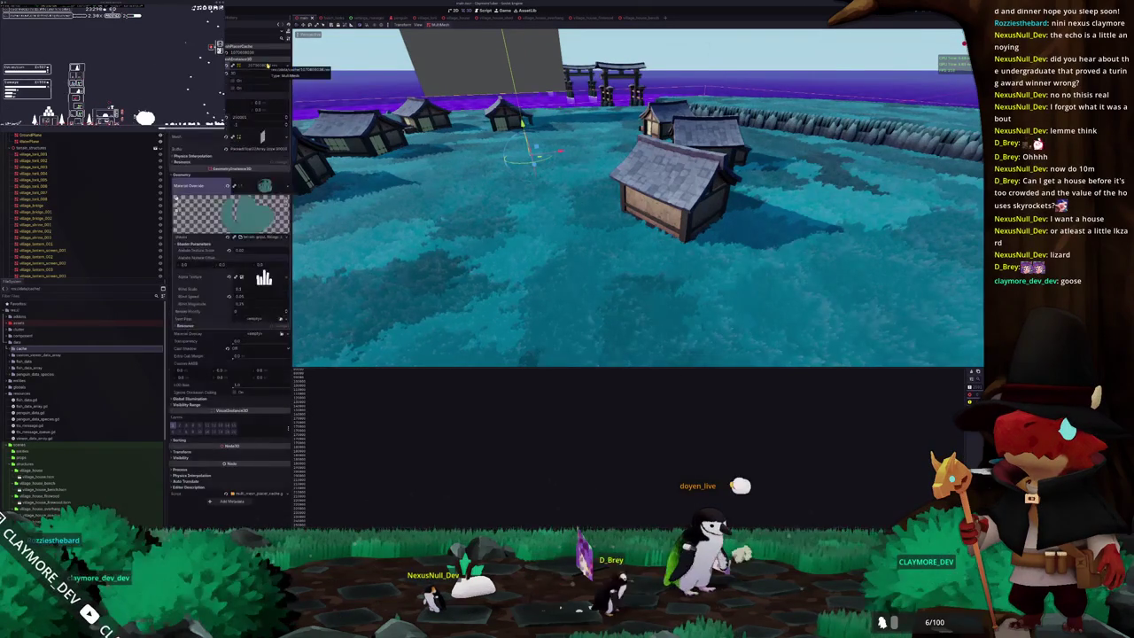
pyautogui.doubleClick(54, 350)
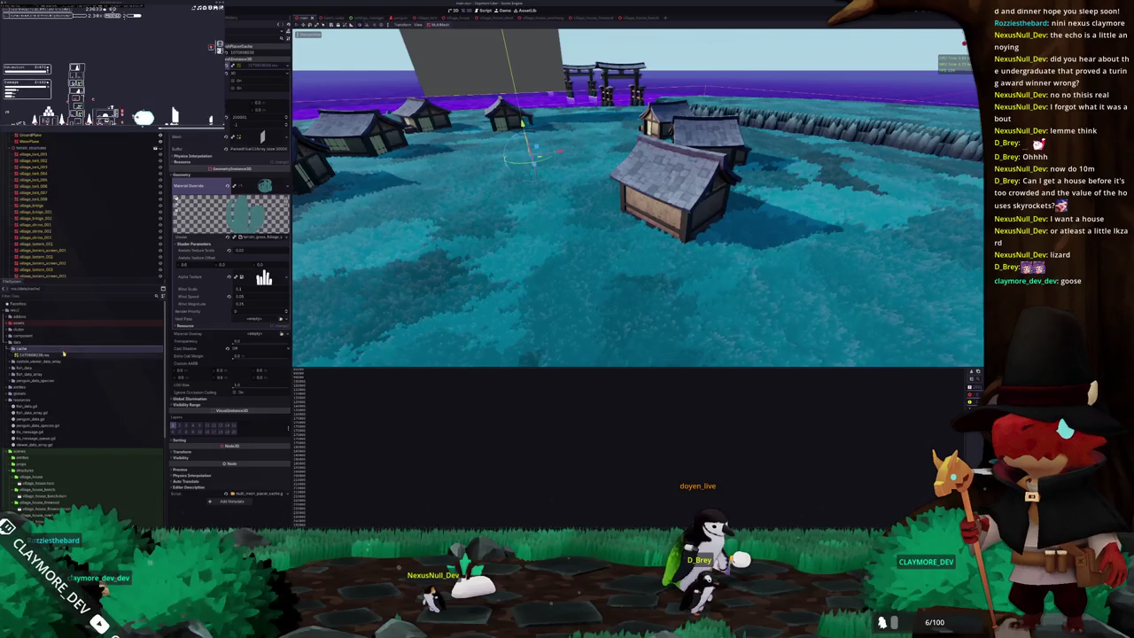
pyautogui.click(68, 356)
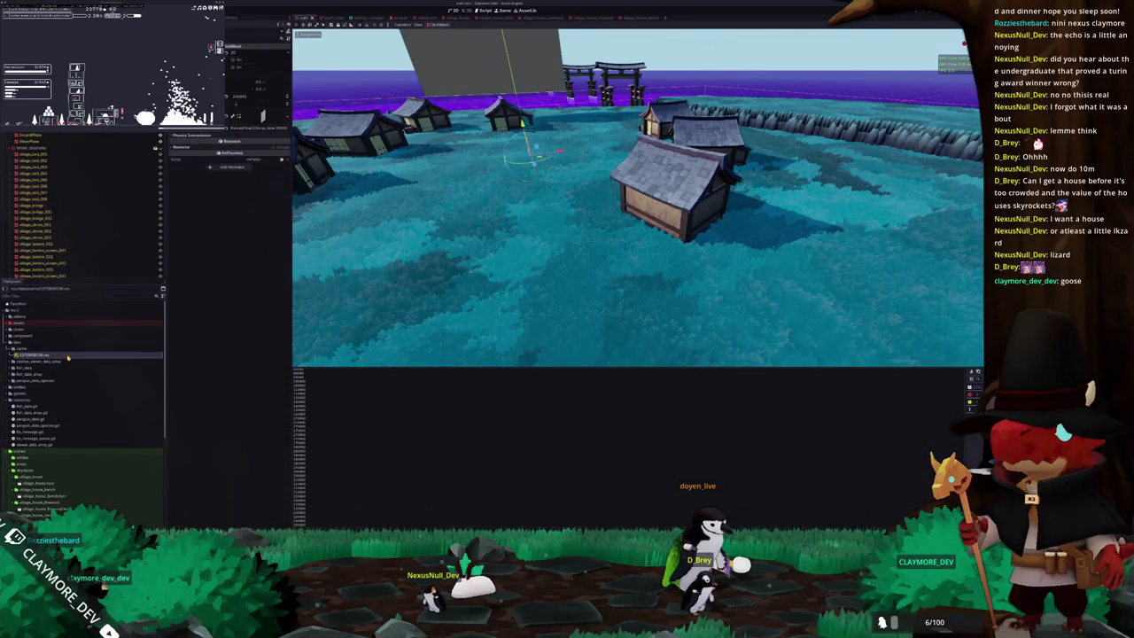
pyautogui.moveTo(500, 311); pyautogui.dragTo(540, 301, button='middle')
# Save the scene with Ctrl+S.
pyautogui.hotkey('ctrl', 's')
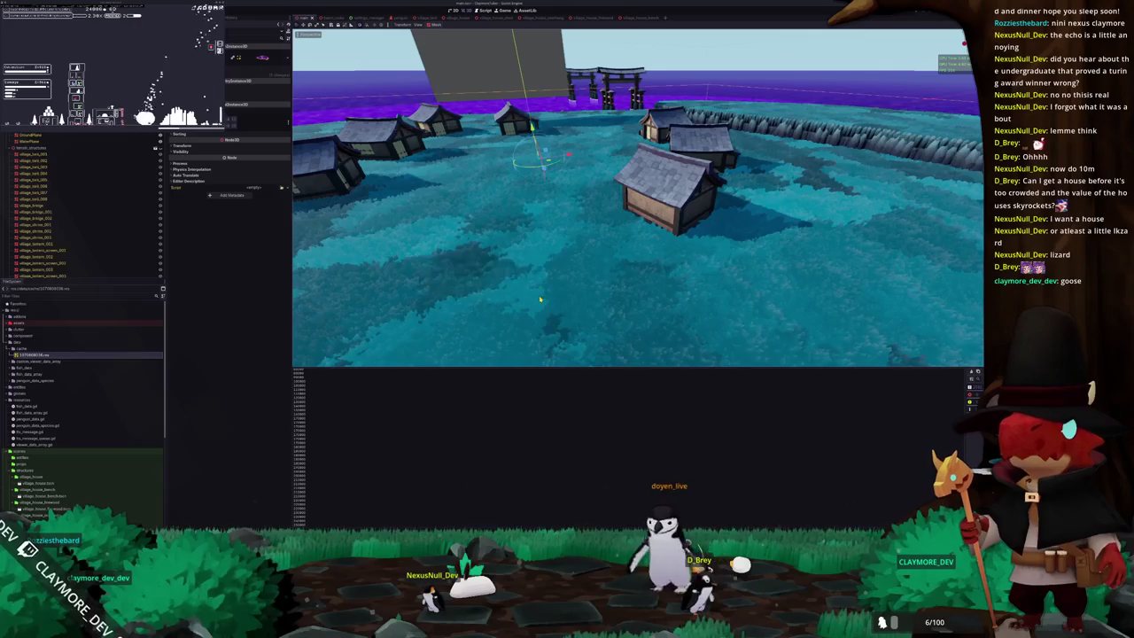
pyautogui.hotkey('ctrl', 's')
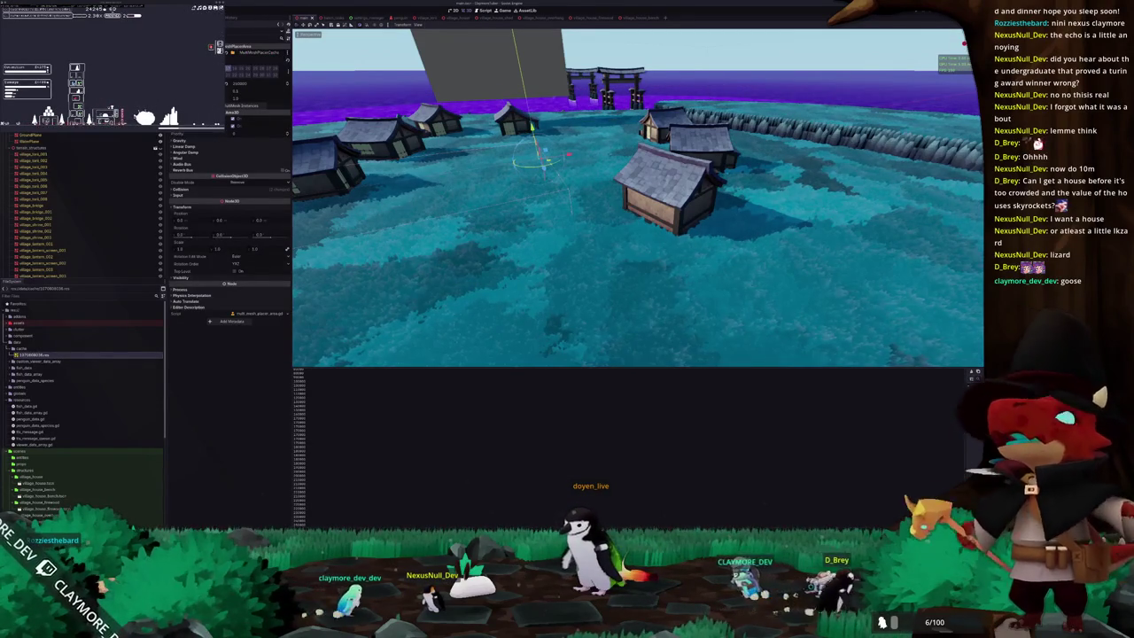
pyautogui.scroll(-3, 273, 67)
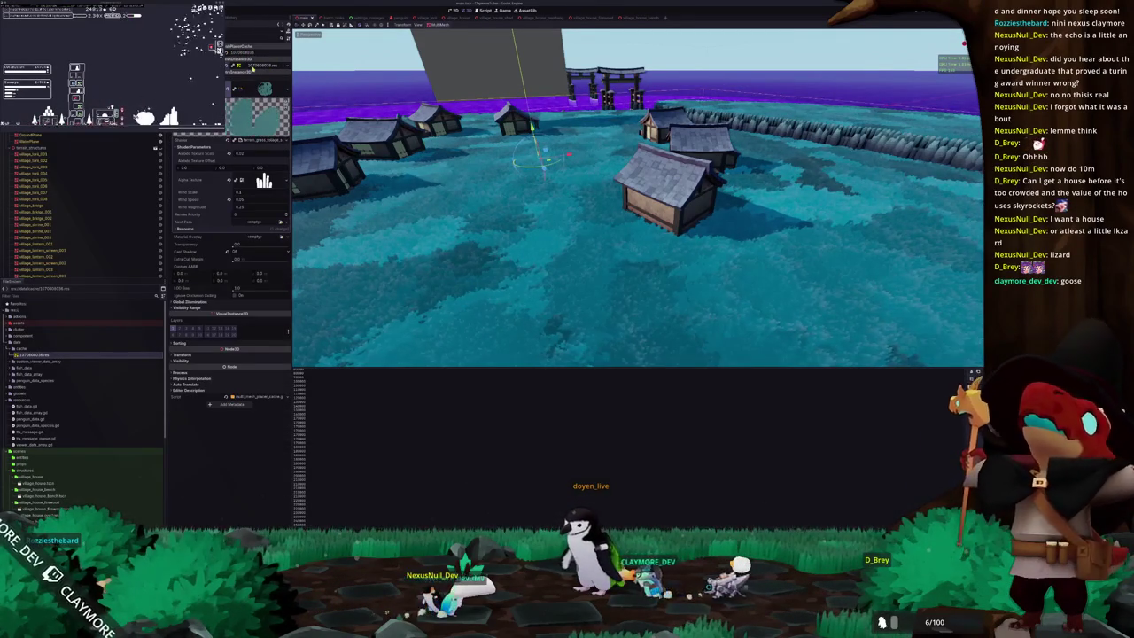
pyautogui.scroll(3, 257, 106)
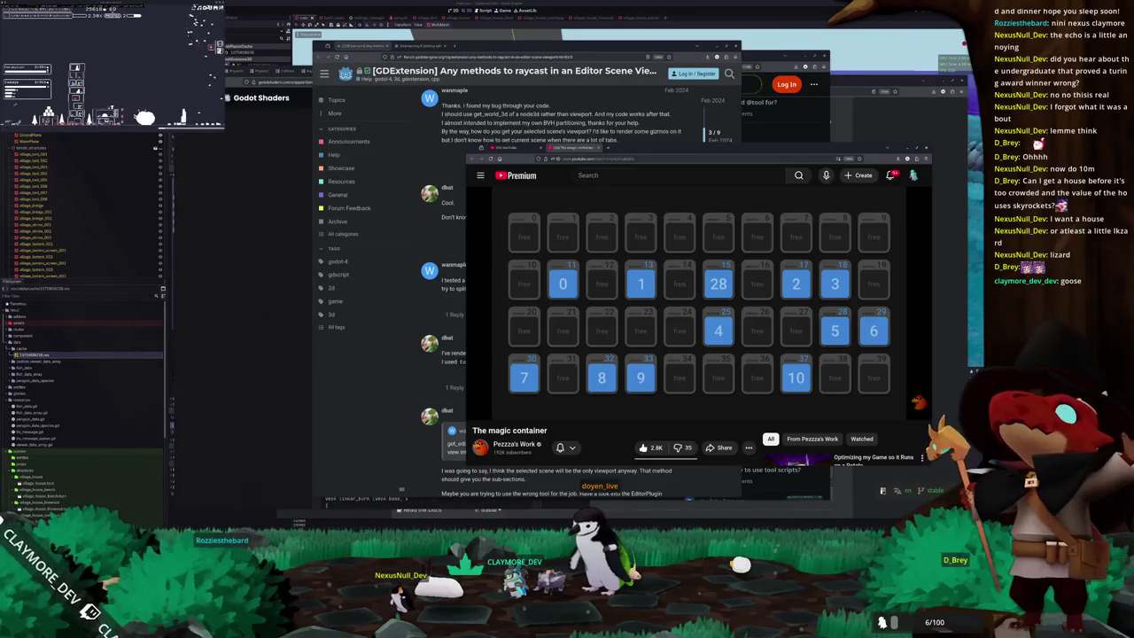
# Scroll down through index_vector.hpp from erase() to the private slot-management helpers.
pyautogui.scroll(-2, 523, 337)
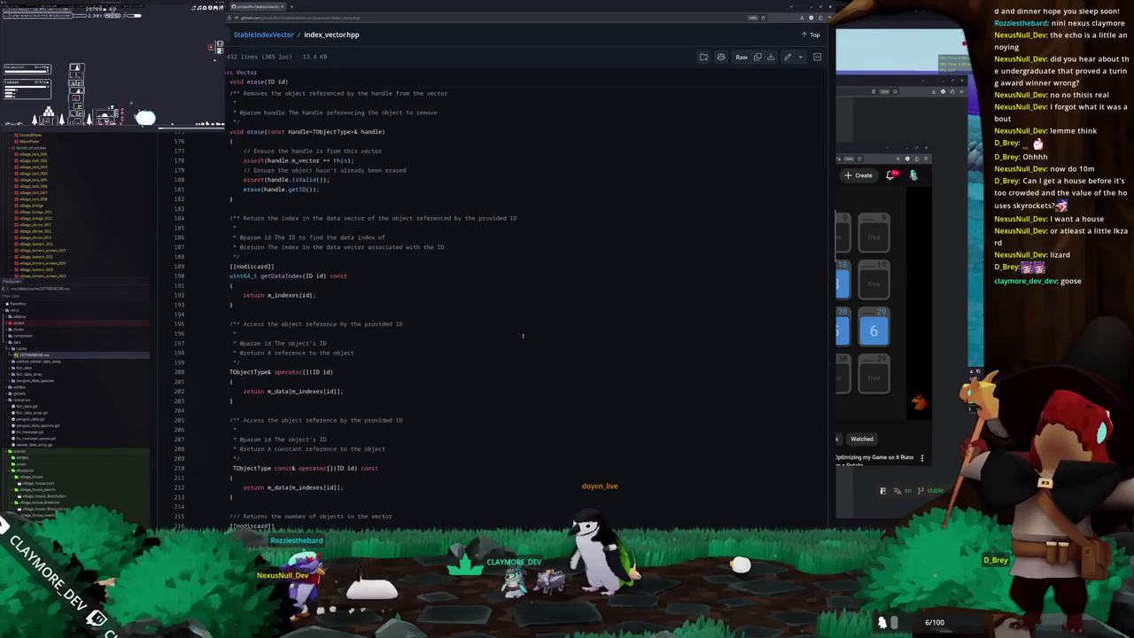
pyautogui.scroll(-2, 512, 319)
pyautogui.scroll(-2, 505, 316)
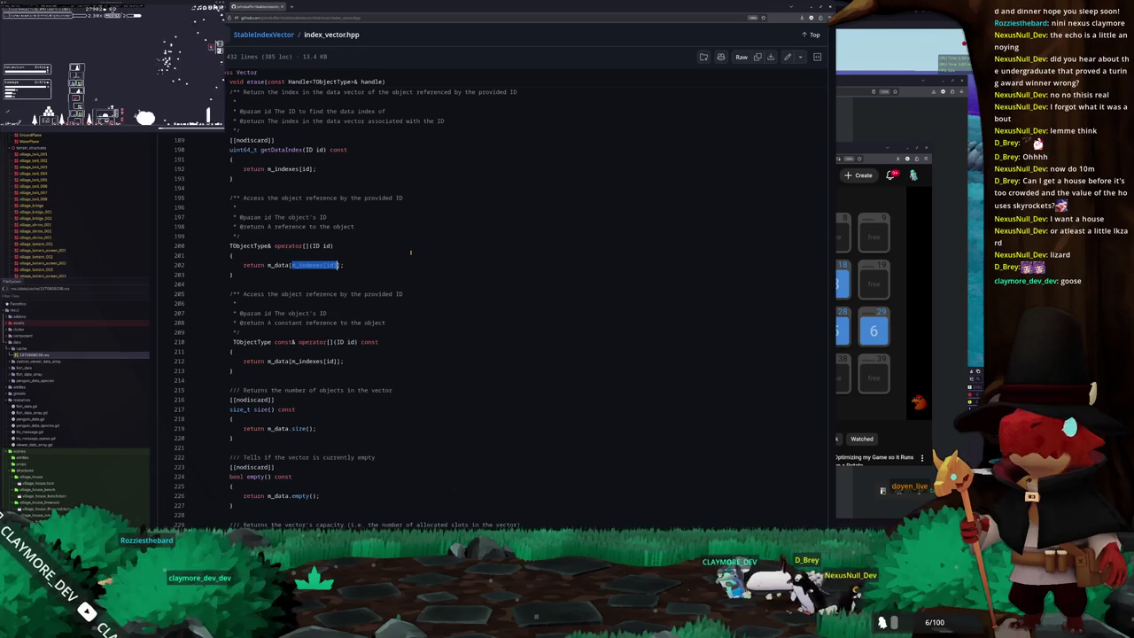
pyautogui.scroll(-3, 409, 258)
pyautogui.scroll(-2, 434, 280)
pyautogui.scroll(-1, 434, 280)
pyautogui.scroll(-1, 434, 280)
pyautogui.scroll(-1, 434, 280)
pyautogui.scroll(-1, 434, 279)
pyautogui.scroll(-1, 434, 280)
pyautogui.scroll(-1, 435, 280)
pyautogui.scroll(-1, 434, 280)
pyautogui.scroll(-1, 434, 280)
pyautogui.scroll(-2, 434, 279)
pyautogui.scroll(-2, 435, 279)
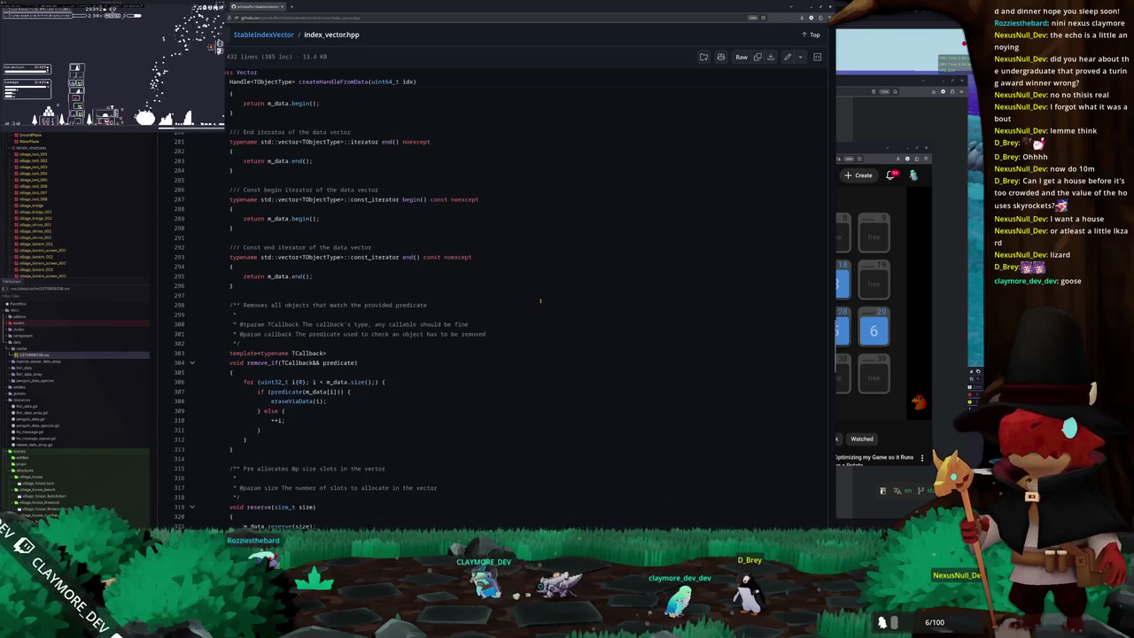
pyautogui.scroll(-1, 540, 301)
pyautogui.scroll(-2, 545, 292)
pyautogui.scroll(-2, 550, 283)
pyautogui.scroll(-2, 550, 284)
pyautogui.scroll(-1, 549, 283)
pyautogui.scroll(-1, 549, 283)
pyautogui.scroll(-1, 549, 284)
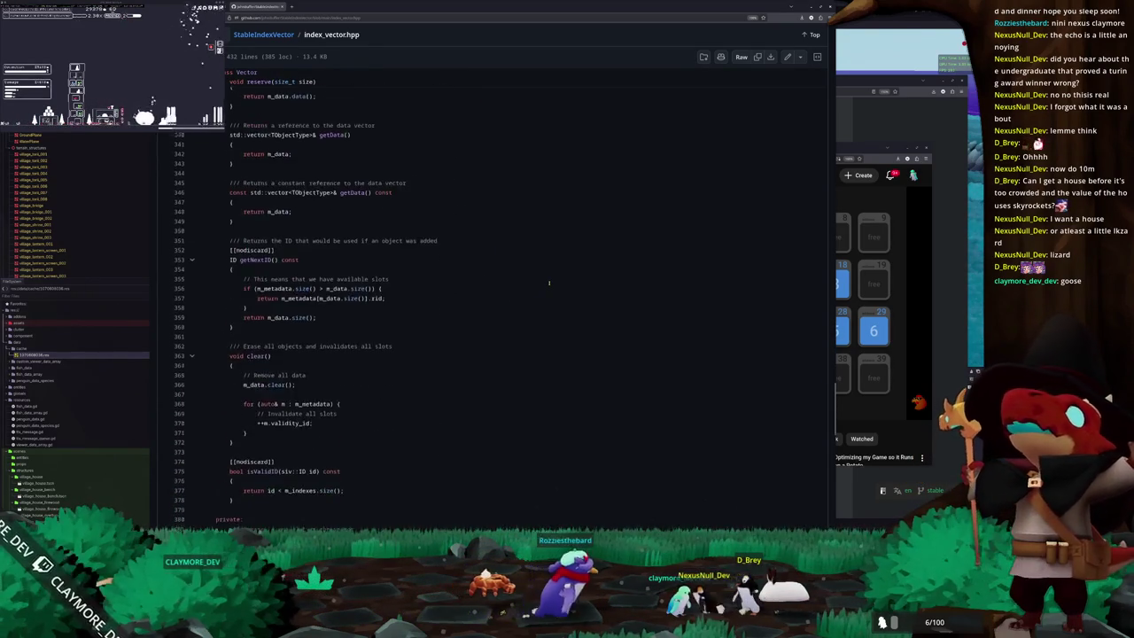
pyautogui.scroll(-1, 550, 283)
pyautogui.scroll(-1, 550, 283)
pyautogui.scroll(-1, 550, 284)
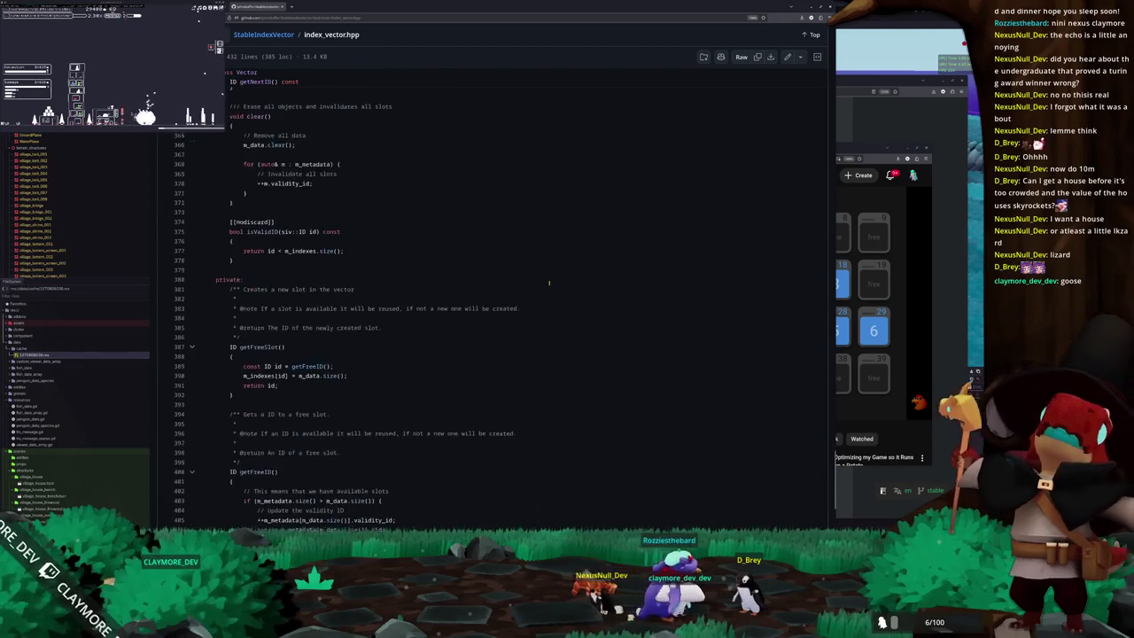
pyautogui.scroll(-1, 549, 284)
pyautogui.scroll(-1, 549, 283)
pyautogui.scroll(-2, 550, 283)
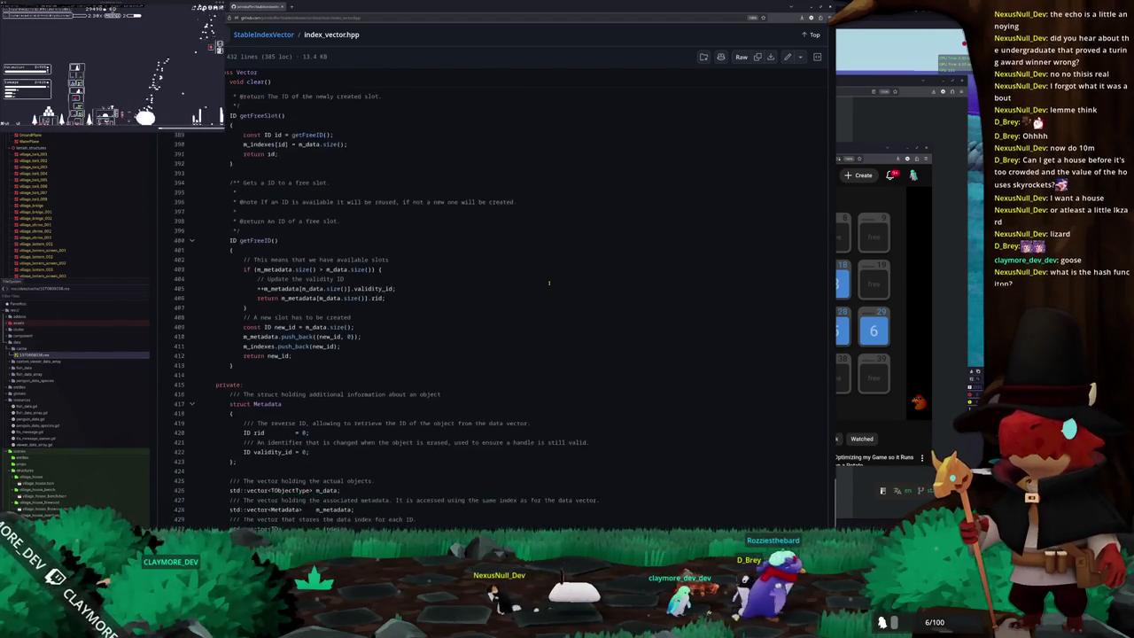
pyautogui.scroll(-1, 550, 284)
# Scroll back up to the getFreeSlot, emplace_back and erase methods.
pyautogui.scroll(2, 549, 284)
pyautogui.scroll(2, 549, 284)
pyautogui.scroll(2, 549, 283)
pyautogui.scroll(2, 549, 283)
pyautogui.scroll(2, 550, 283)
pyautogui.scroll(1, 478, 287)
pyautogui.scroll(2, 492, 292)
pyautogui.scroll(1, 505, 298)
pyautogui.scroll(2, 518, 302)
pyautogui.scroll(1, 523, 303)
pyautogui.scroll(1, 522, 303)
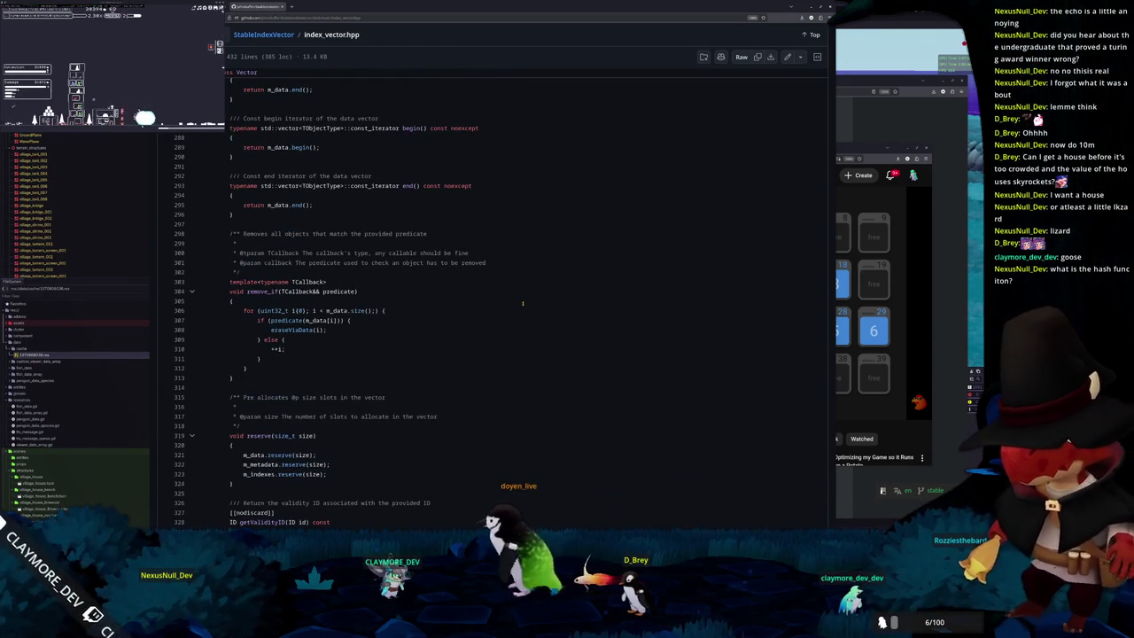
pyautogui.scroll(2, 523, 303)
pyautogui.scroll(1, 523, 303)
pyautogui.scroll(3, 523, 303)
pyautogui.scroll(3, 523, 303)
pyautogui.scroll(3, 523, 303)
pyautogui.scroll(3, 522, 303)
pyautogui.scroll(5, 523, 303)
pyautogui.scroll(5, 523, 303)
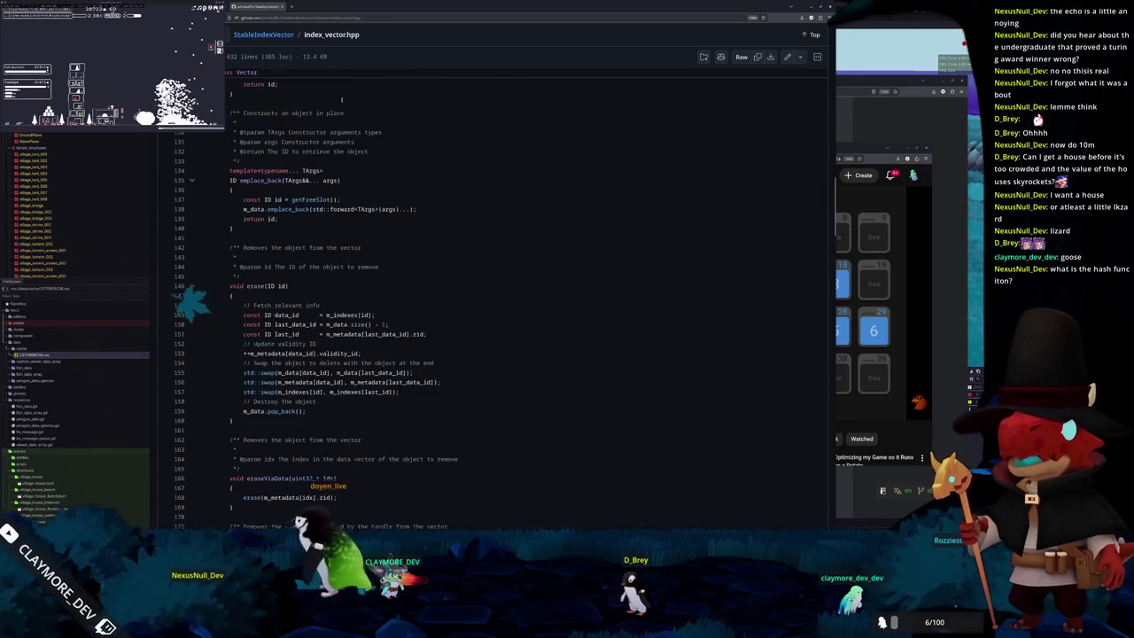
# Search 'github godot', open the godotengine/godot repository, and find core/variant/dictionary.h.
pyautogui.click(356, 19)
pyautogui.write('github godot')
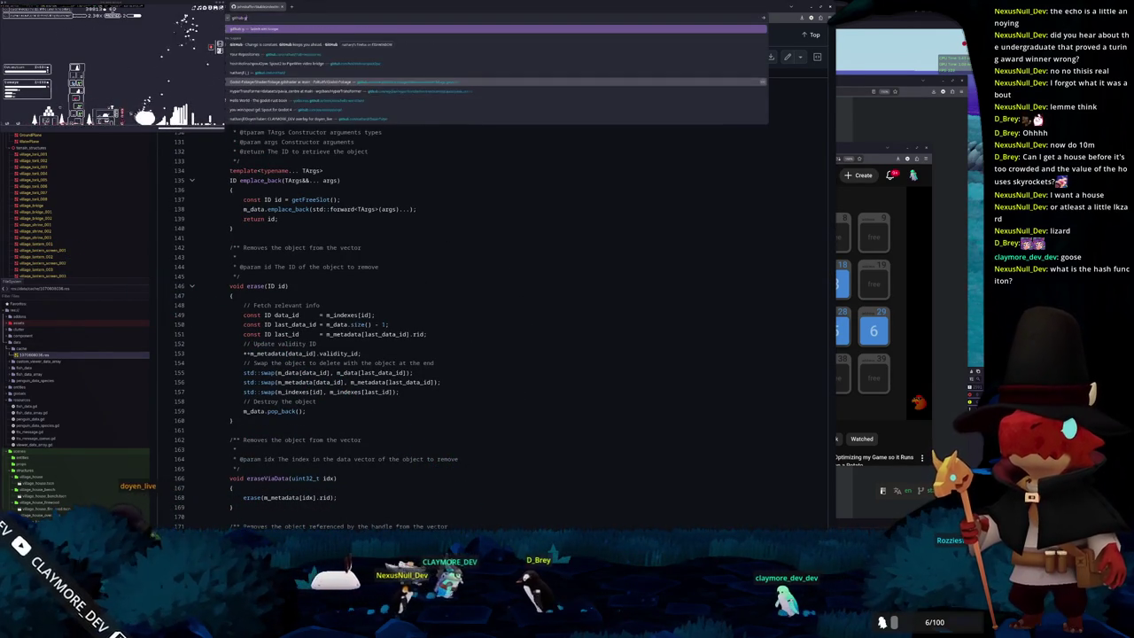
pyautogui.press('Return')
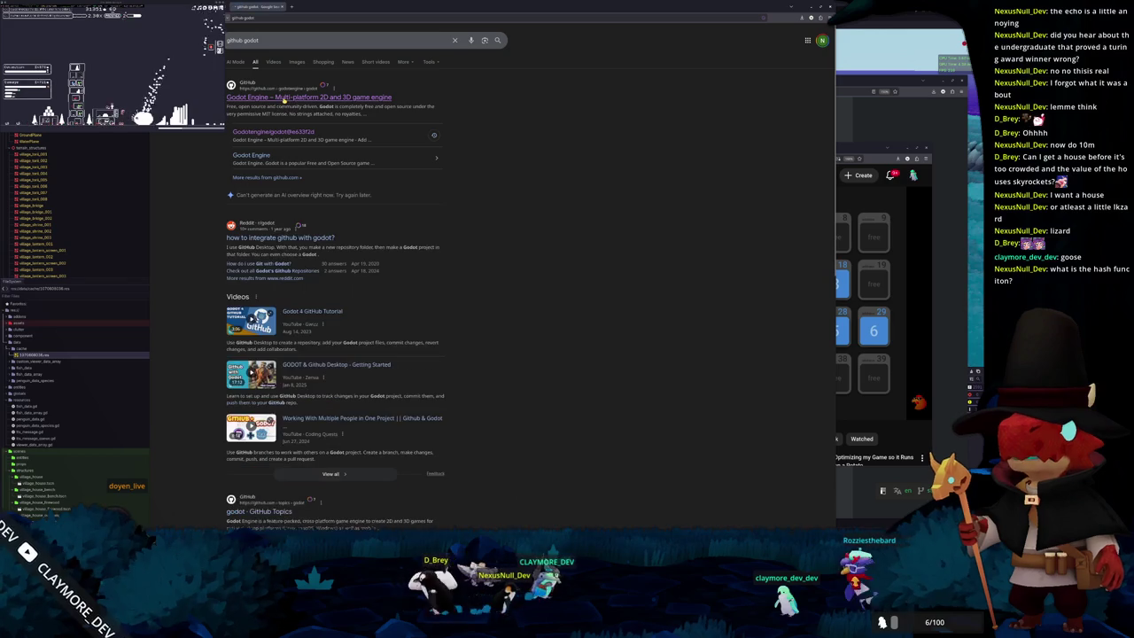
pyautogui.click(453, 136)
pyautogui.click(480, 120)
pyautogui.write('dictionary')
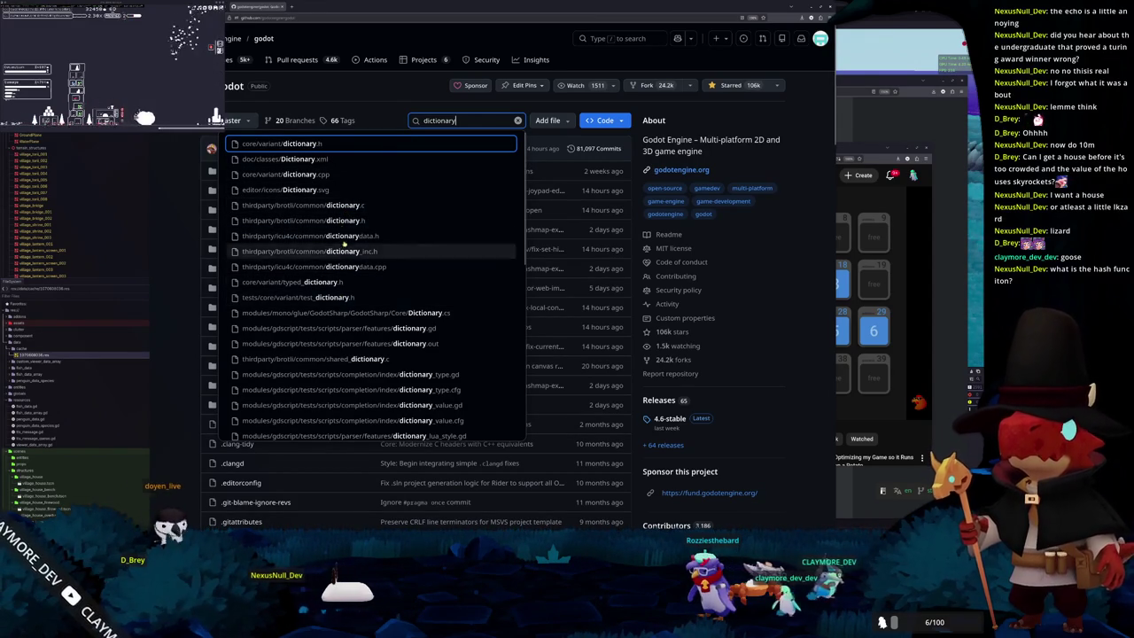
pyautogui.click(328, 144)
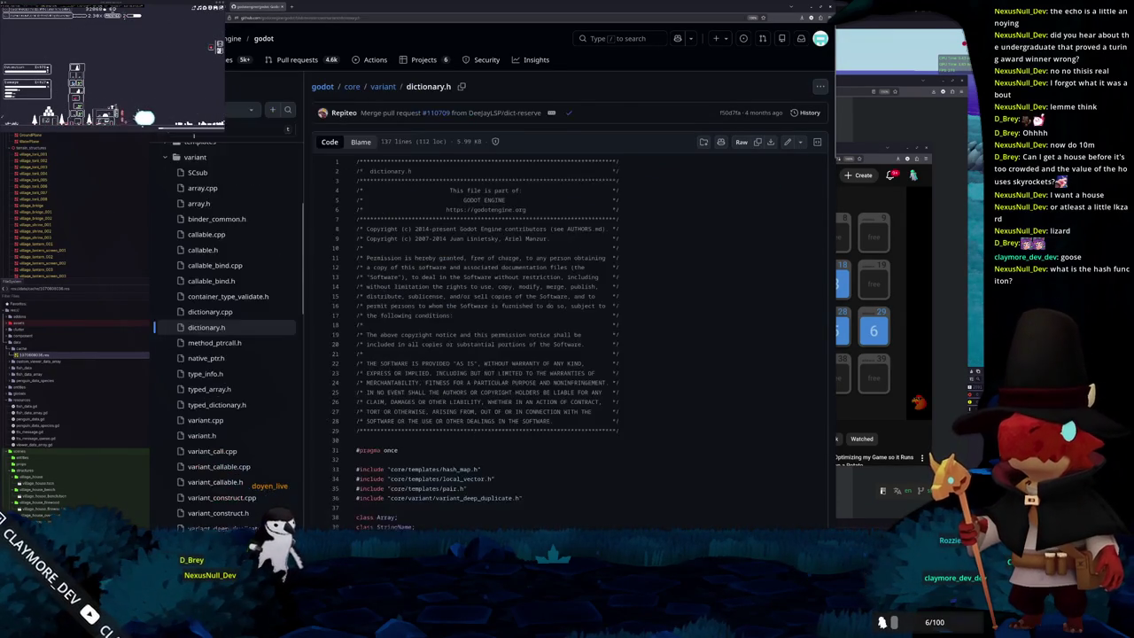
# Open dictionary.cpp and highlight p_key on line 101 in the operator[] code.
pyautogui.click(210, 312)
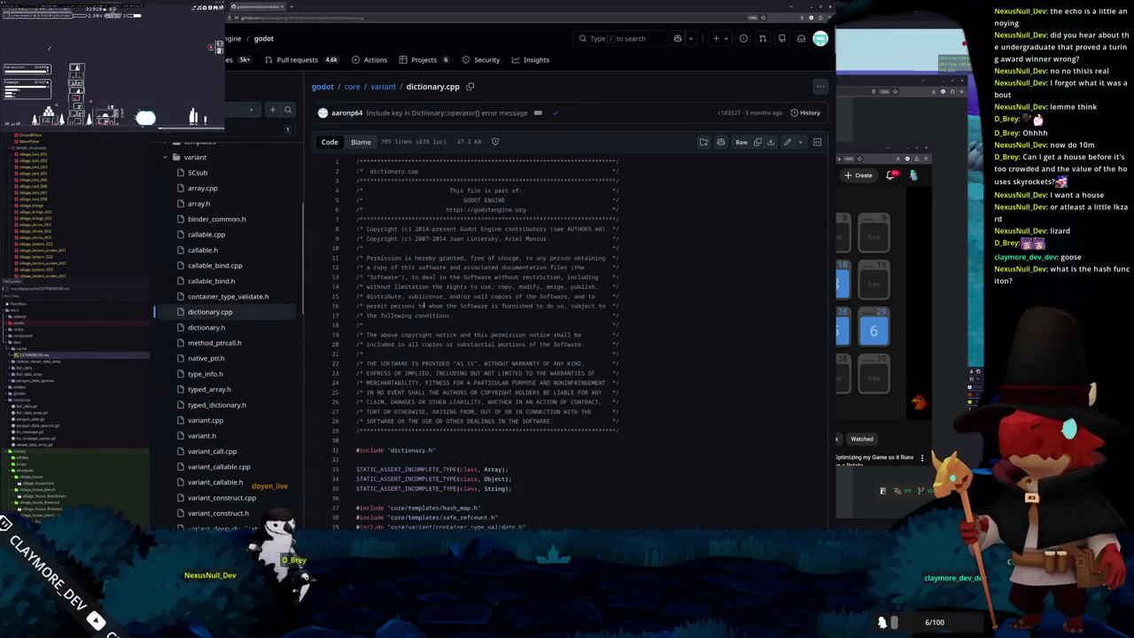
pyautogui.scroll(-3, 464, 312)
pyautogui.scroll(-3, 464, 312)
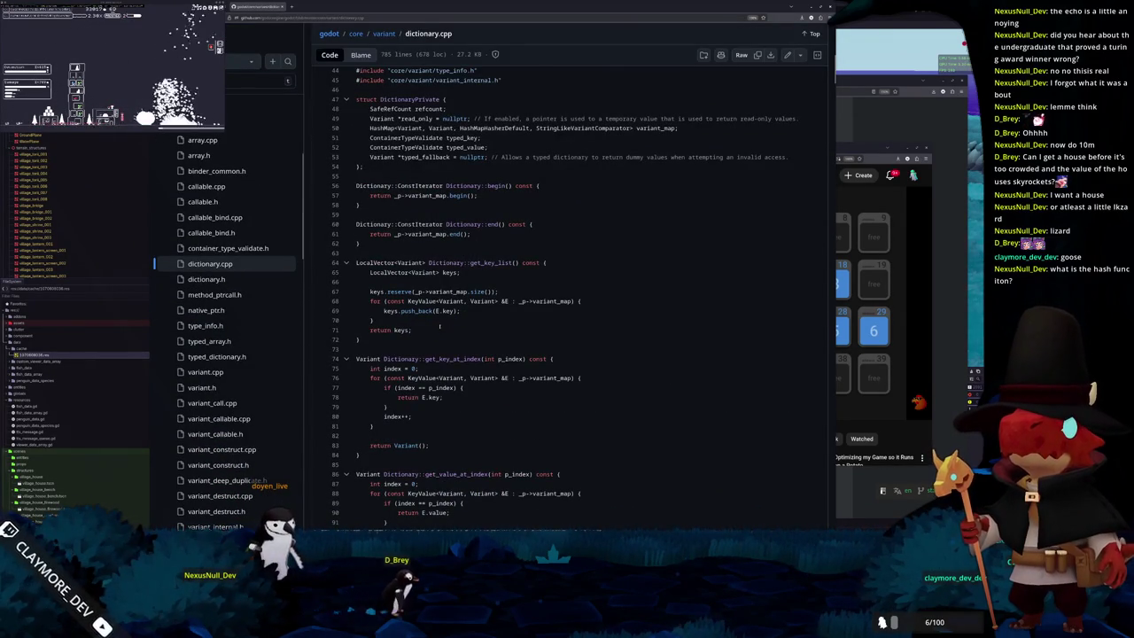
pyautogui.scroll(-5, 441, 326)
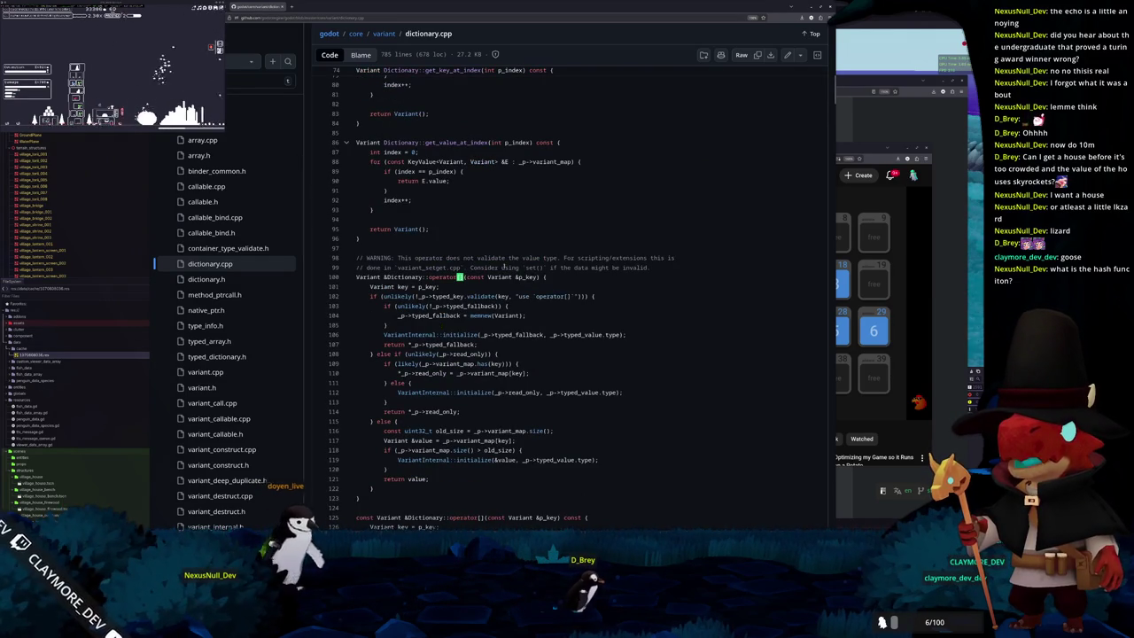
pyautogui.scroll(-2, 485, 252)
pyautogui.doubleClick(445, 223)
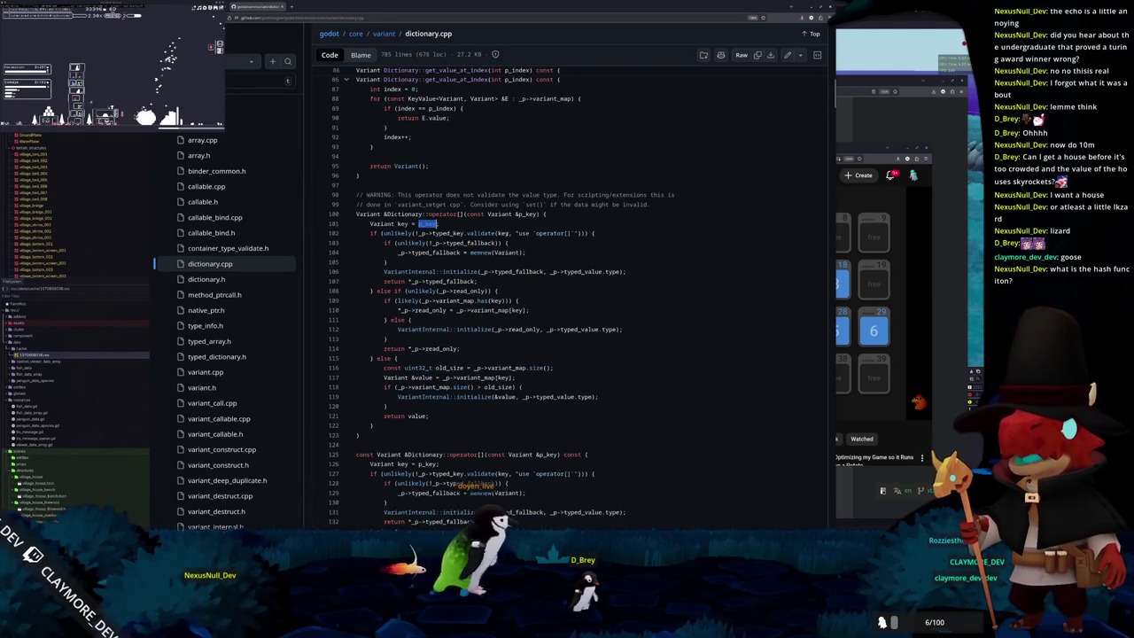
# Mark memnew(Variant) on line 129, then list getptr's 7 references in the file.
pyautogui.scroll(-2, 425, 235)
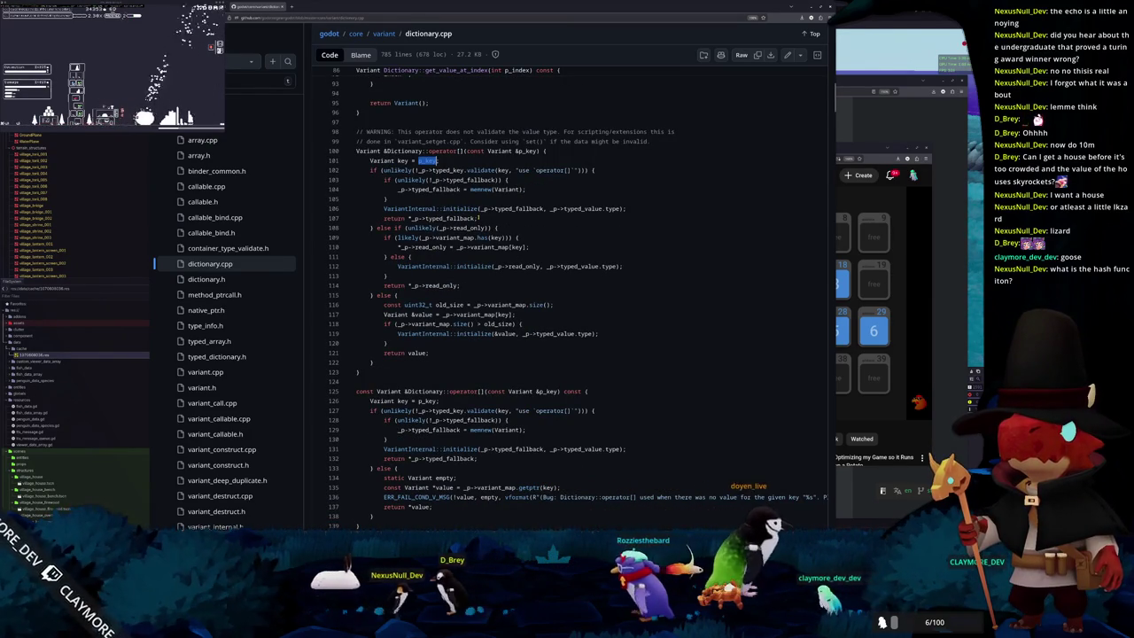
pyautogui.scroll(-2, 439, 212)
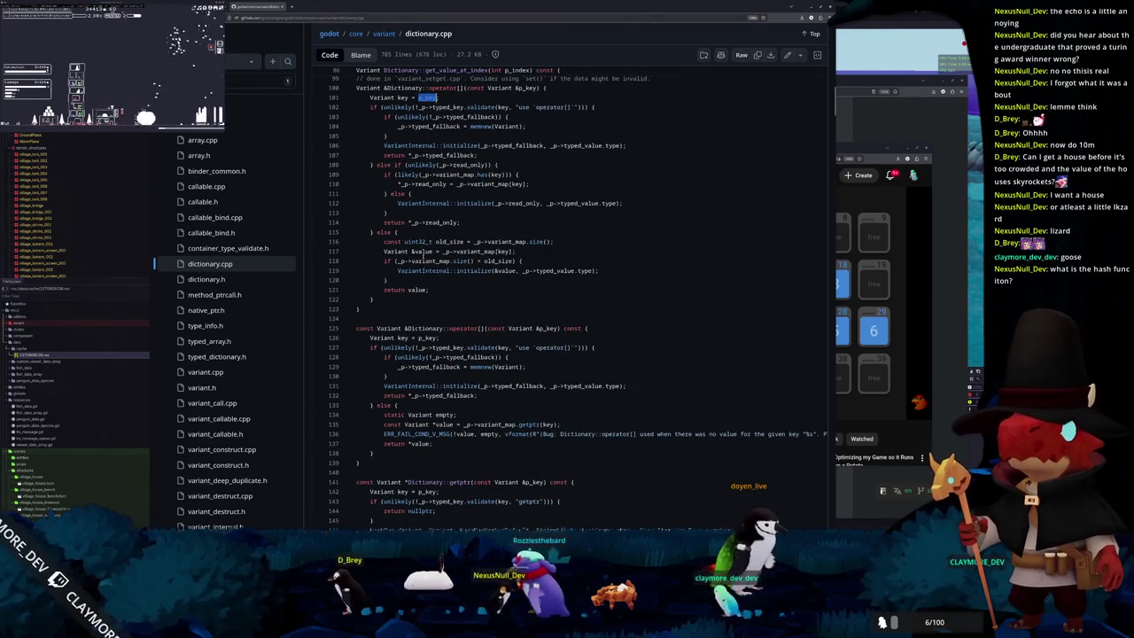
pyautogui.scroll(2, 411, 289)
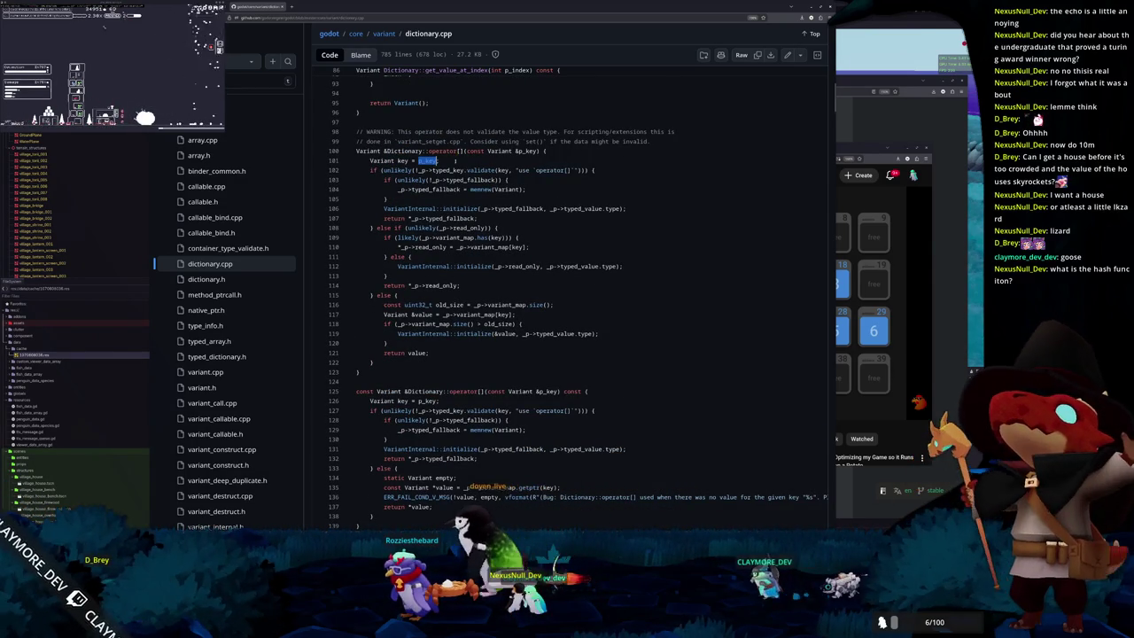
pyautogui.scroll(-4, 462, 277)
pyautogui.scroll(-1, 462, 277)
pyautogui.scroll(-2, 479, 257)
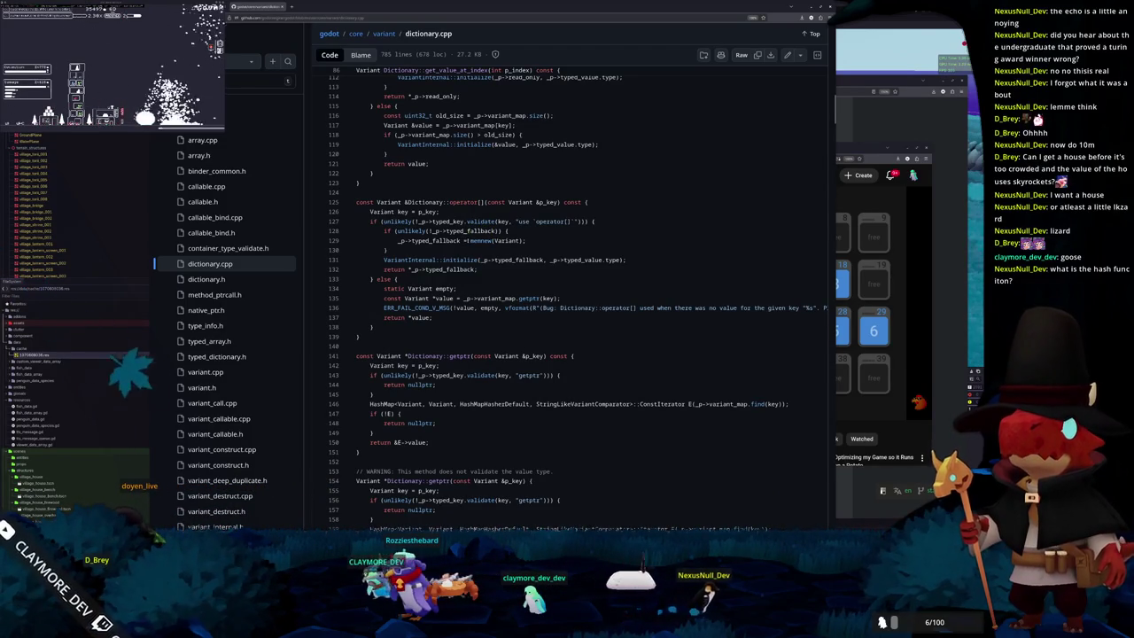
pyautogui.moveTo(471, 240); pyautogui.dragTo(524, 240)
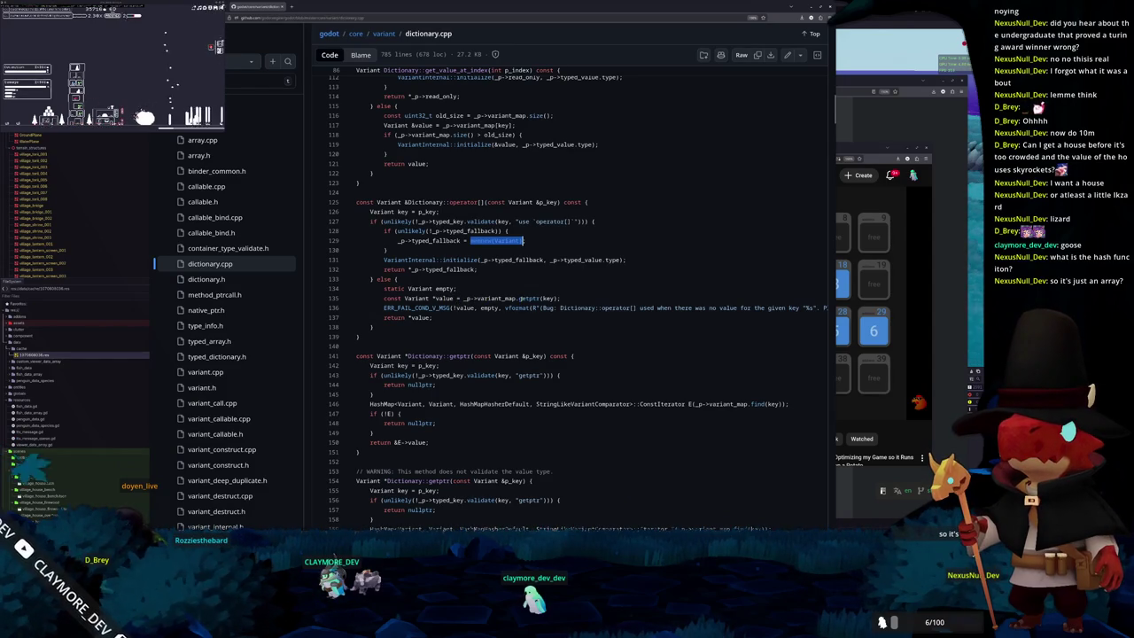
pyautogui.click(534, 297)
pyautogui.scroll(-2, 527, 296)
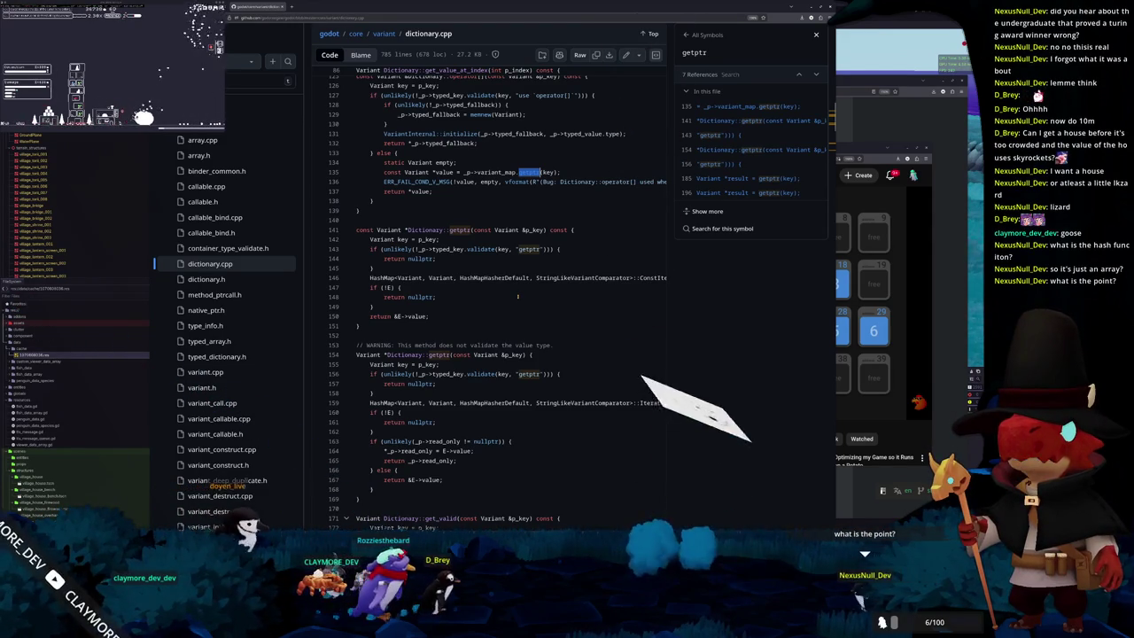
# Read past getptr, get_valid, get and get_or_add, then list validate's definitions and 33 references.
pyautogui.scroll(-1, 496, 306)
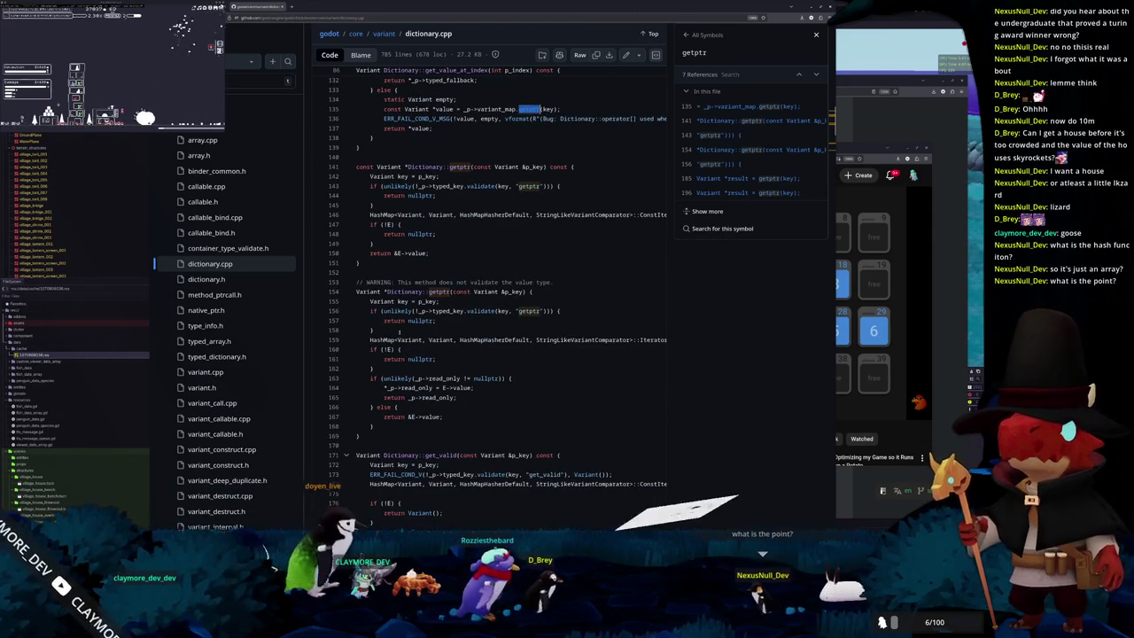
pyautogui.scroll(-1, 443, 322)
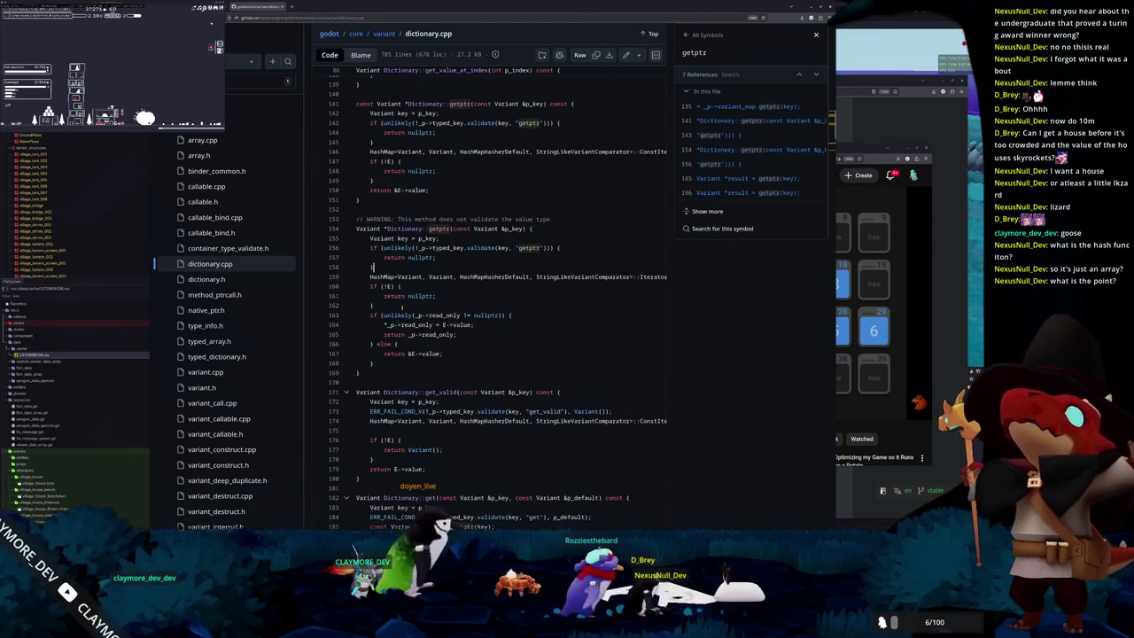
pyautogui.scroll(-1, 407, 310)
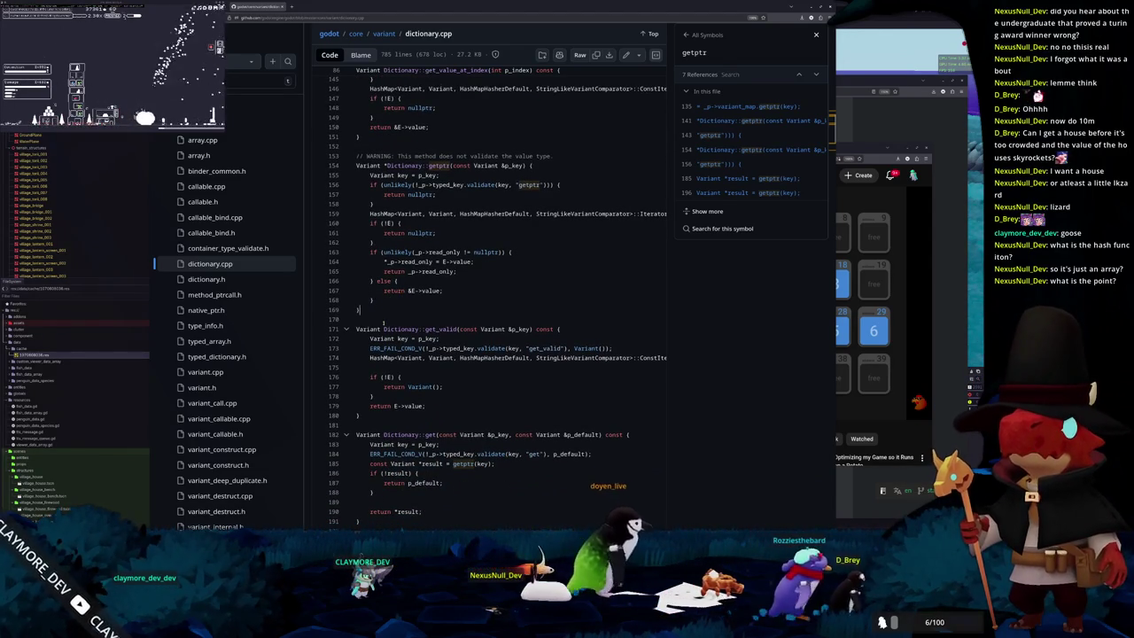
pyautogui.scroll(-1, 375, 305)
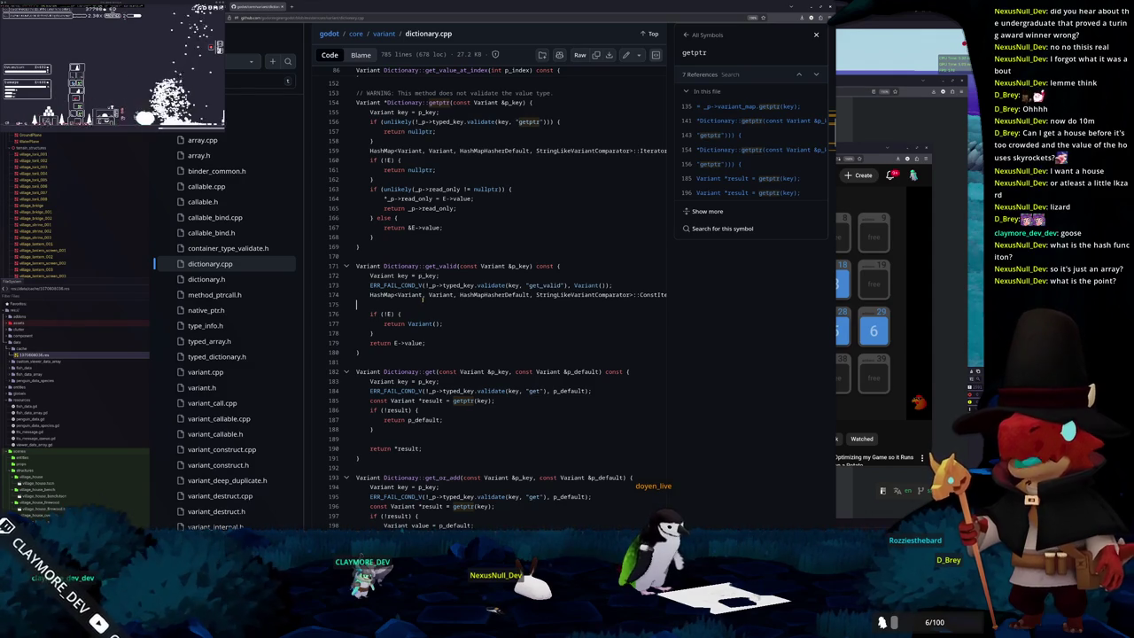
pyautogui.scroll(-1, 423, 300)
pyautogui.scroll(-1, 417, 291)
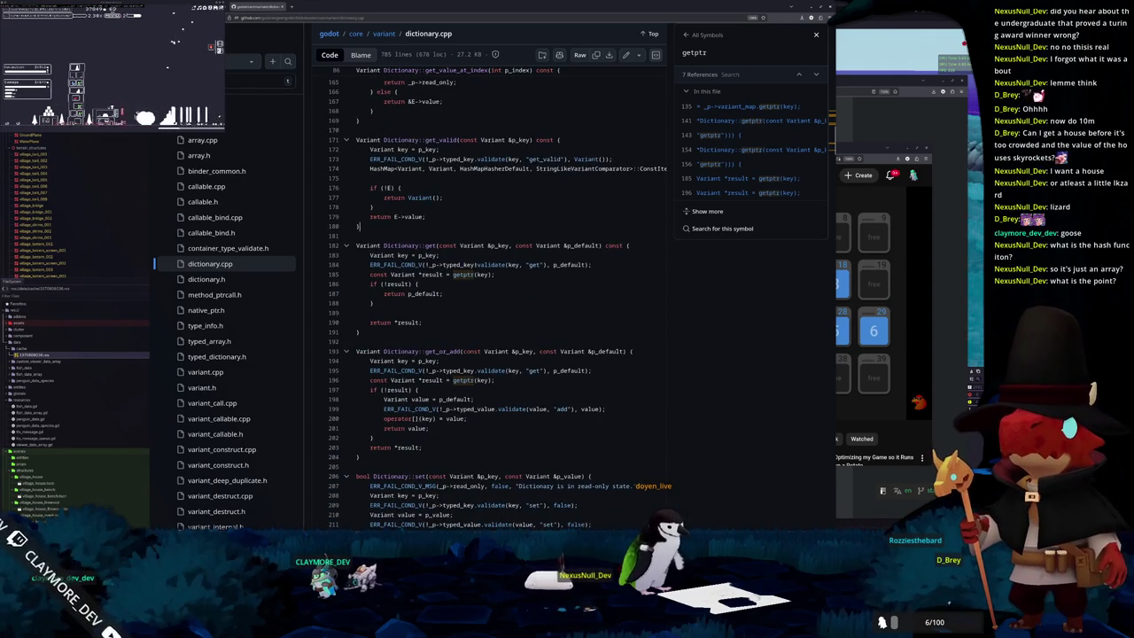
pyautogui.click(488, 264)
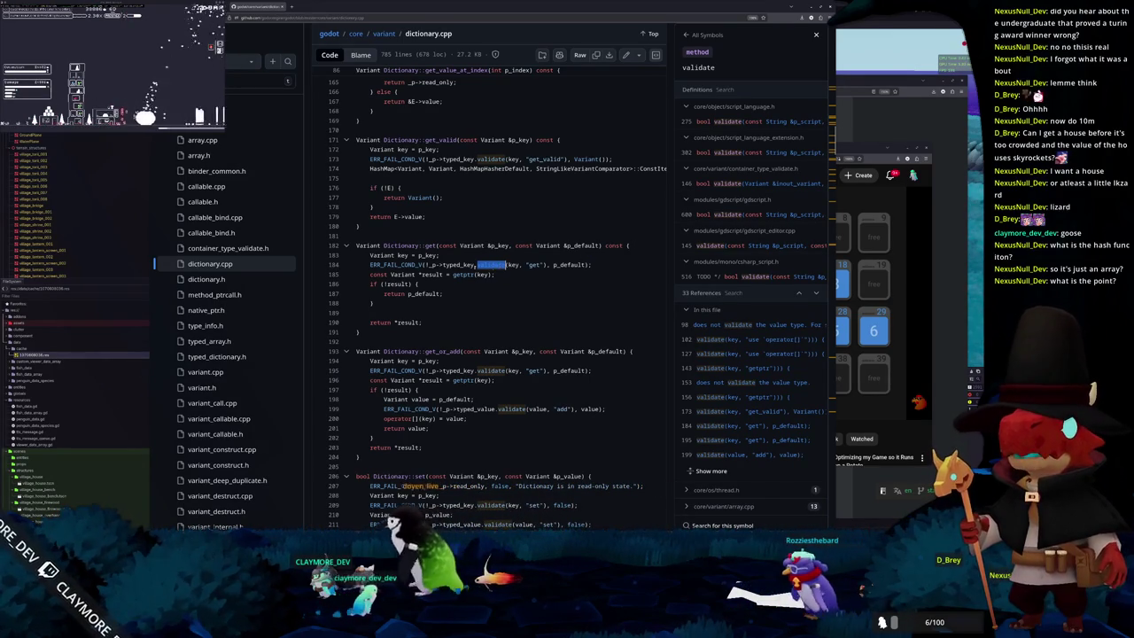
pyautogui.scroll(-1, 452, 289)
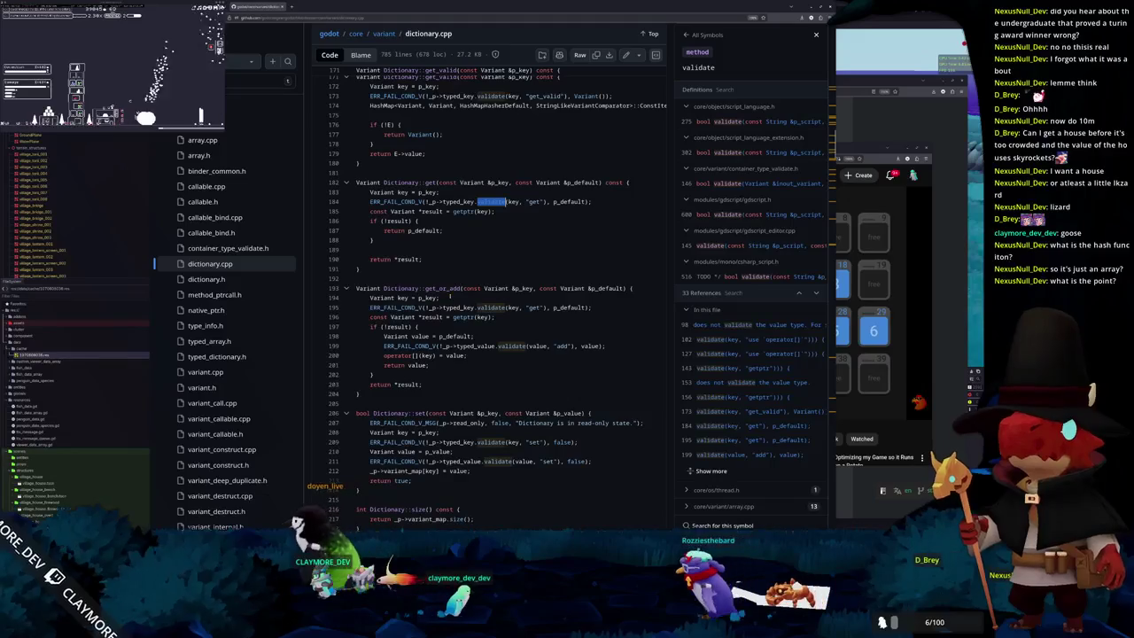
pyautogui.scroll(-1, 451, 292)
pyautogui.scroll(-2, 450, 298)
pyautogui.scroll(-1, 451, 304)
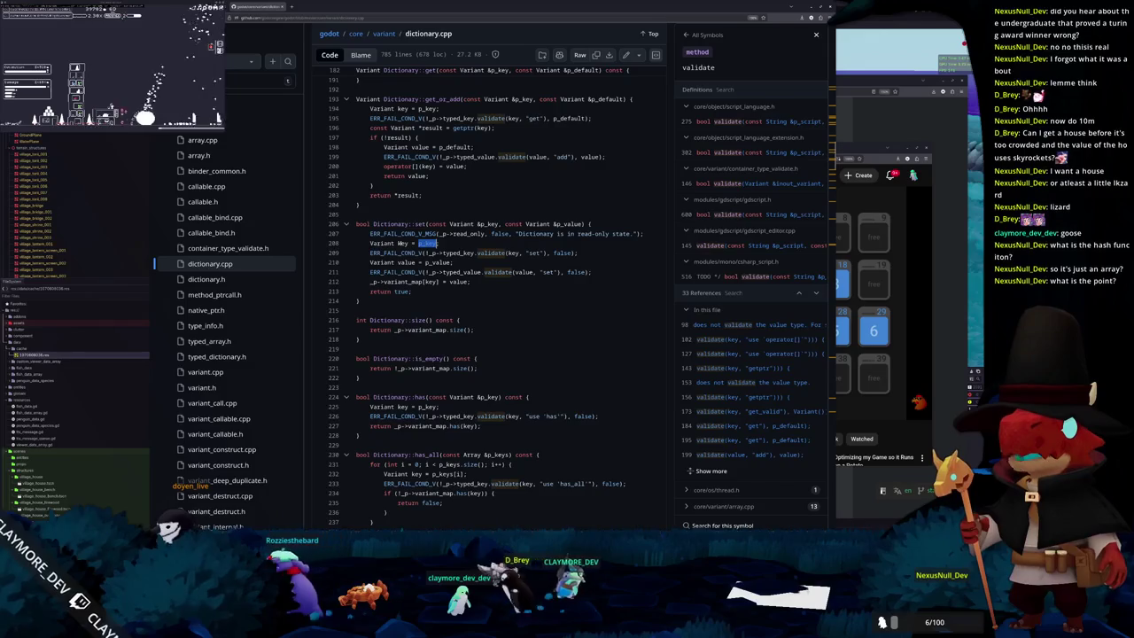
pyautogui.click(394, 243)
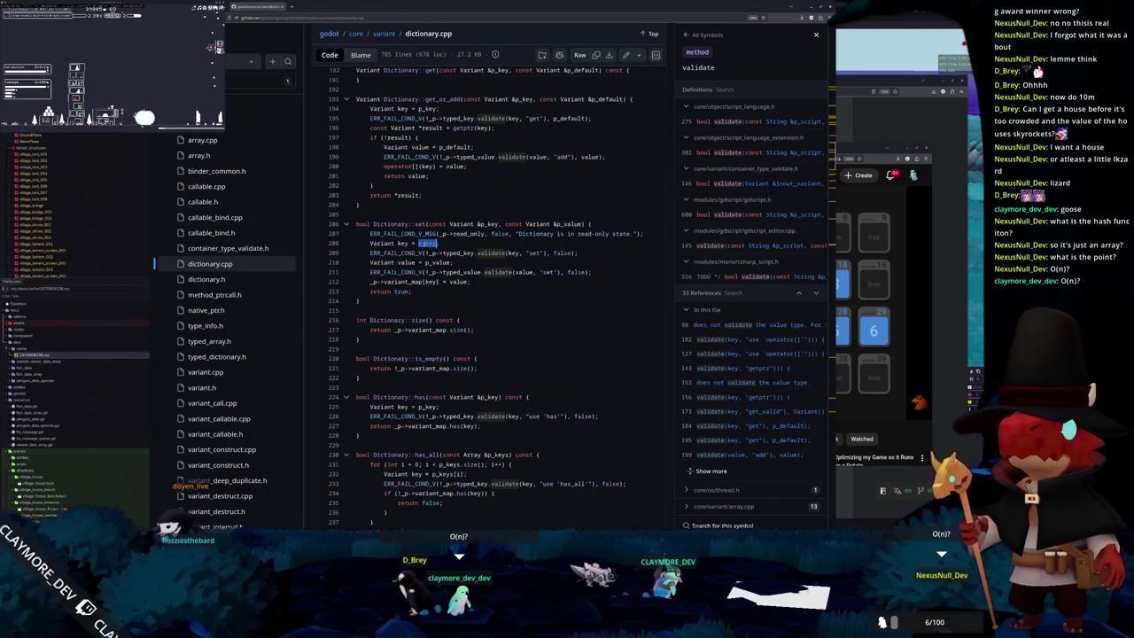
pyautogui.scroll(1, 428, 253)
pyautogui.scroll(2, 434, 255)
pyautogui.scroll(1, 443, 258)
pyautogui.scroll(2, 452, 264)
pyautogui.scroll(3, 452, 264)
pyautogui.scroll(3, 457, 265)
pyautogui.scroll(3, 460, 266)
pyautogui.scroll(4, 465, 268)
pyautogui.scroll(4, 466, 268)
pyautogui.scroll(5, 464, 271)
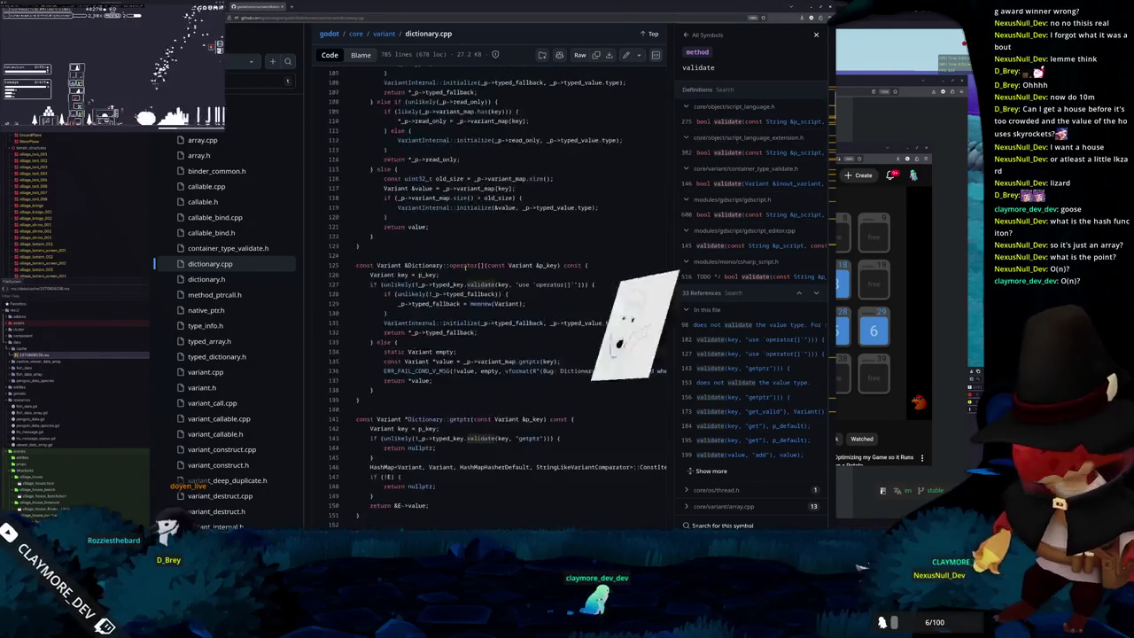
pyautogui.scroll(4, 463, 274)
pyautogui.scroll(3, 462, 270)
pyautogui.scroll(3, 462, 271)
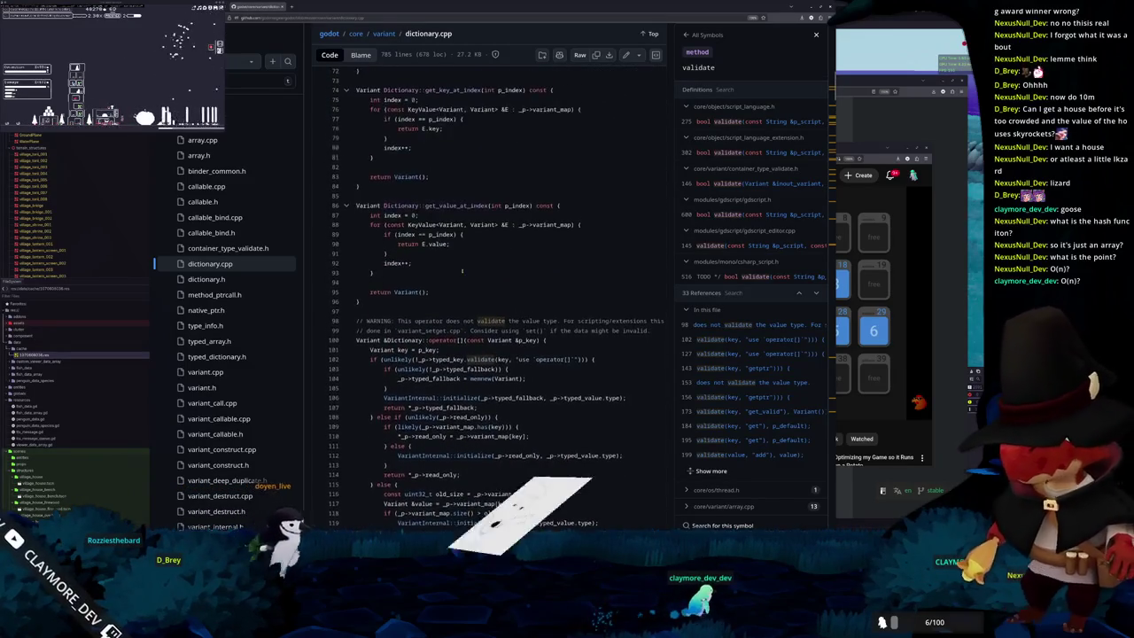
pyautogui.scroll(2, 463, 272)
pyautogui.scroll(2, 463, 273)
pyautogui.scroll(3, 460, 270)
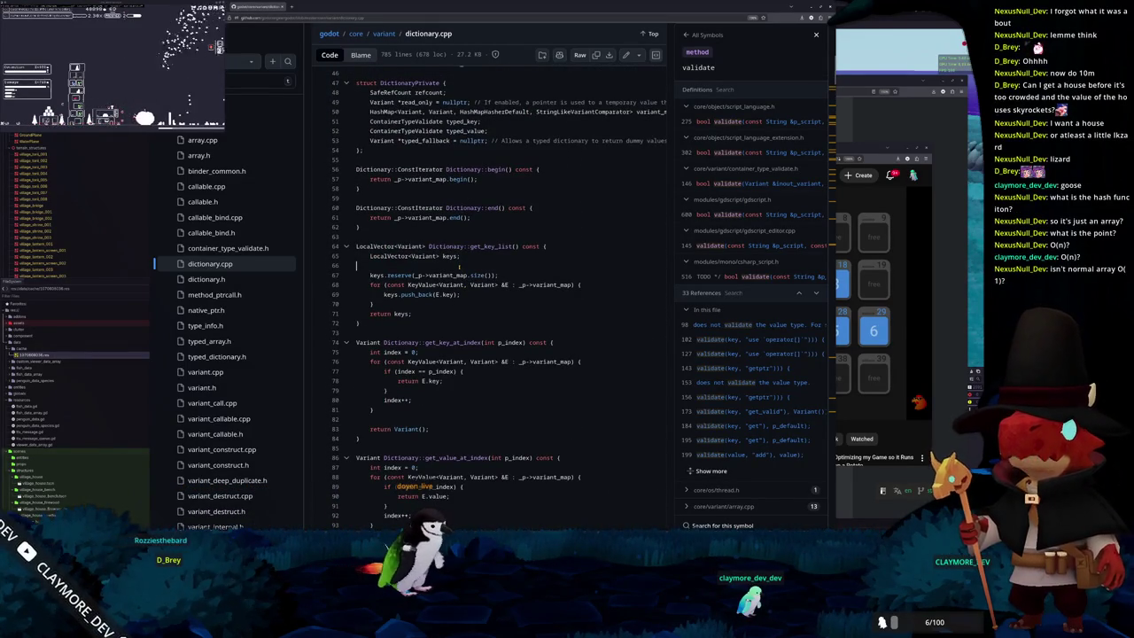
pyautogui.scroll(2, 459, 266)
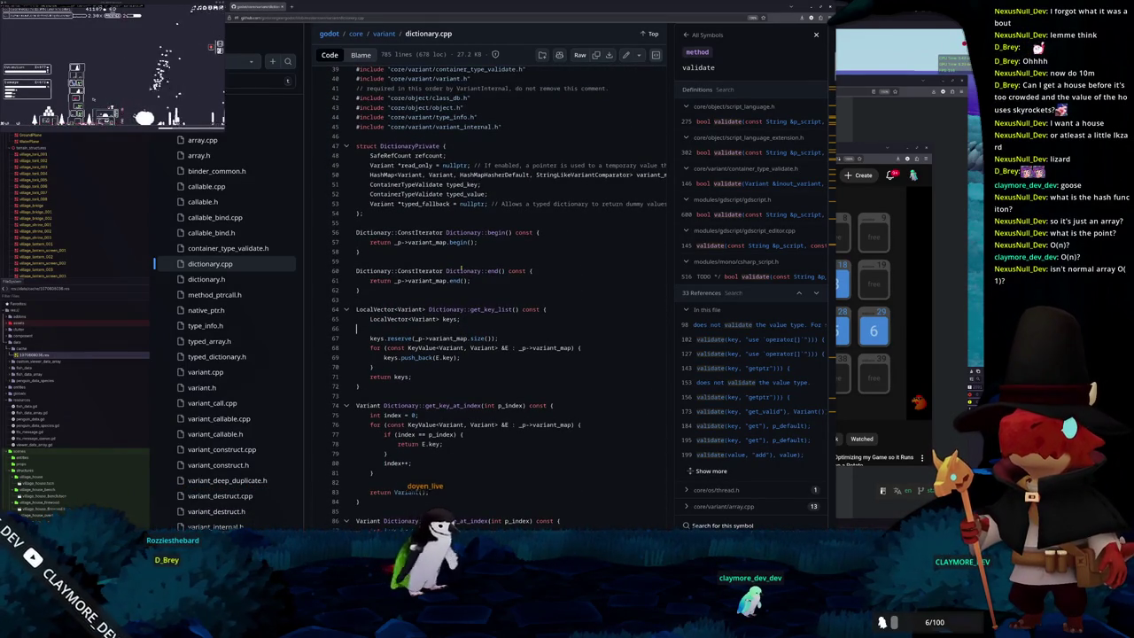
pyautogui.scroll(2, 462, 270)
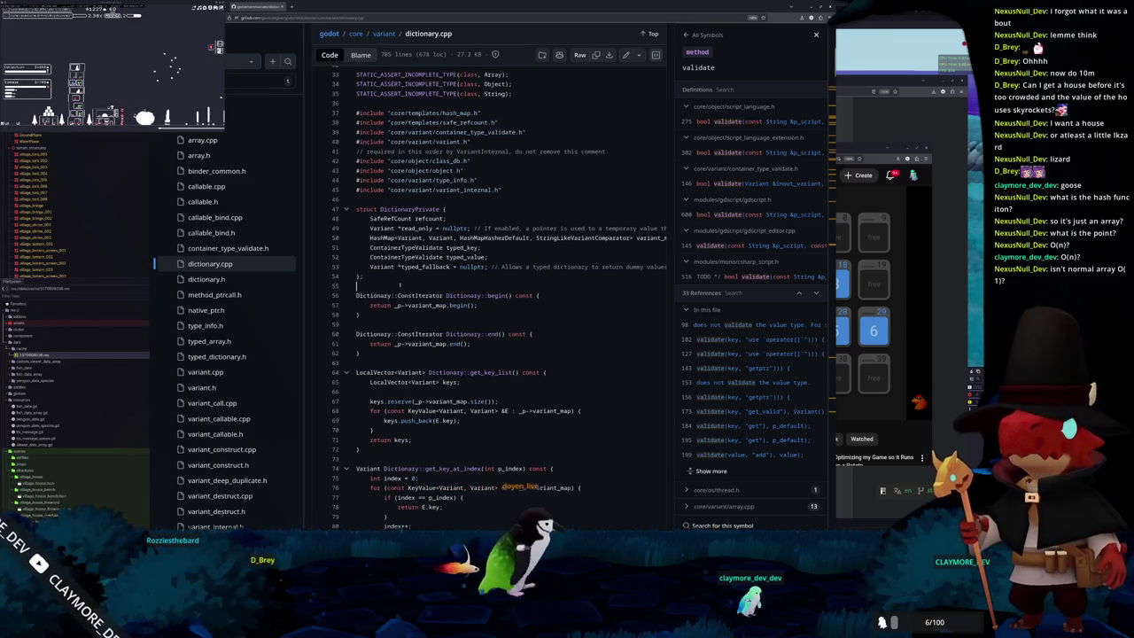
pyautogui.scroll(4, 399, 285)
pyautogui.scroll(2, 416, 273)
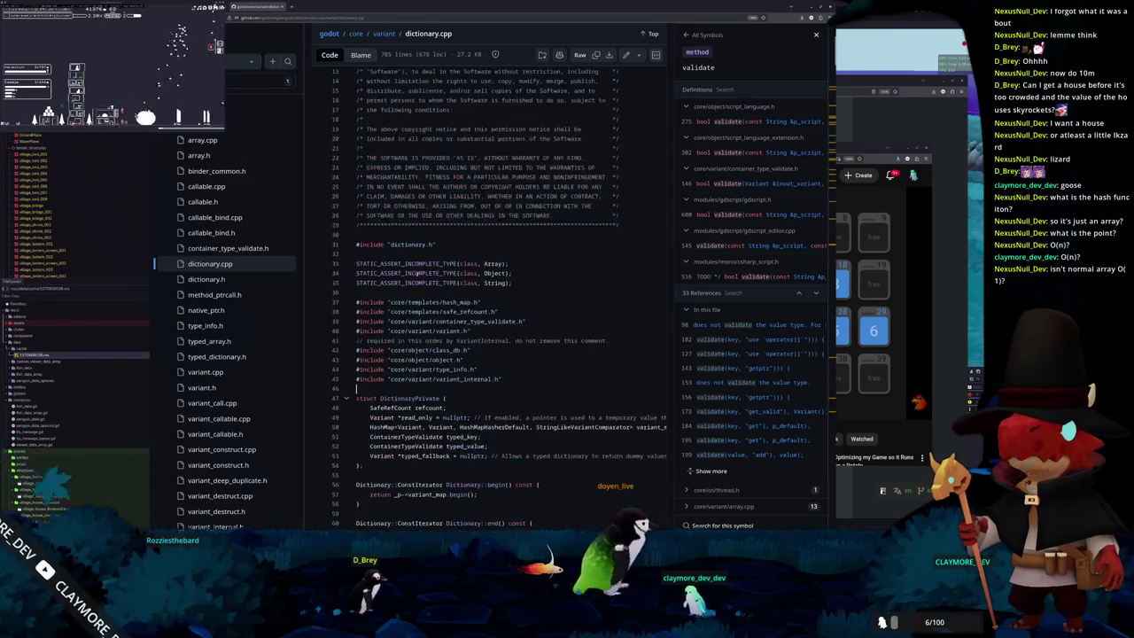
pyautogui.click(430, 293)
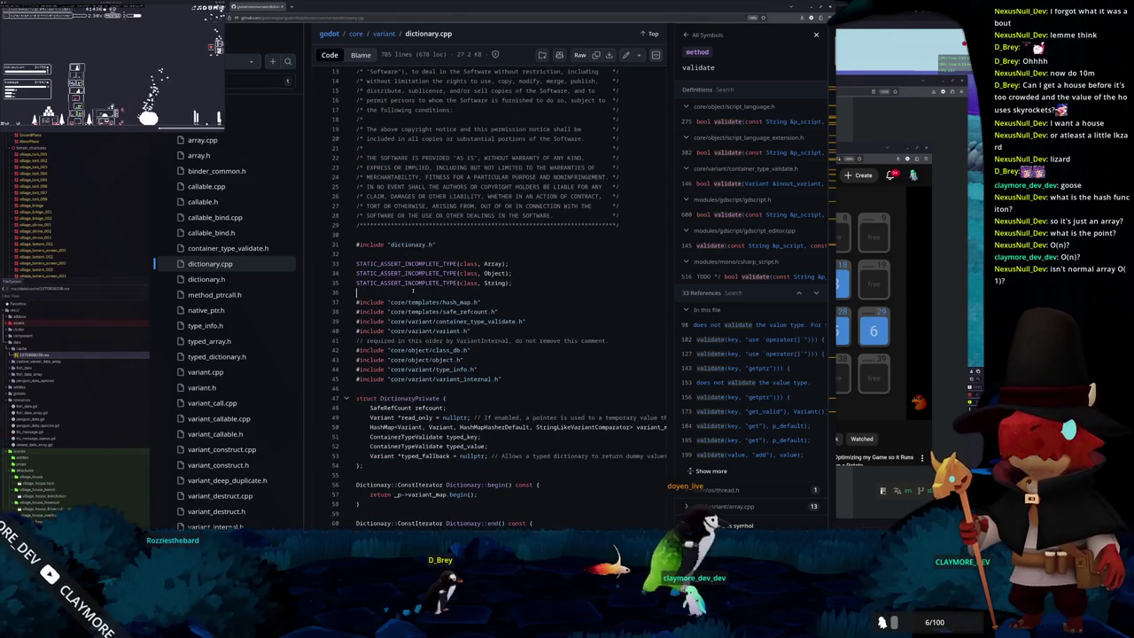
pyautogui.scroll(-2, 433, 302)
pyautogui.click(484, 317)
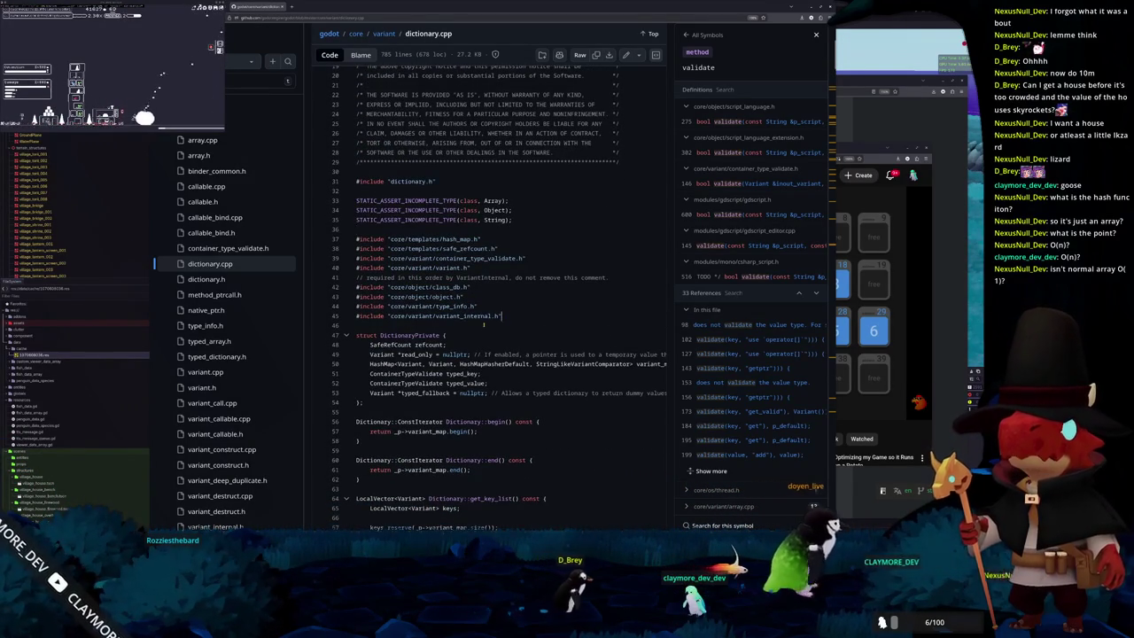
pyautogui.scroll(-6, 482, 324)
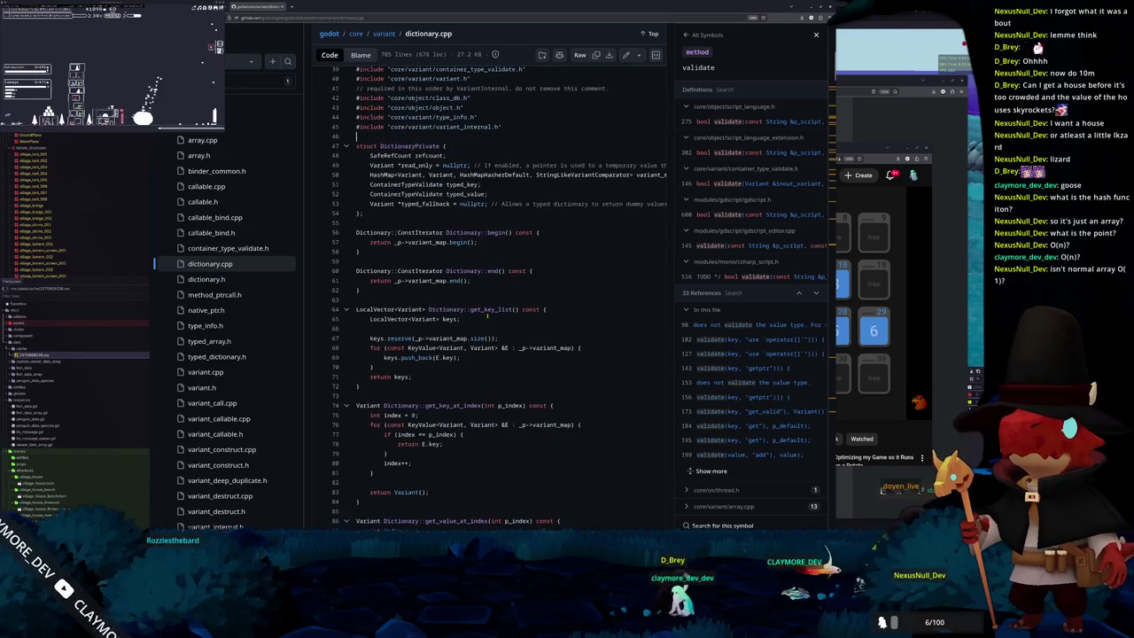
pyautogui.scroll(-2, 486, 315)
pyautogui.scroll(-2, 486, 316)
pyautogui.scroll(-3, 486, 316)
pyautogui.scroll(-2, 486, 315)
pyautogui.scroll(-2, 486, 315)
pyautogui.scroll(-2, 487, 315)
pyautogui.scroll(-2, 486, 316)
pyautogui.scroll(-2, 486, 315)
pyautogui.scroll(-2, 487, 316)
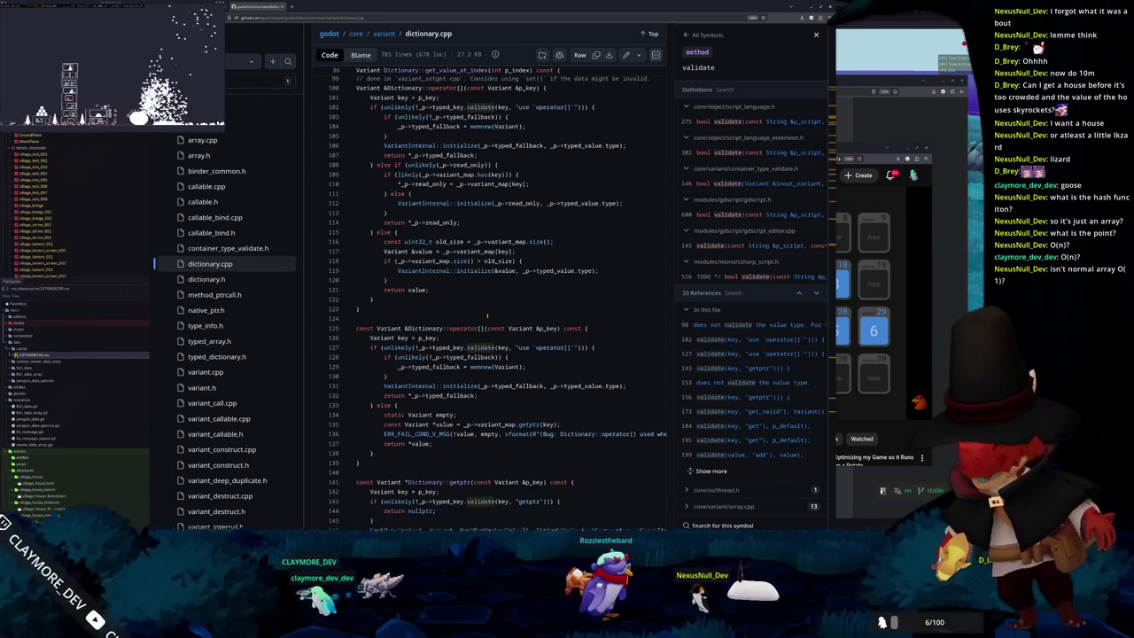
pyautogui.scroll(-2, 487, 315)
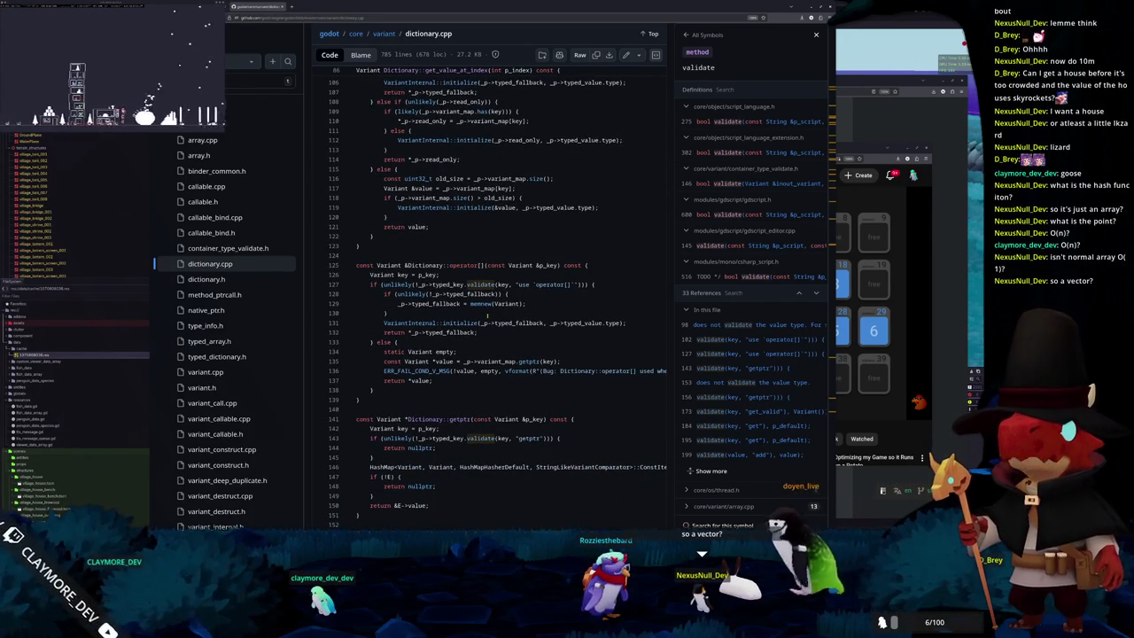
pyautogui.scroll(-3, 486, 316)
pyautogui.scroll(-3, 486, 316)
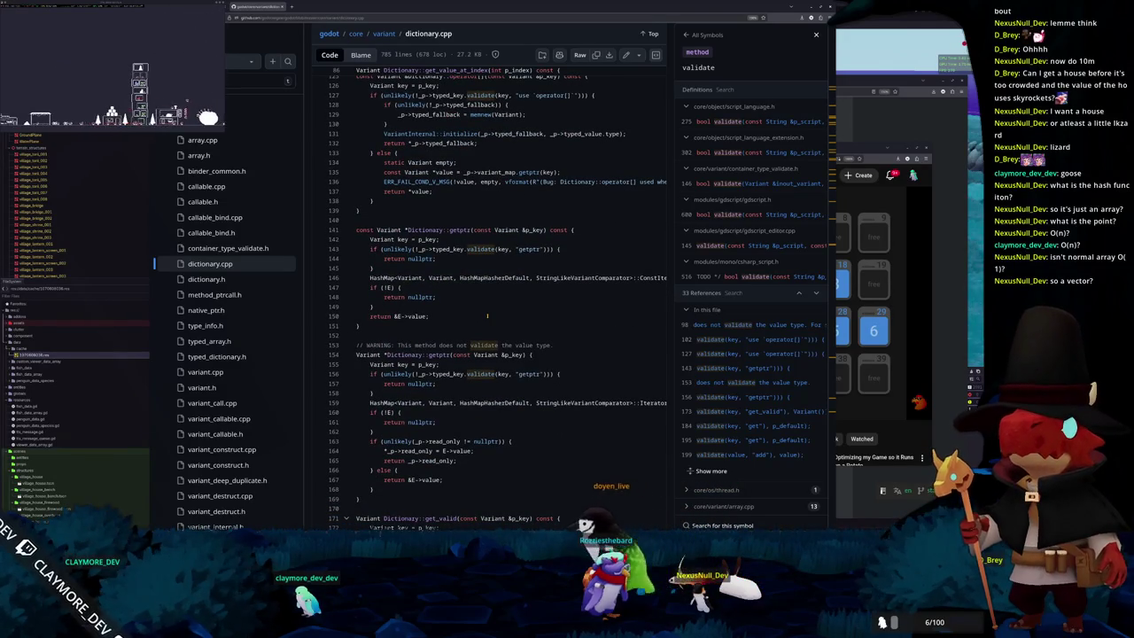
pyautogui.scroll(-2, 486, 316)
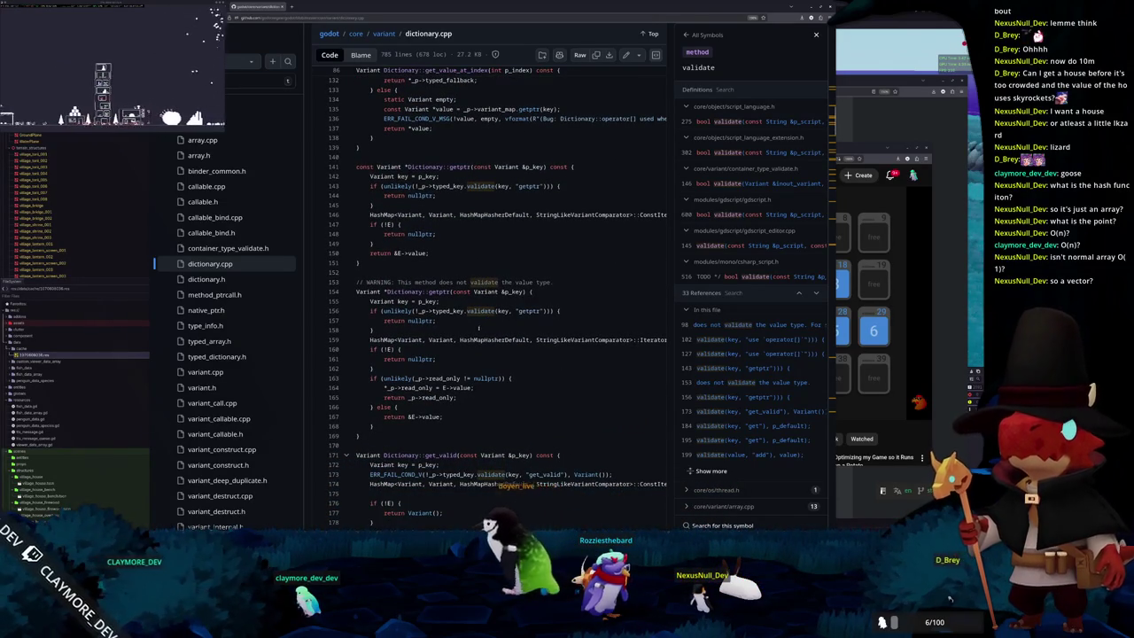